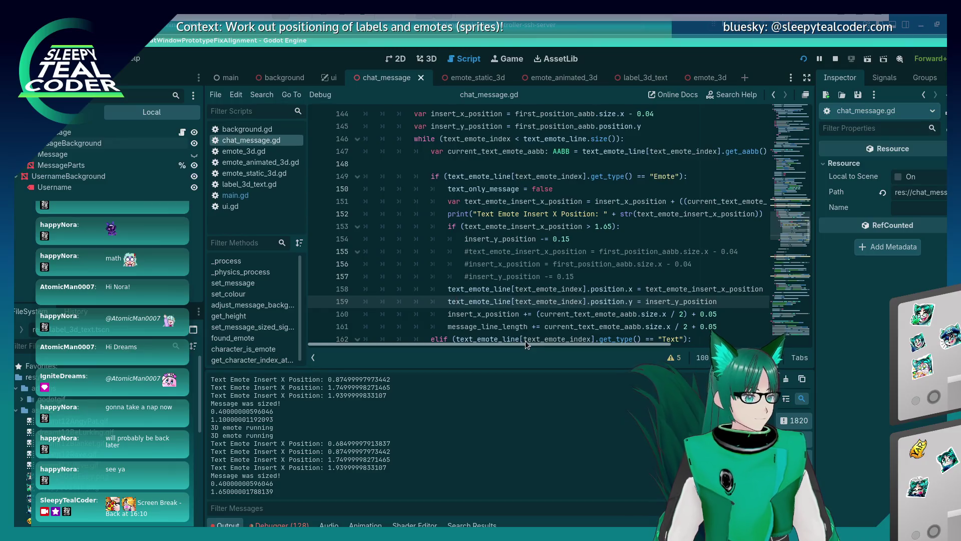
Step: Move both emote position assignments inside the wrap check, then run the test and add a message
key("shift+Home")
key("shift+Home")
key("shift+Up")
key("BackSpace")
key("BackSpace")
key("Up")
key("Up")
key("Up")
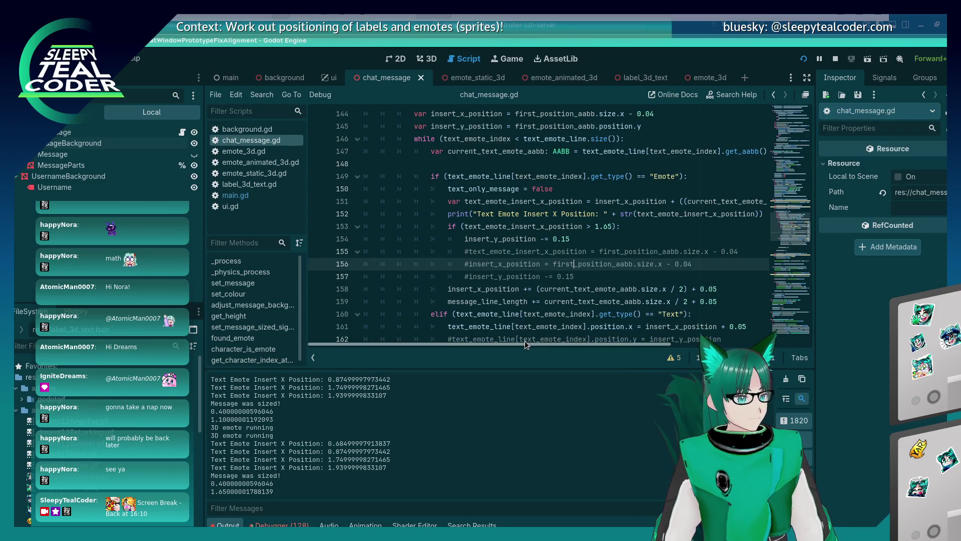
key("ctrl+v")
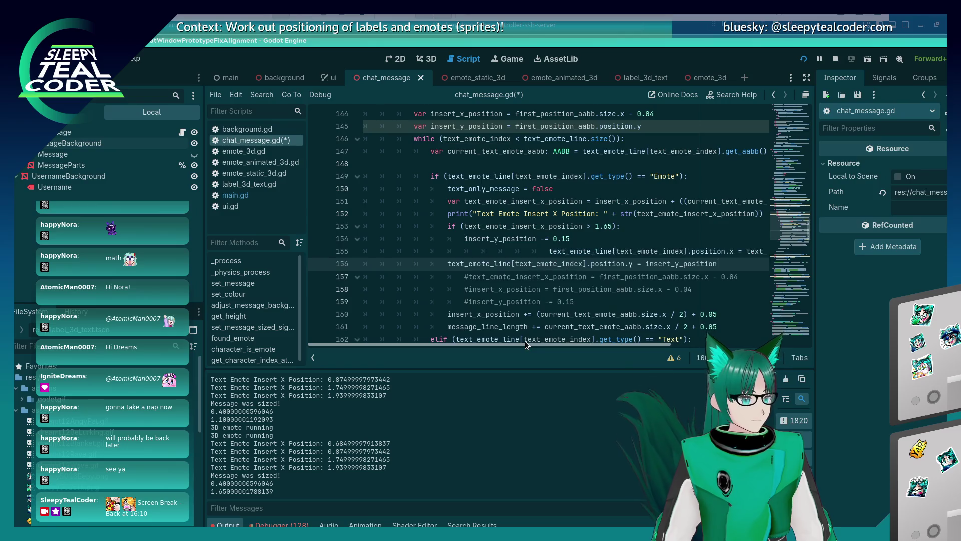
key("Up")
key("Home")
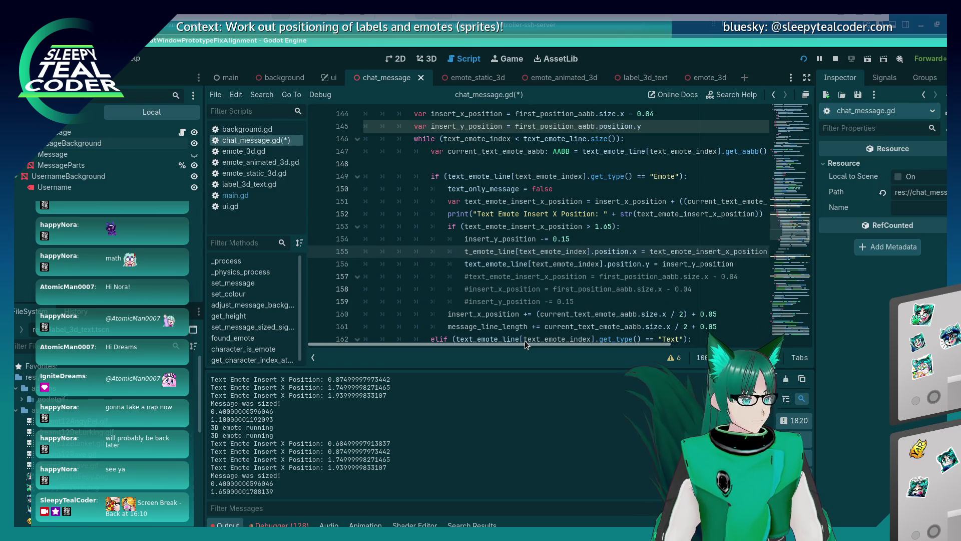
key("F5")
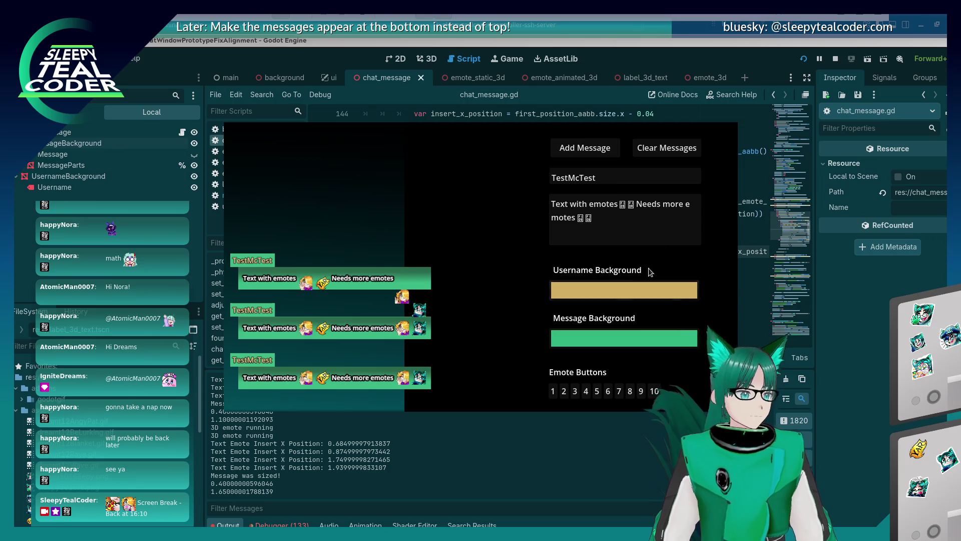
left_click(591, 149)
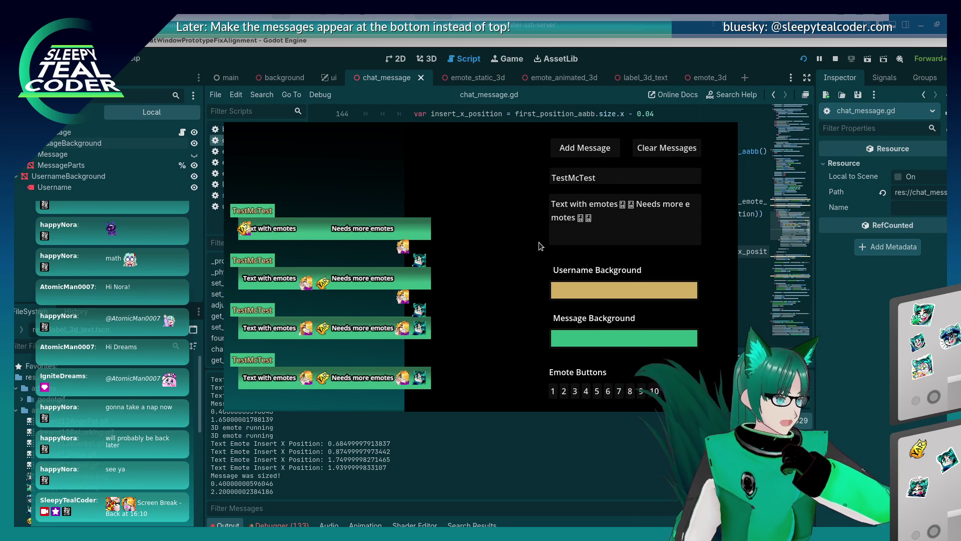
Step: Move the position.x assignment below the commented-out lines, then rerun and add another message
key("alt+Tab")
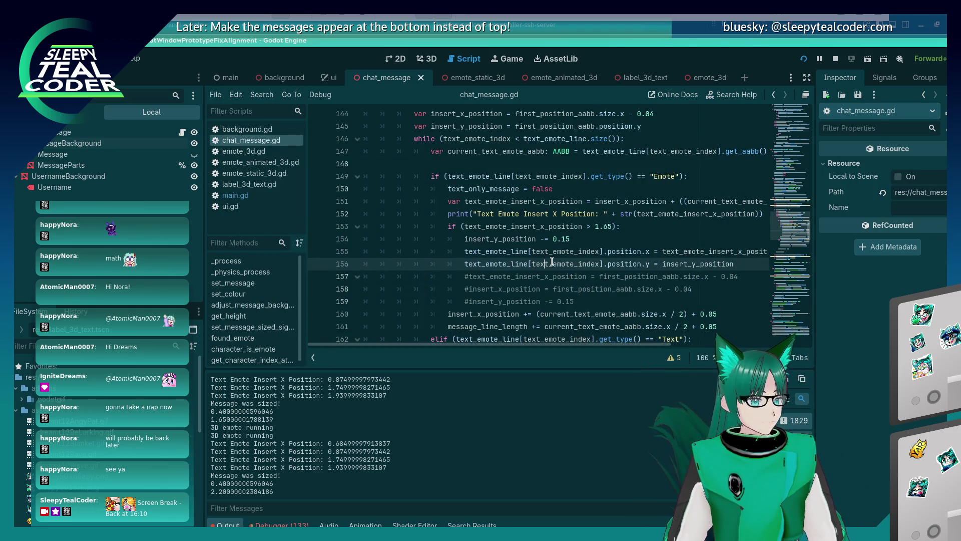
key("shift+Home")
key("shift+Home")
key("shift+Home")
key("BackSpace")
key("BackSpace")
key("Down")
key("Down")
key("Down")
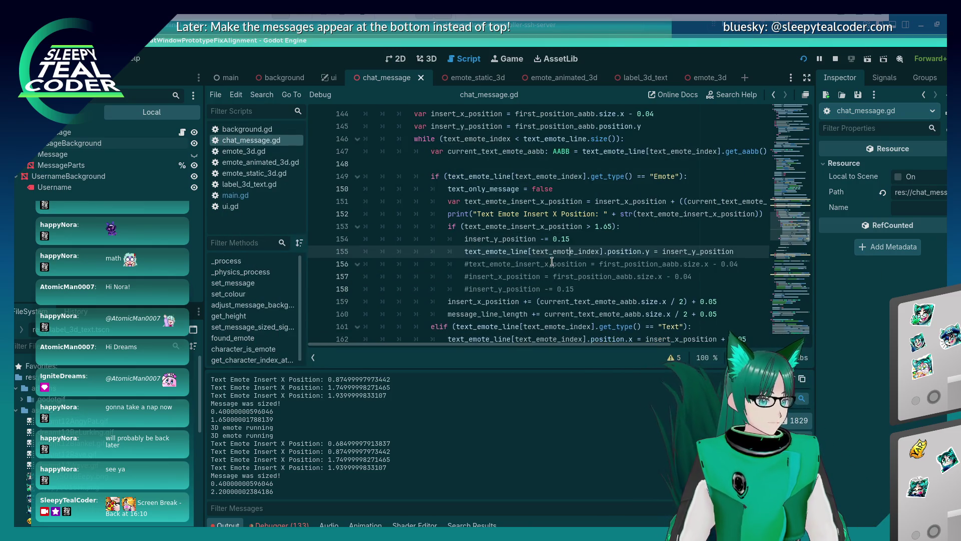
key("Down")
type("text_emote_line[text_emote_index].position.x = text_emote_insert_x_position")
key("F5")
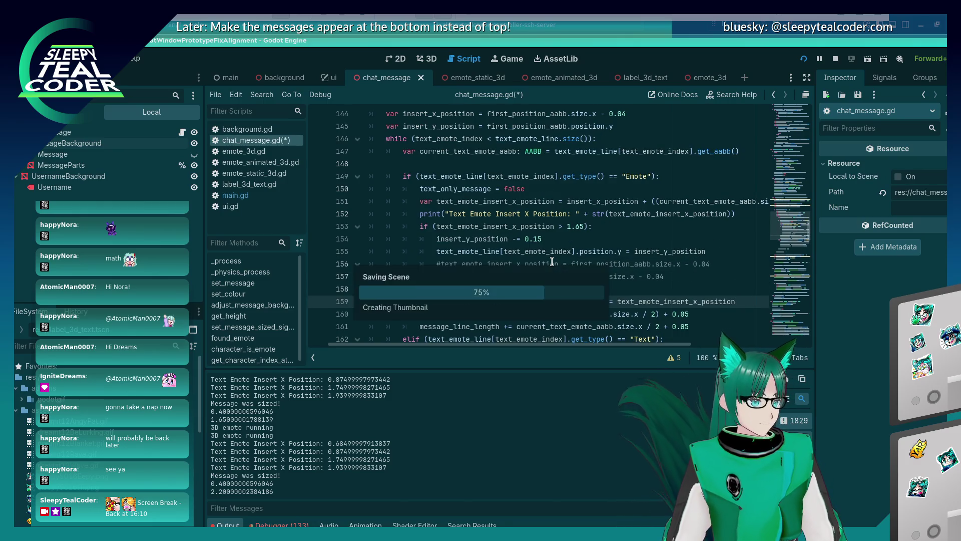
left_click(591, 148)
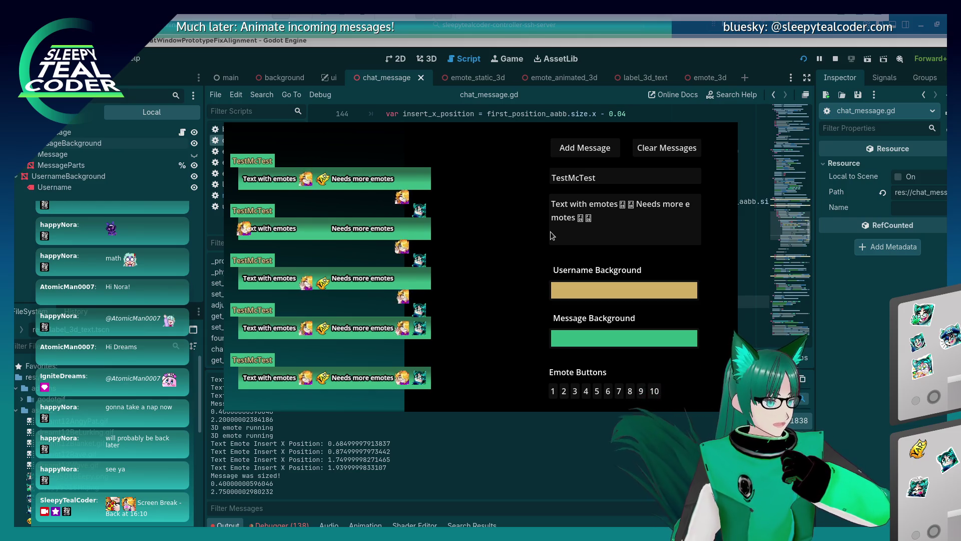
Step: Rerun the chat test and add a message to check emote placement
key("F8")
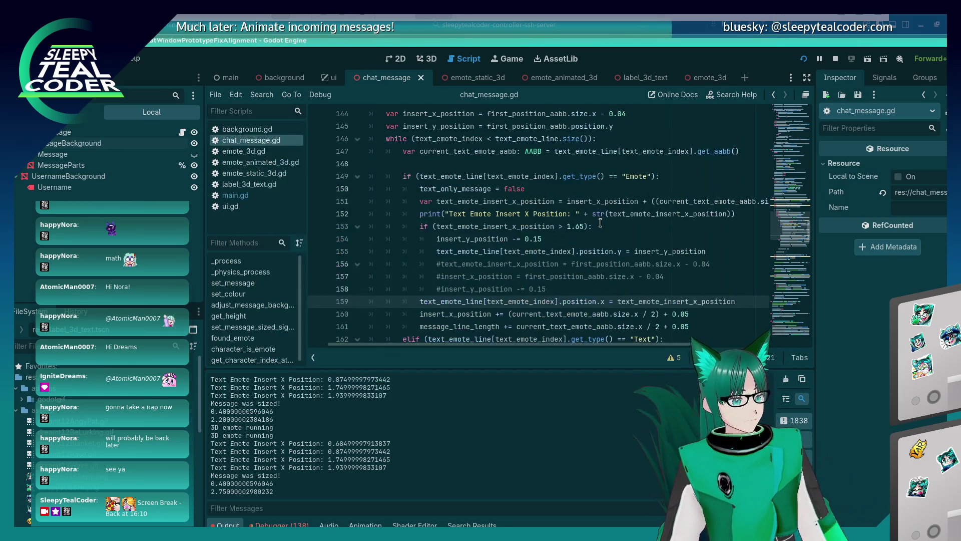
left_click(584, 236)
key("F5")
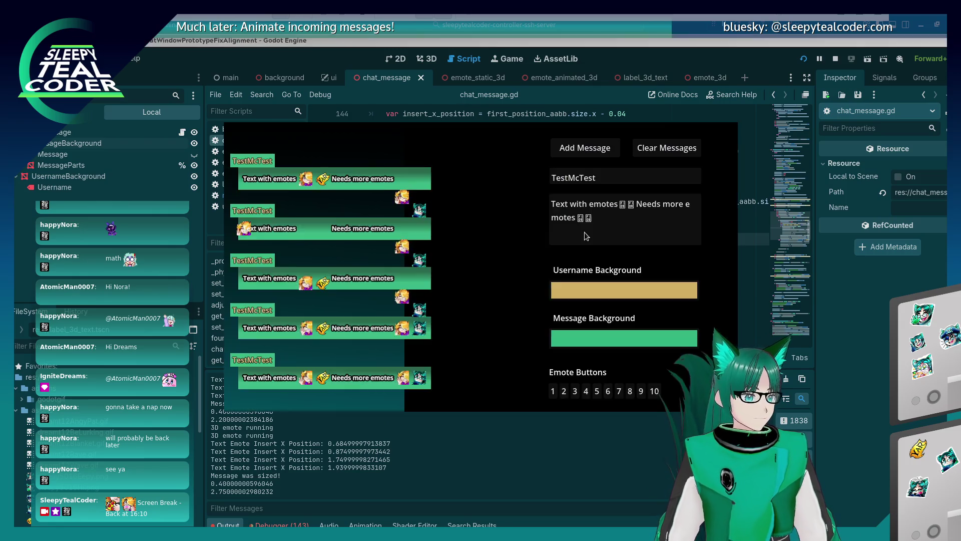
left_click(553, 149)
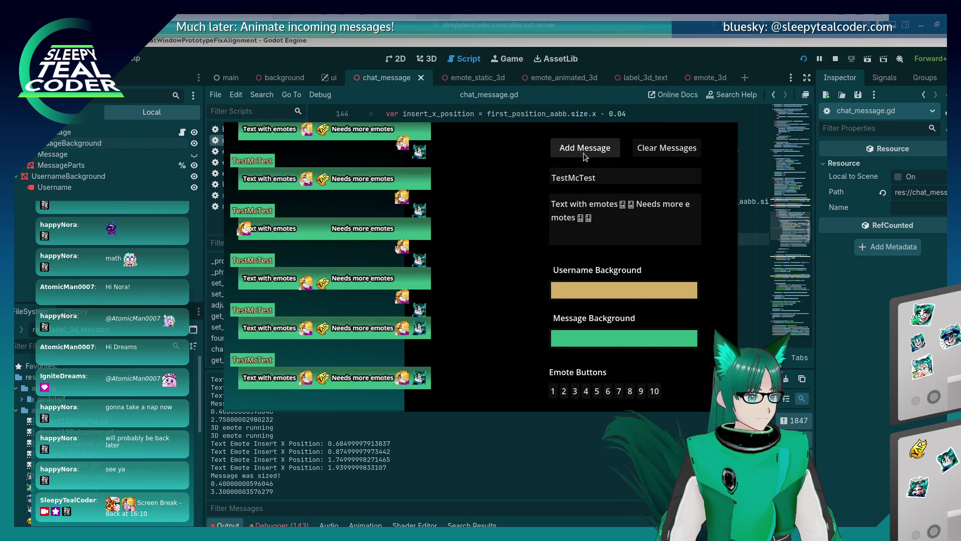
Step: Change line 154's vertical step to 0.18, save, and rerun the chat test
key("F8")
type("5")
key("F5")
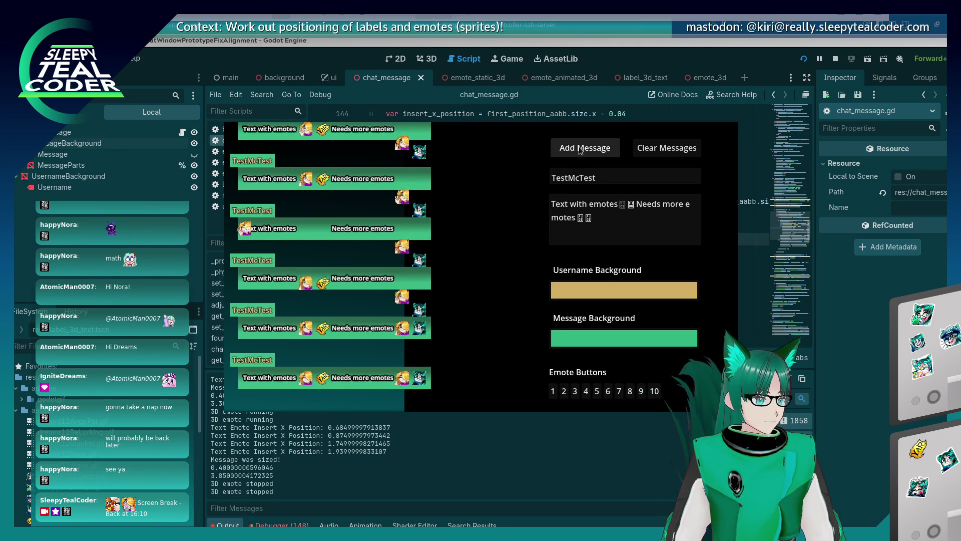
key("F8")
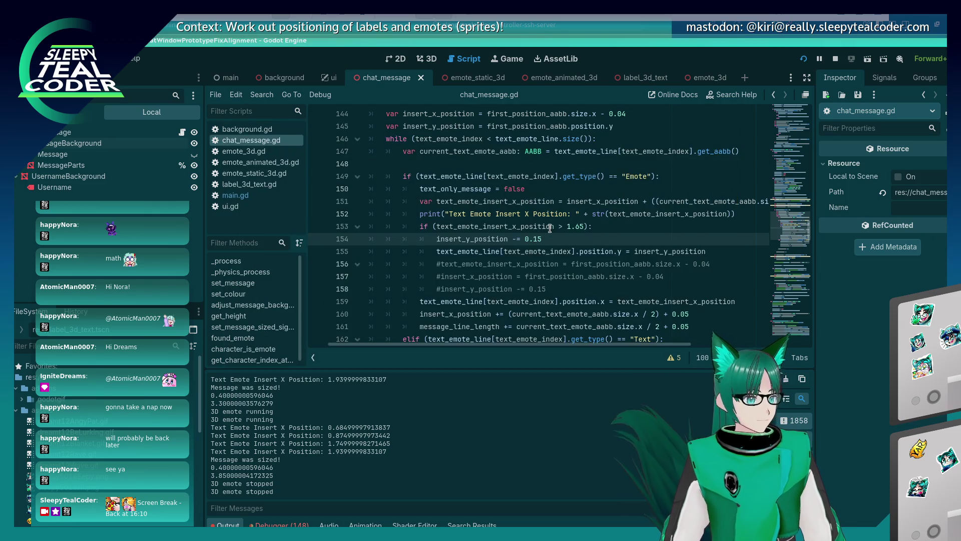
key("F5")
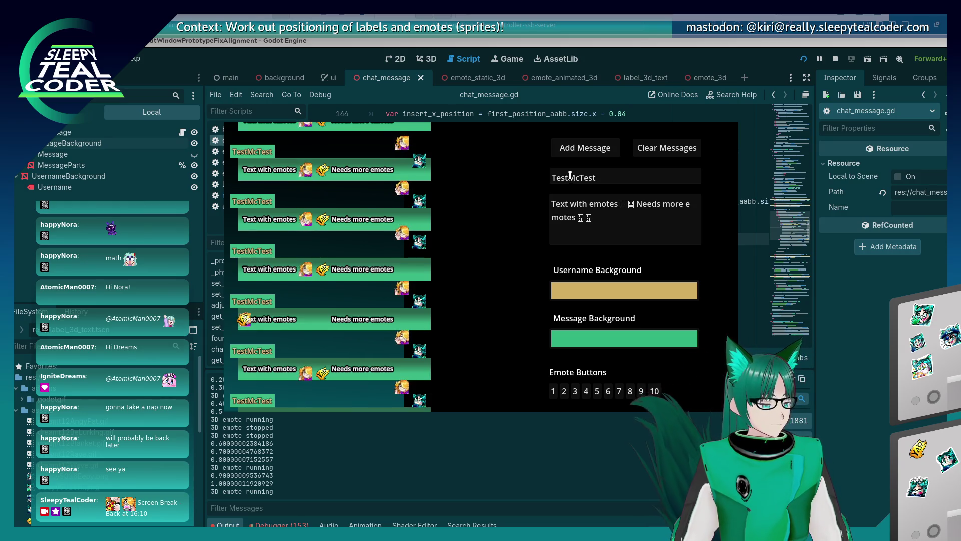
scroll(463, 218, "up", 3)
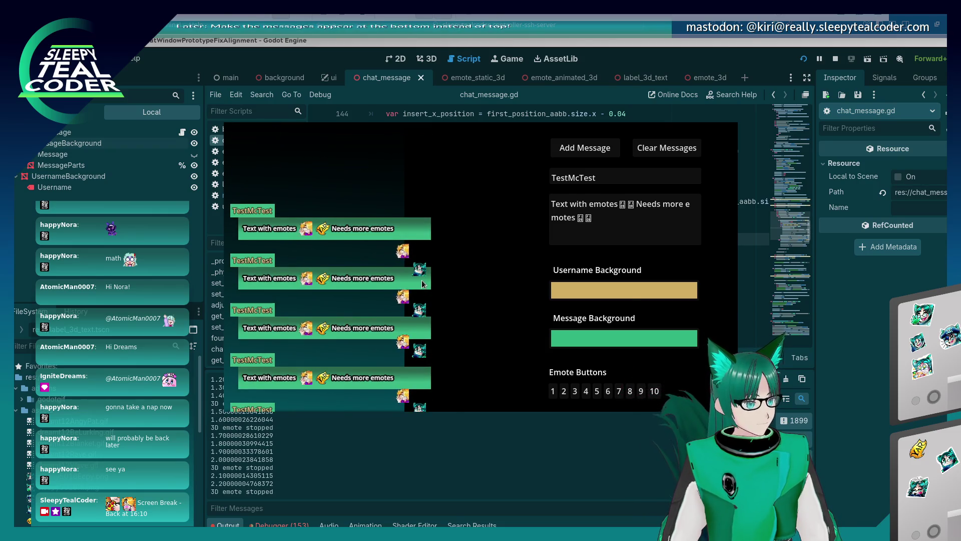
key("alt+Tab")
key("alt+Tab")
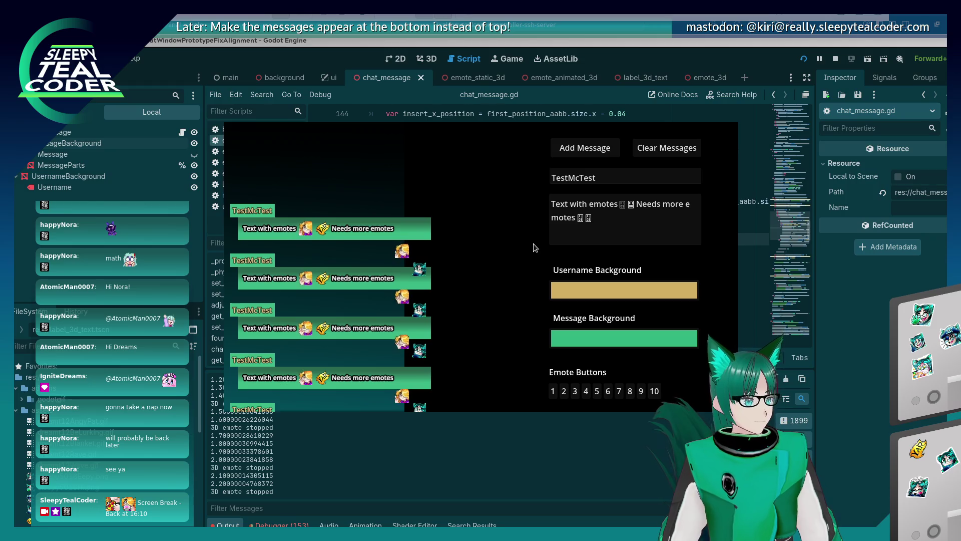
key("alt+Tab")
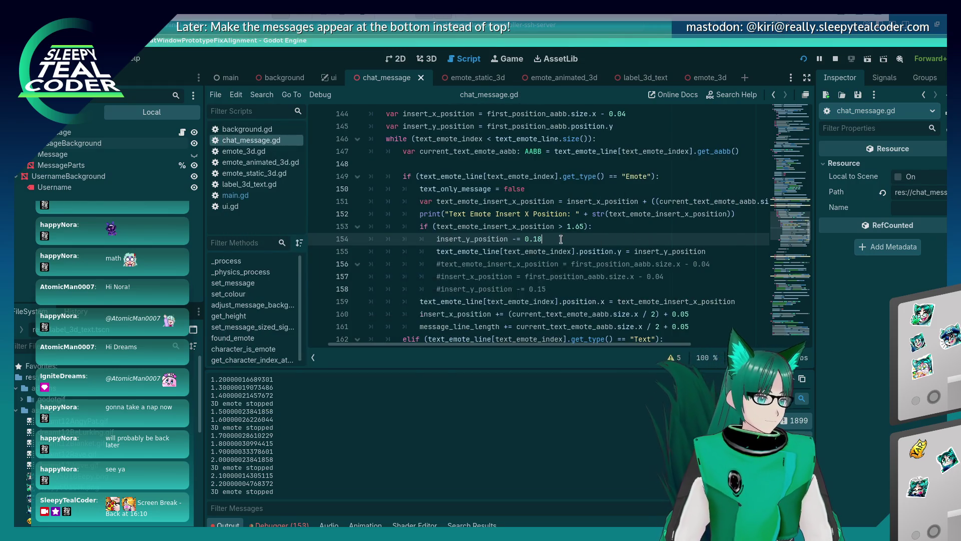
Step: Add another test message, then put first_position_aabb.position.y from line 145 before 0.18 on line 154
key("alt+Tab")
left_click(586, 148)
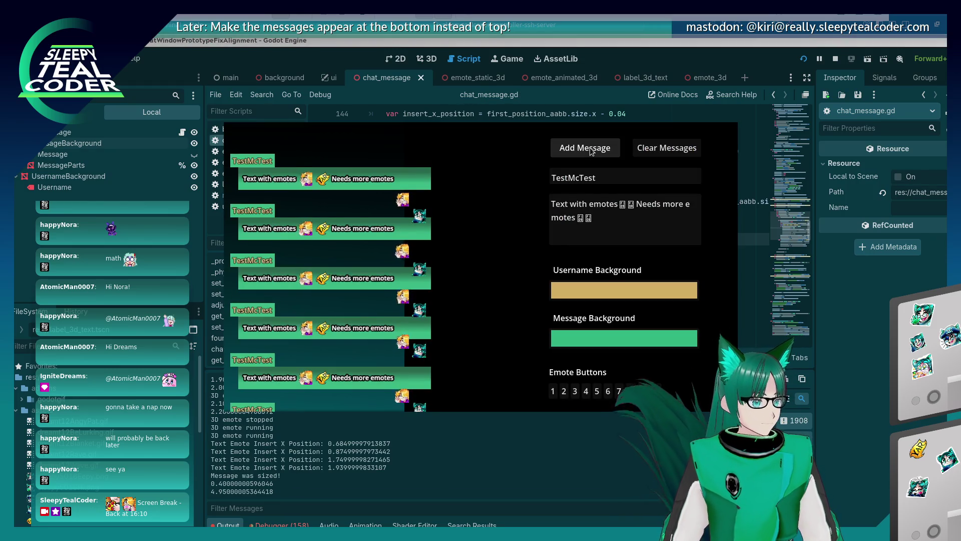
key("alt+Tab")
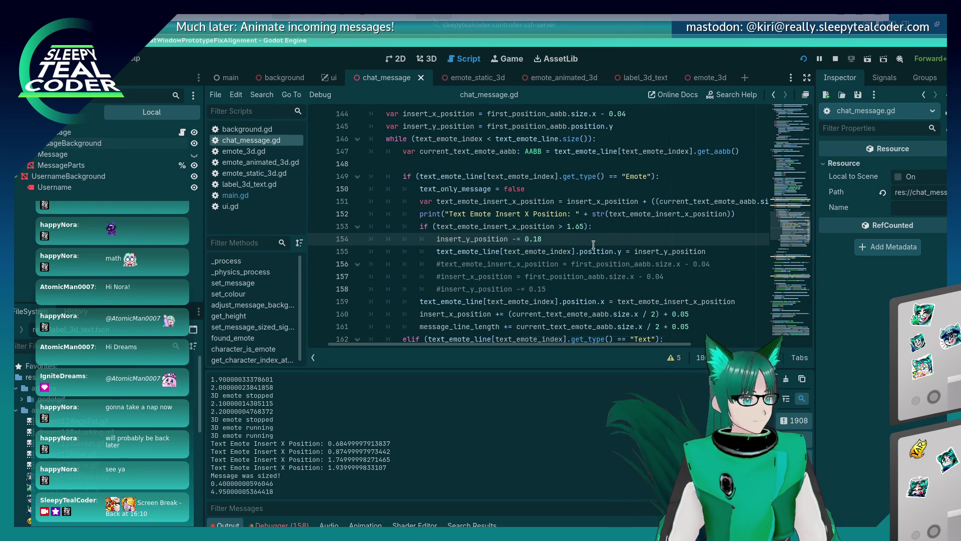
scroll(593, 244, "up", 1)
left_click_drag(613, 164, 487, 165)
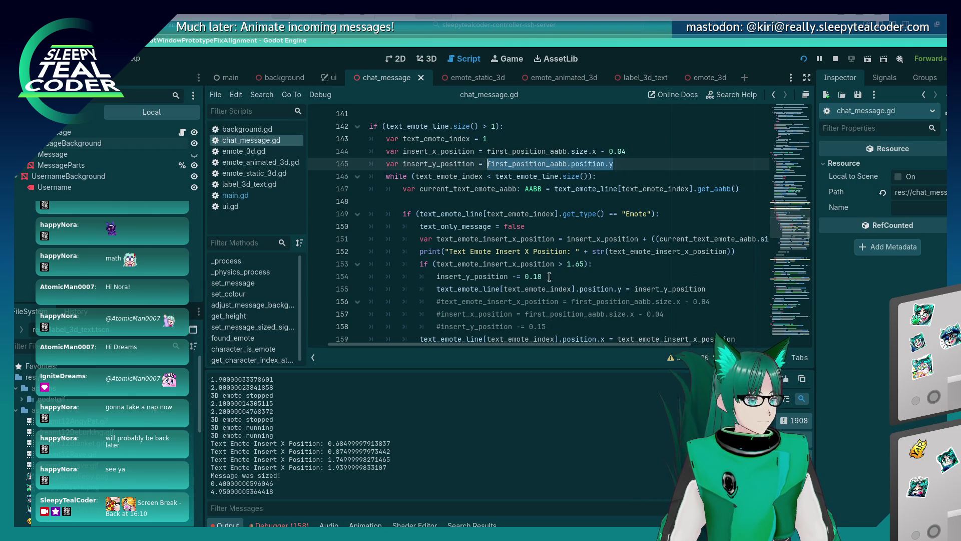
left_click(525, 278)
type("first_position_aabb.position.y")
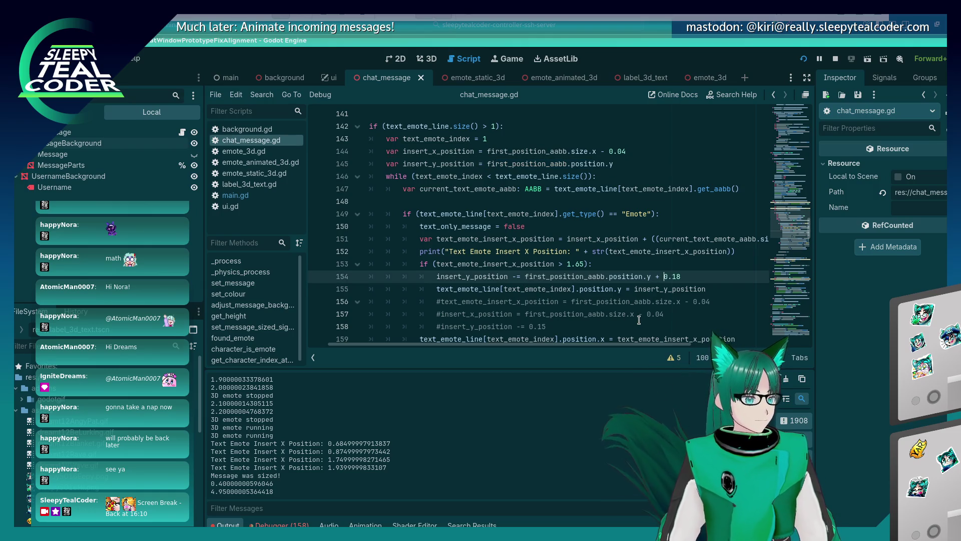
key("alt+Tab")
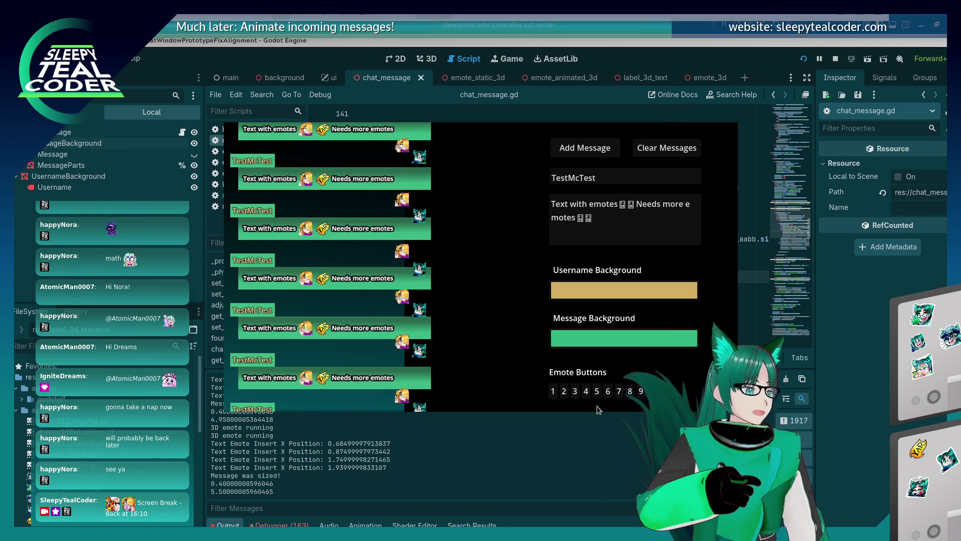
Step: Move the position.x assignment into a new else branch after the wrap check
key("F8")
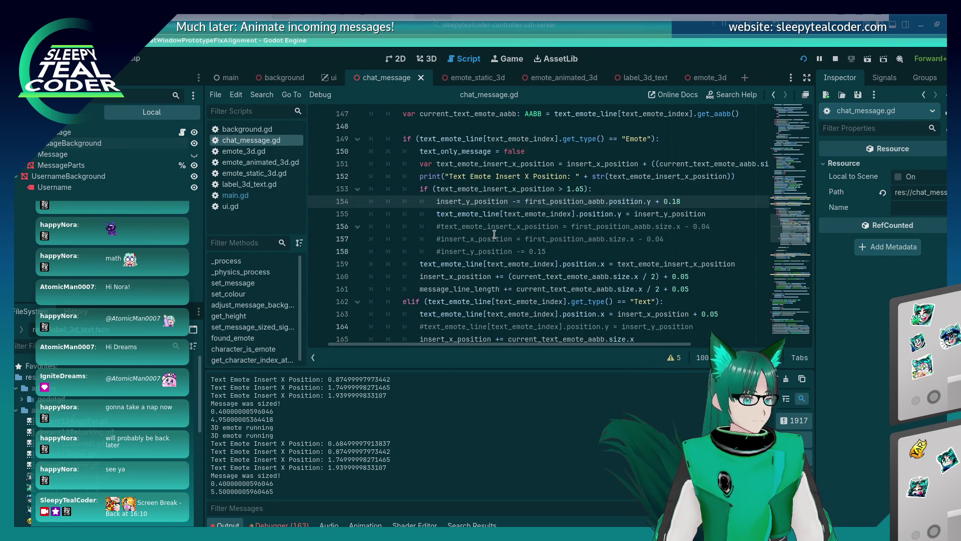
left_click(506, 260)
left_click(539, 255)
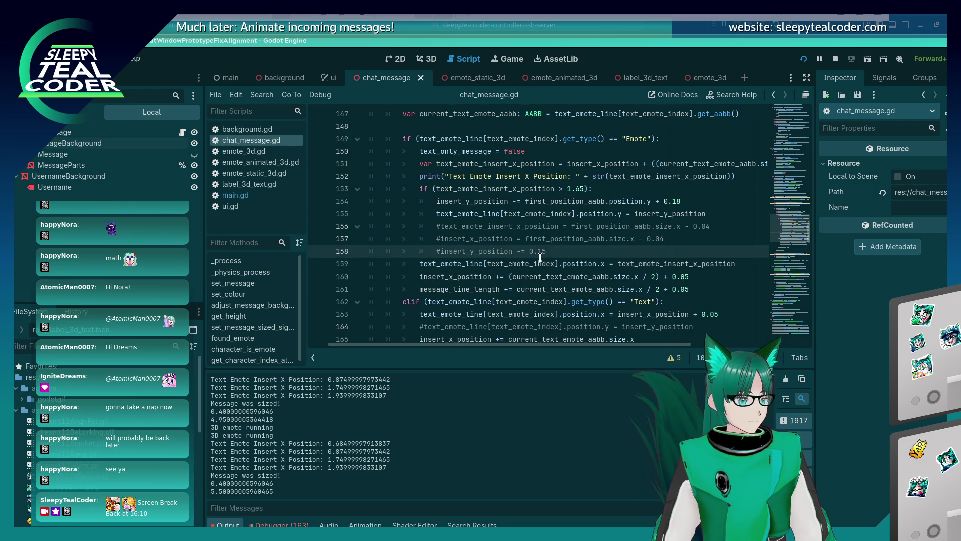
triple_click(539, 258)
key("ctrl+x")
key("Up")
key("Up")
key("Up")
key("End")
key("Return")
key("BackSpace")
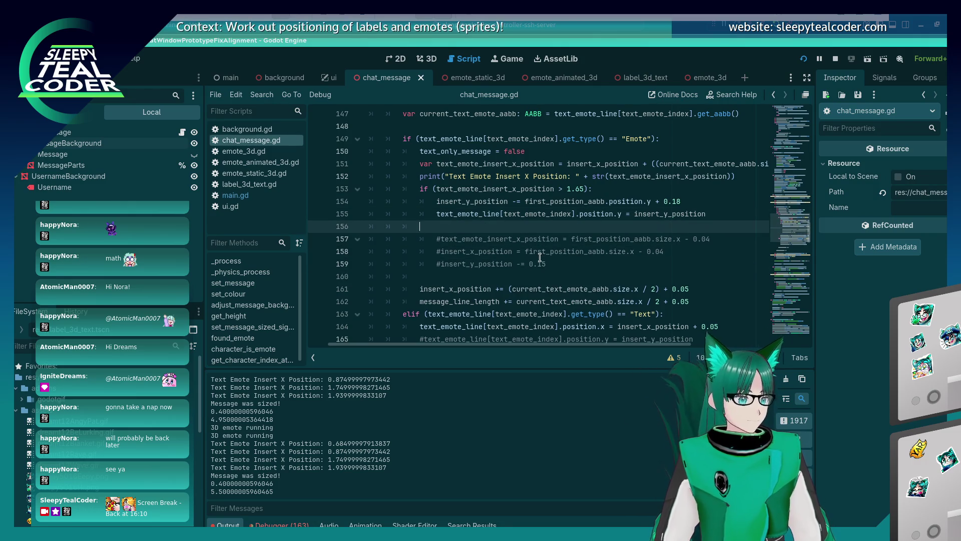
type("else:")
key("Return")
key("ctrl+v")
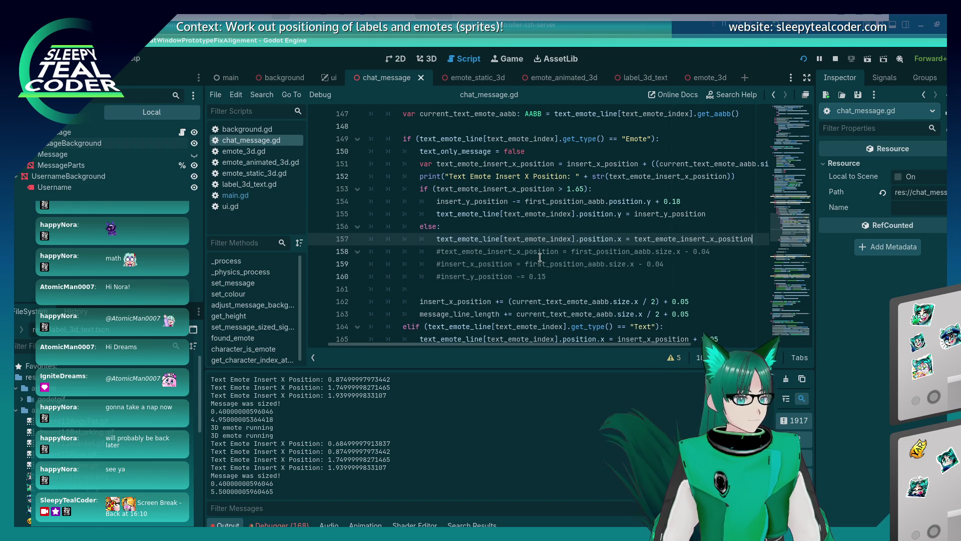
Step: Add a copy of the position.x line above the else and clear its value
key("shift+Home")
key("Up")
key("Up")
key("End")
key("Return")
key("ctrl+v")
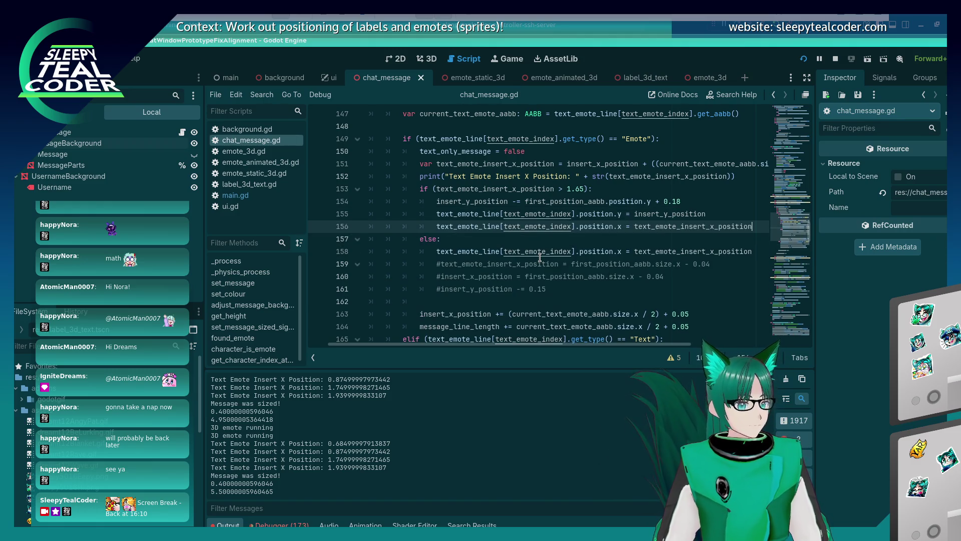
key("ctrl+BackSpace")
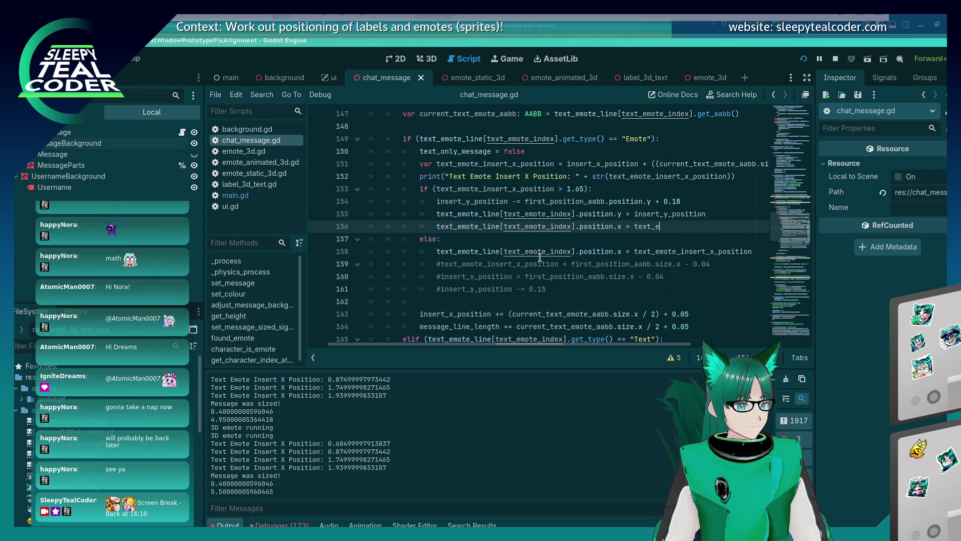
Step: Set line 156 to first_position_aabb.size.x - 0.04 from line 144, then run and clear the chat
scroll(540, 258, "up", 3)
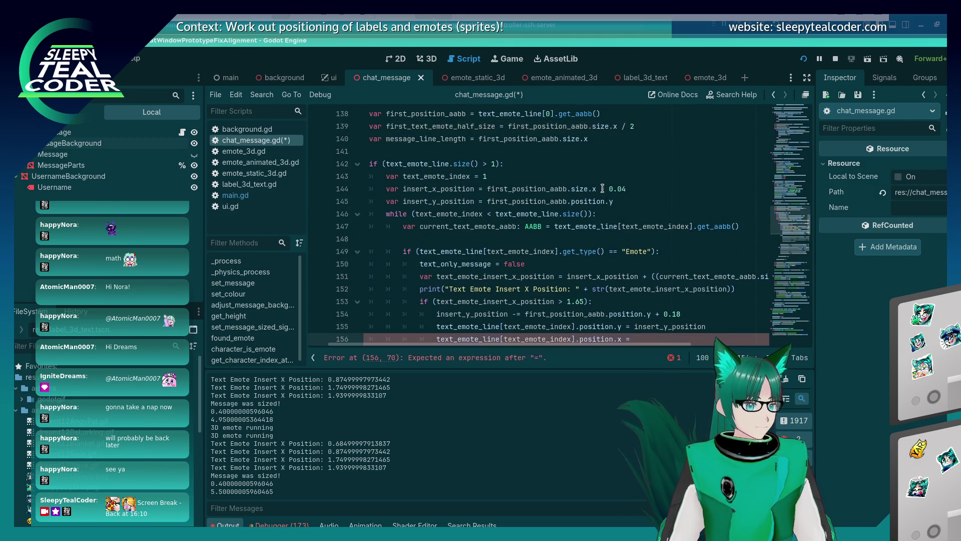
left_click(631, 188)
left_click_drag(627, 188, 485, 188)
scroll(601, 237, "down", 4)
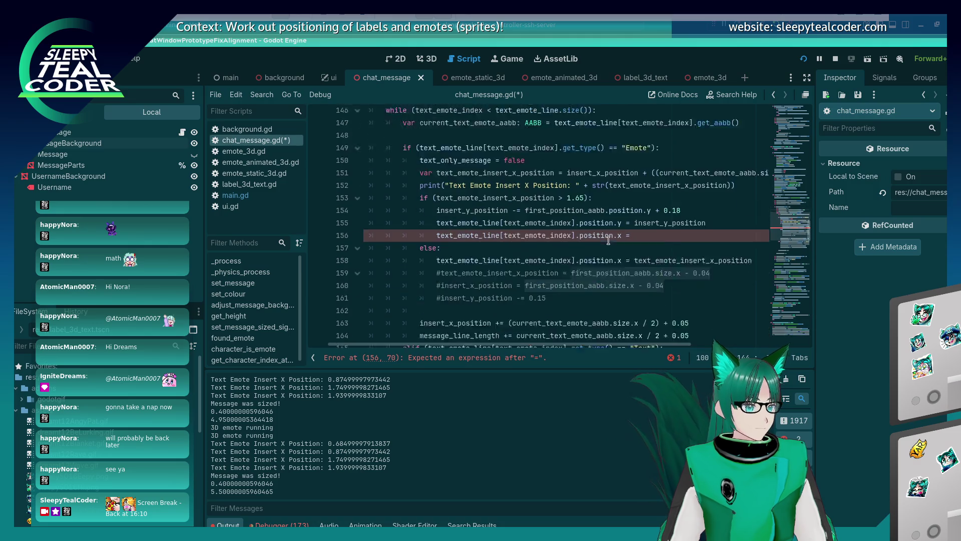
left_click(632, 194)
key("ctrl+v")
key("F5")
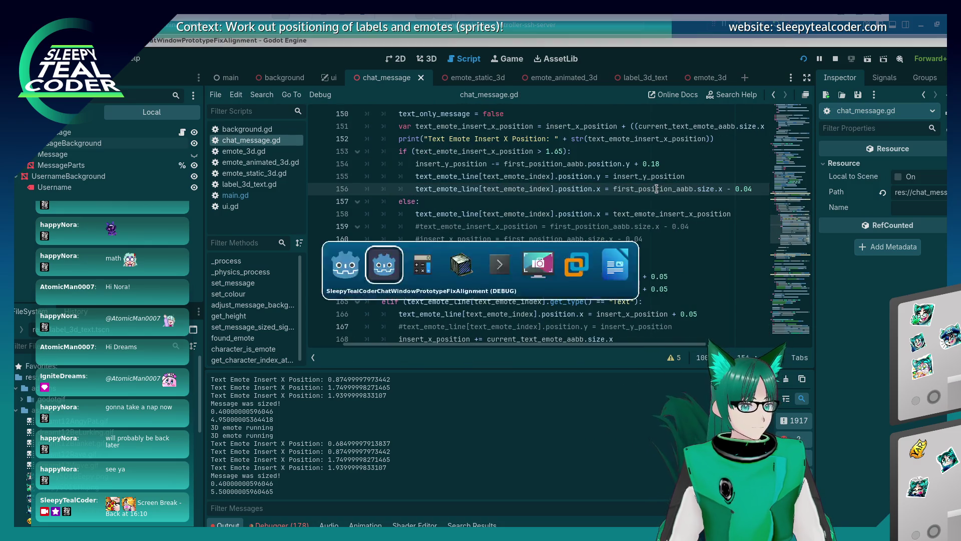
left_click(645, 148)
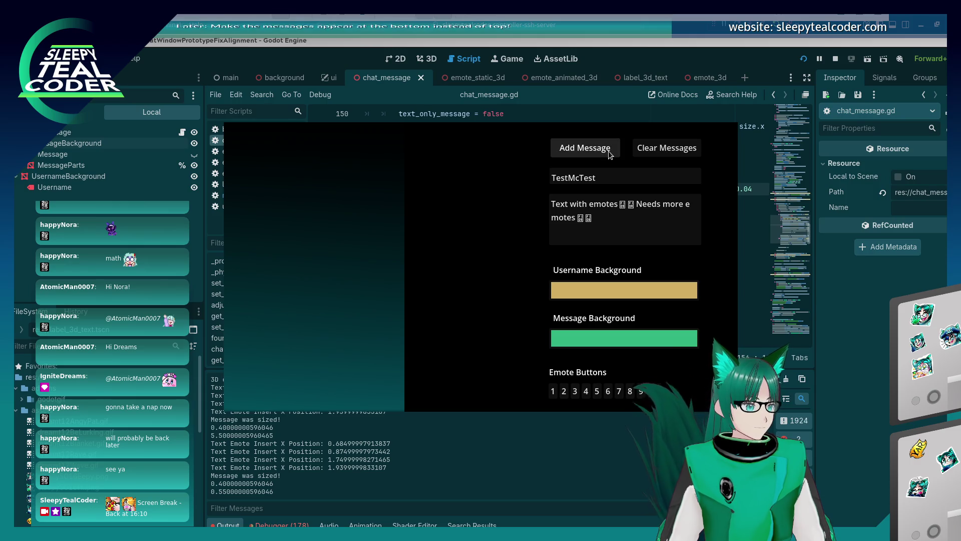
Step: Post test emote messages, switch line 156 from size.x to position.x, and rerun with a third message
left_click(608, 151)
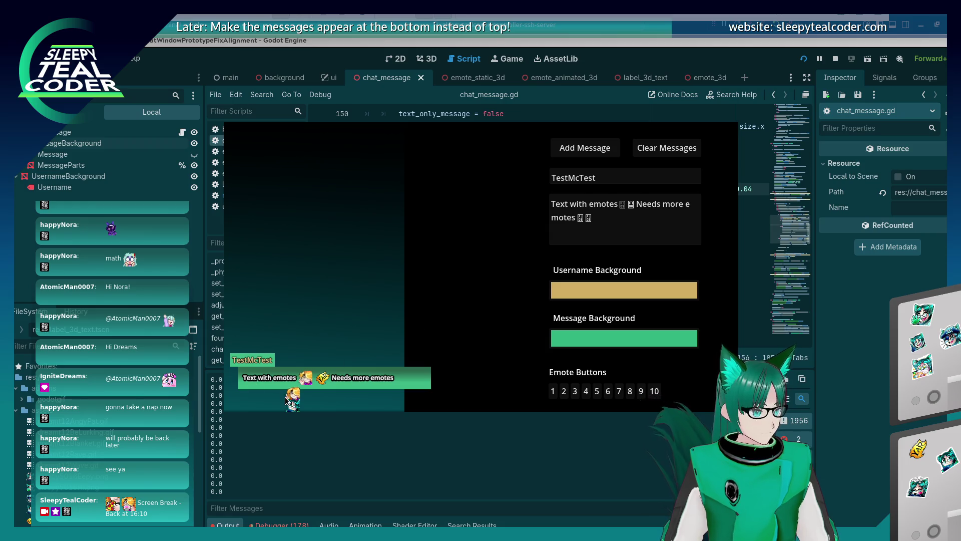
key("F8")
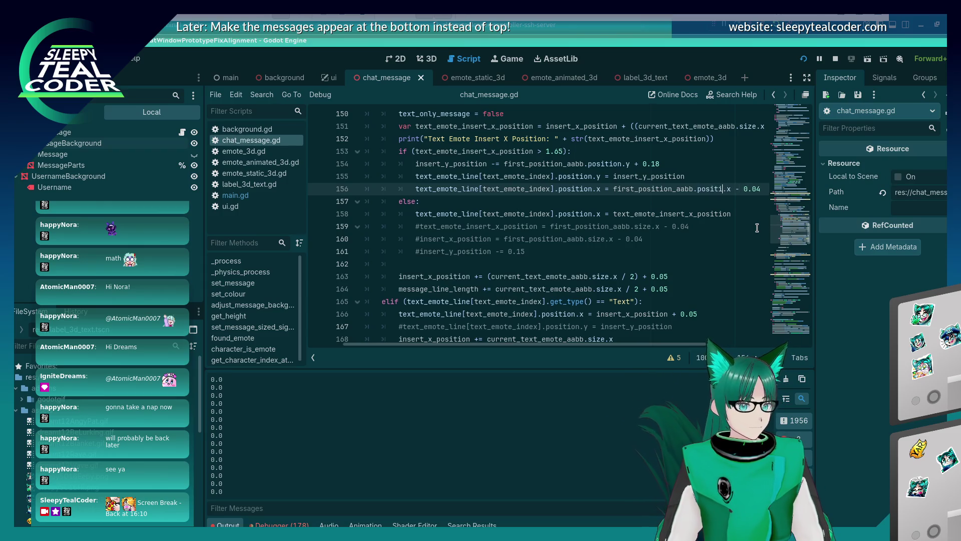
left_click(598, 151)
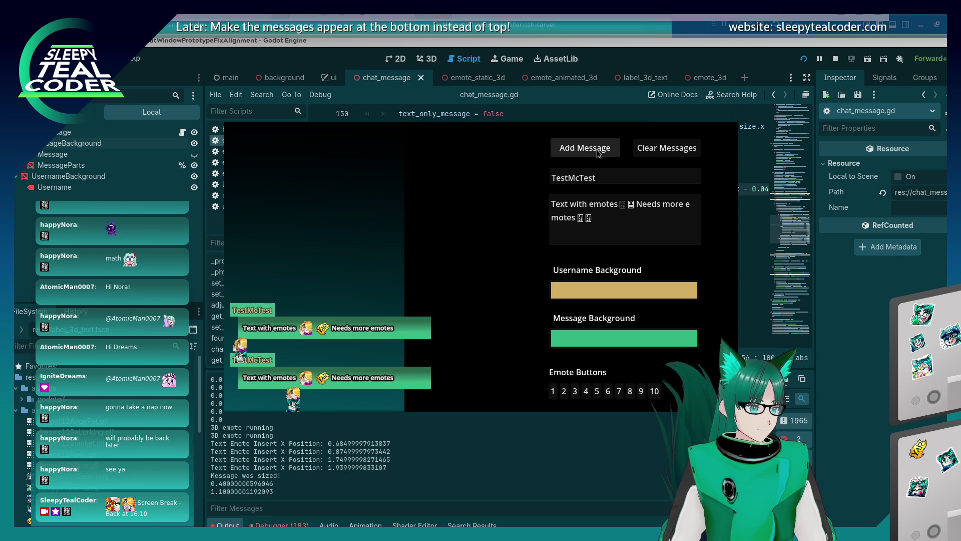
key("F8")
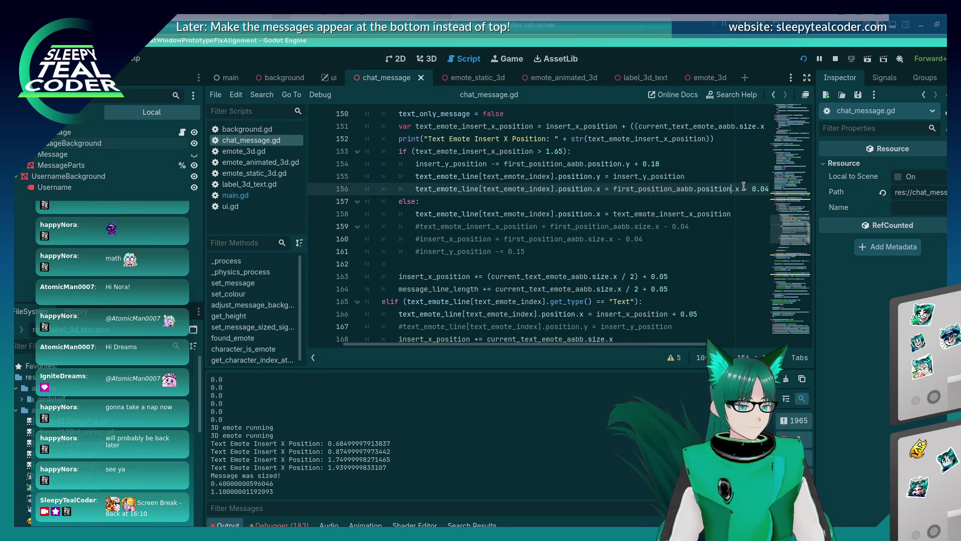
key("Down")
key("Up")
key("End")
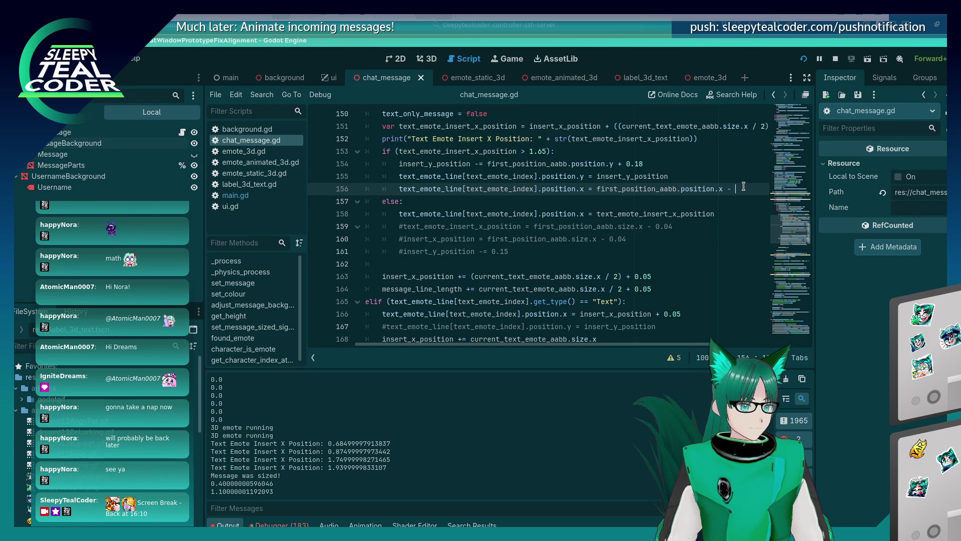
key("F5")
left_click(596, 141)
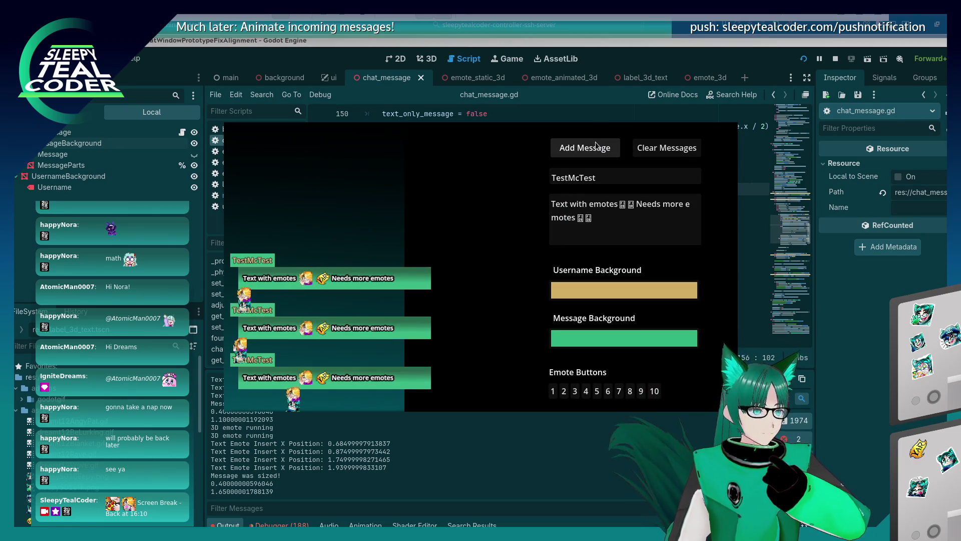
Step: Review lines 139 and 145 of chat_message.gd, selecting first_position_aabb.position.y
left_click(858, 337)
scroll(550, 225, "up", 10)
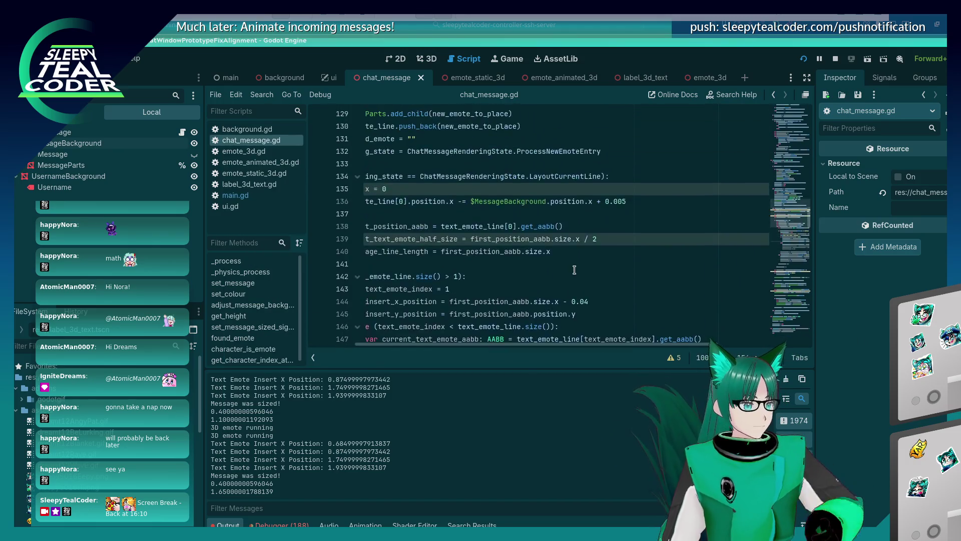
scroll(574, 269, "down", 4)
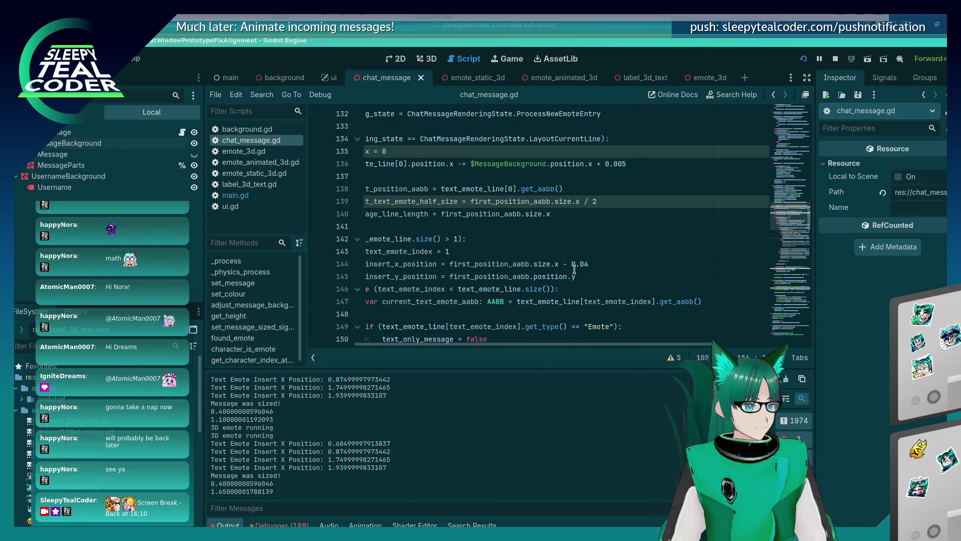
left_click_drag(556, 343, 499, 346)
left_click(640, 201)
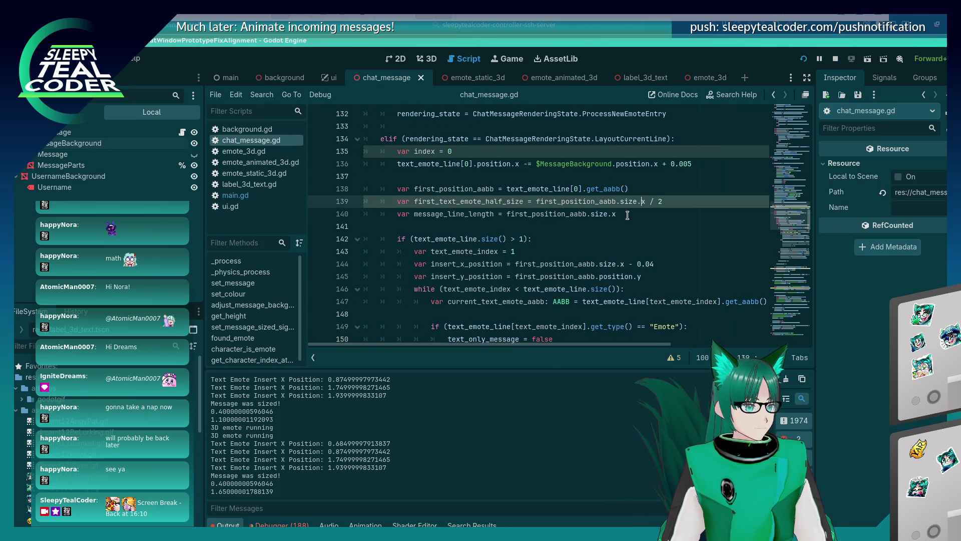
scroll(630, 220, "down", 1)
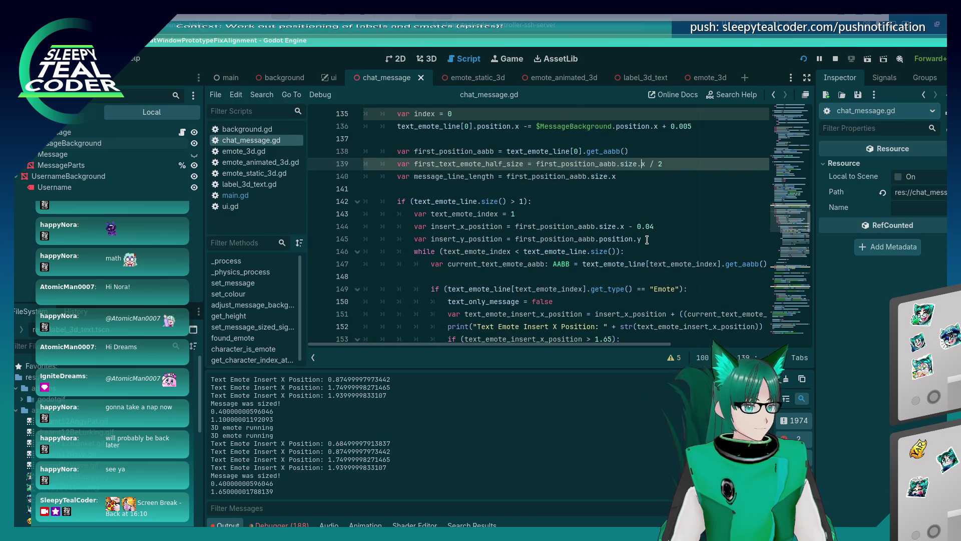
left_click_drag(647, 240, 516, 236)
Step: Delete the leftover offset at the end of line 156 so it ends at position.x
scroll(657, 252, "down", 6)
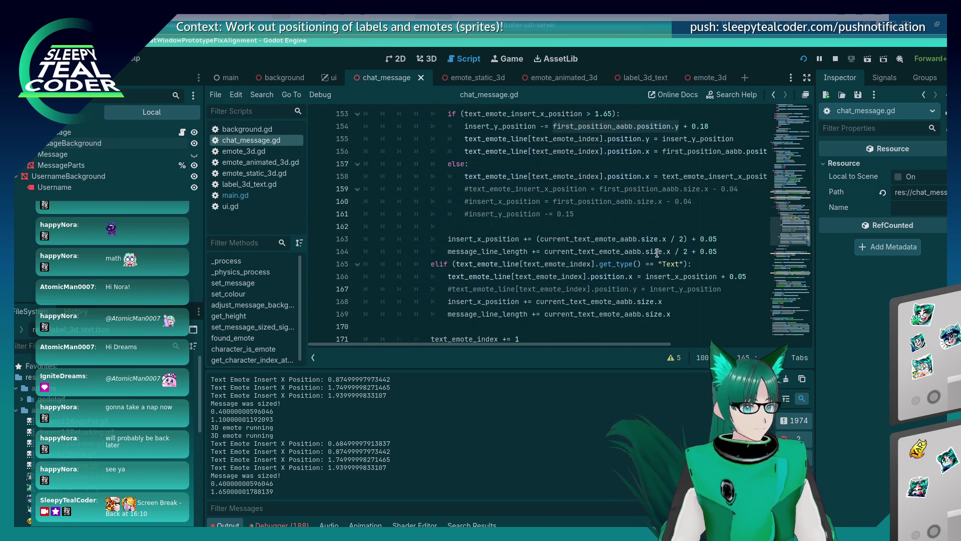
scroll(656, 258, "up", 1)
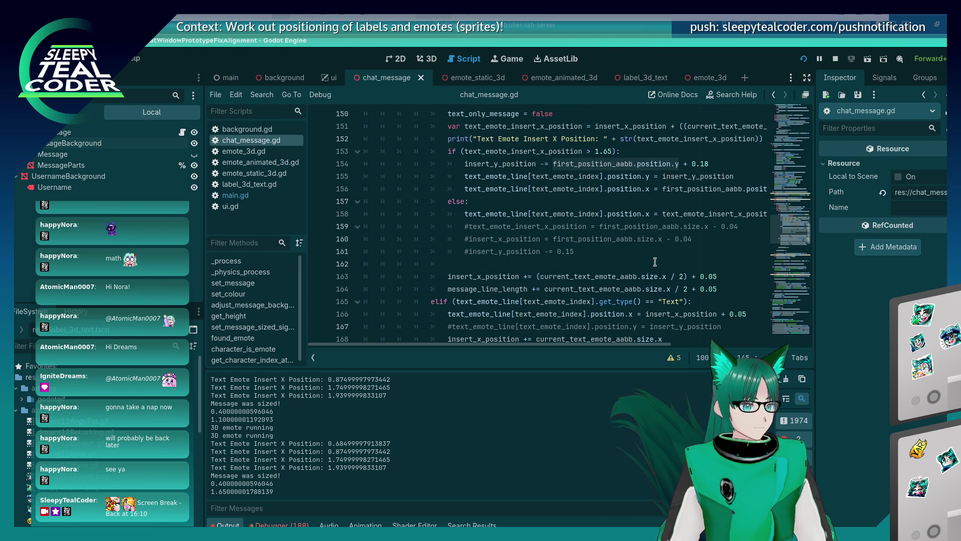
left_click(667, 190)
key("End")
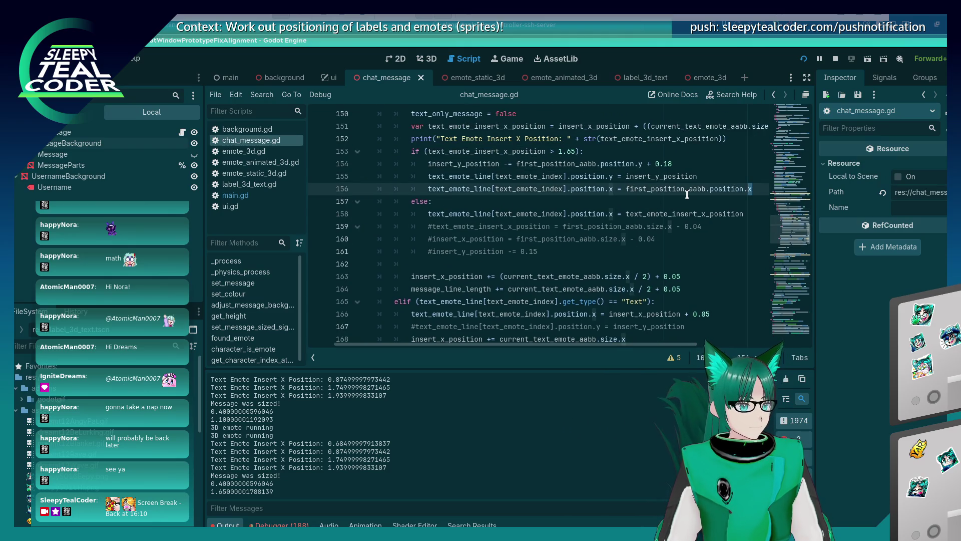
left_click_drag(686, 194, 687, 194)
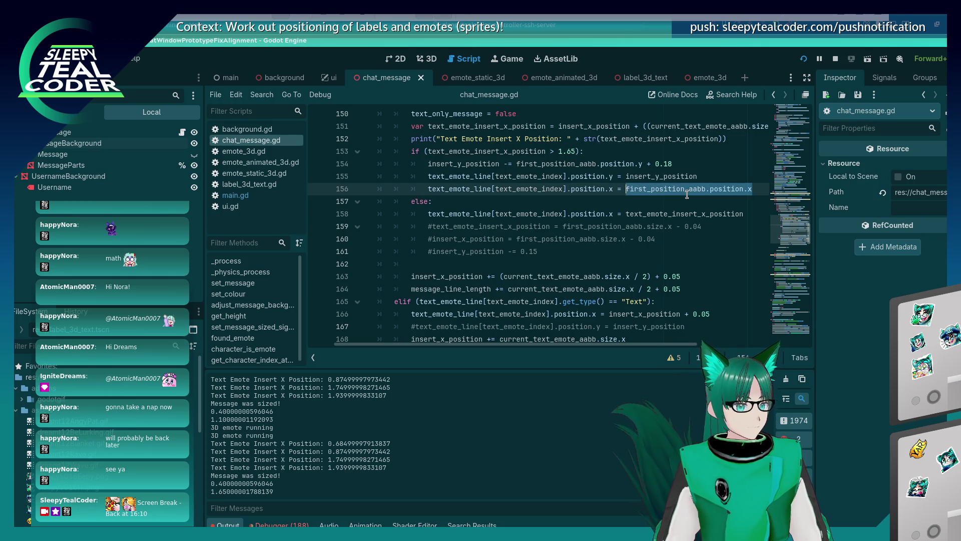
key("End")
key("BackSpace")
Step: Save the edit and run the chat test, clearing old messages and posting a new one, then relaunch
type("y")
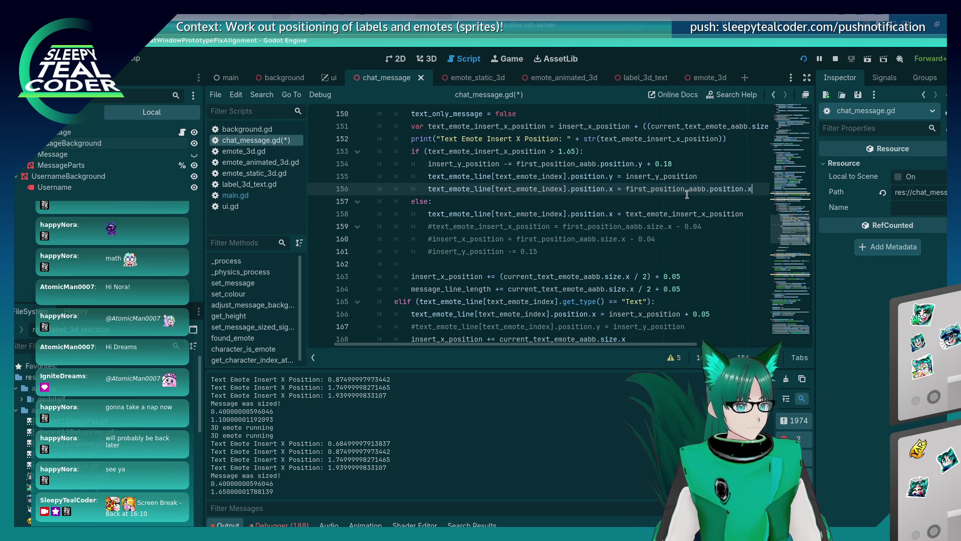
key("F5")
left_click(663, 148)
left_click(585, 148)
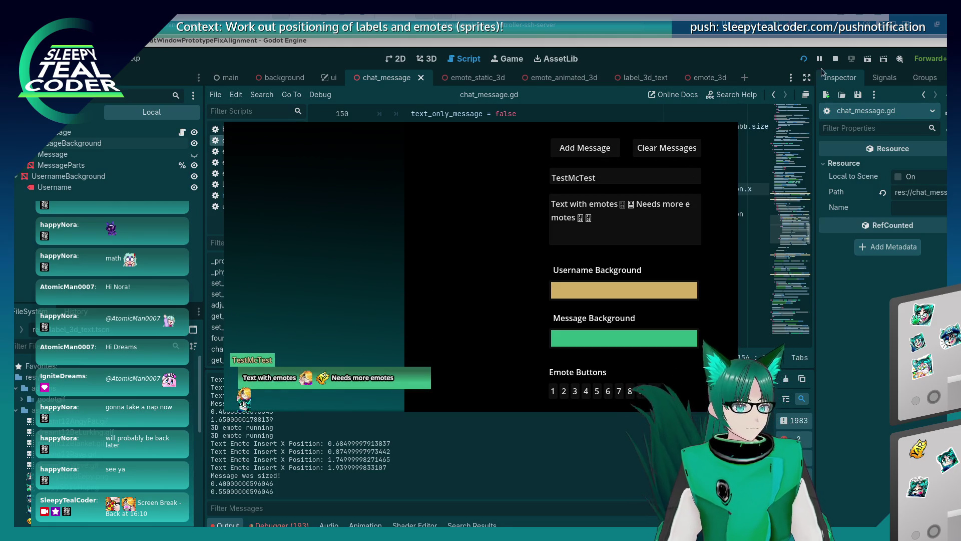
key("F8")
key("F5")
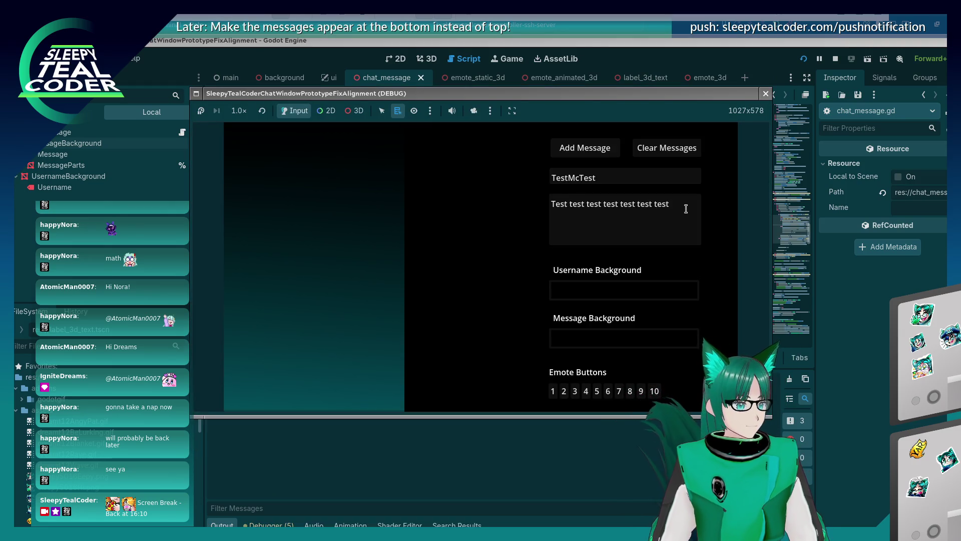
Step: Compose a long message with several emotes and 'aaaaaaaa', and post it
left_click_drag(686, 209, 472, 203)
left_click(685, 214)
key("2")
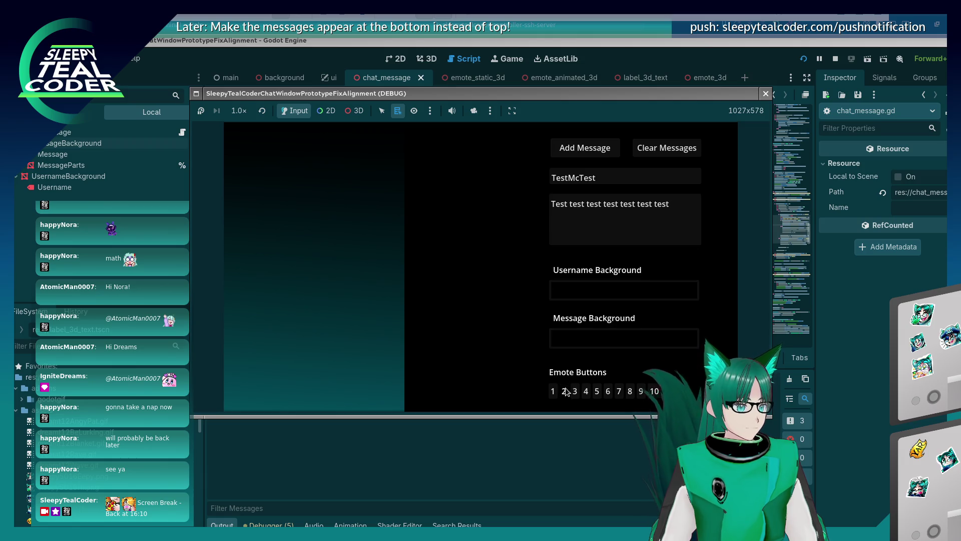
left_click(575, 391)
left_click(696, 203)
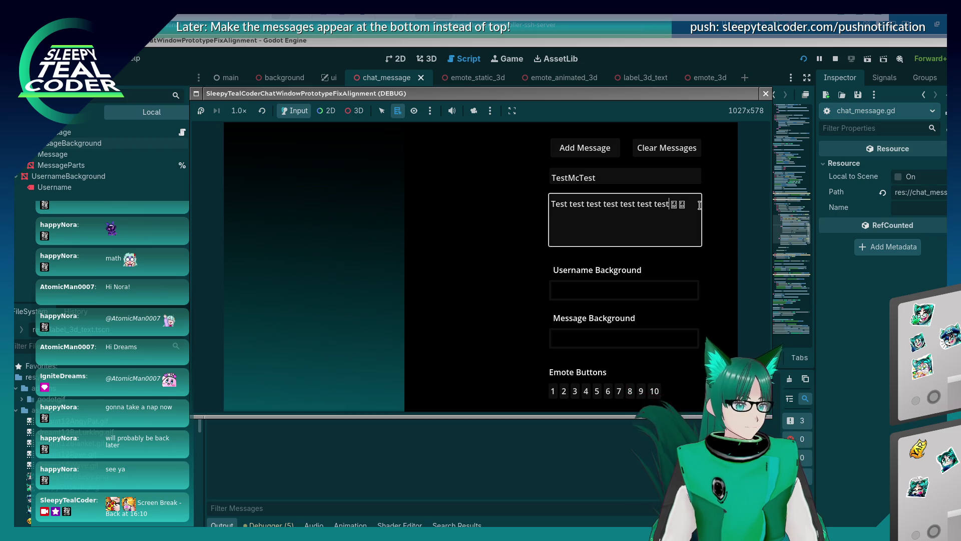
type(" Aaaa aaaaaaaa")
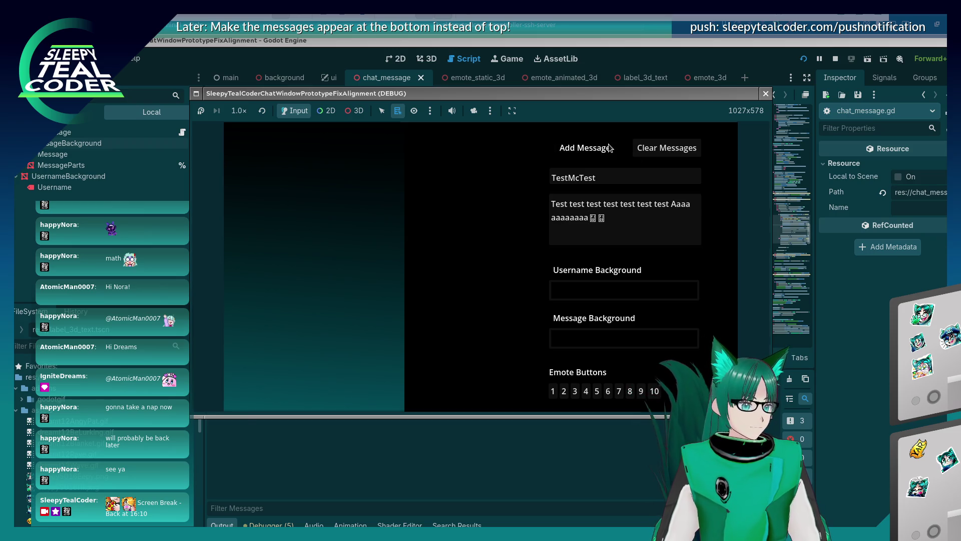
left_click(609, 147)
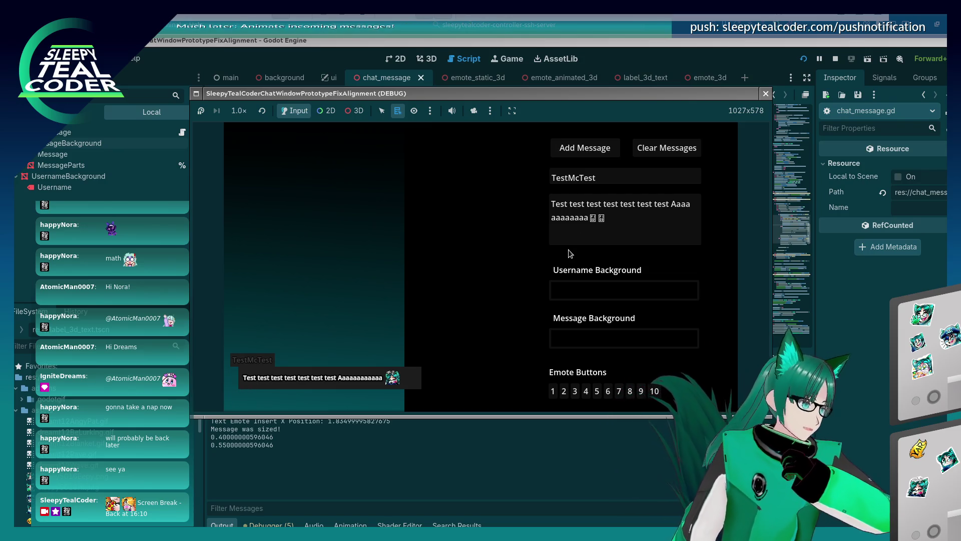
Step: Post a message with a magenta message background and green username background, then stop the game
left_click(662, 336)
left_click(662, 136)
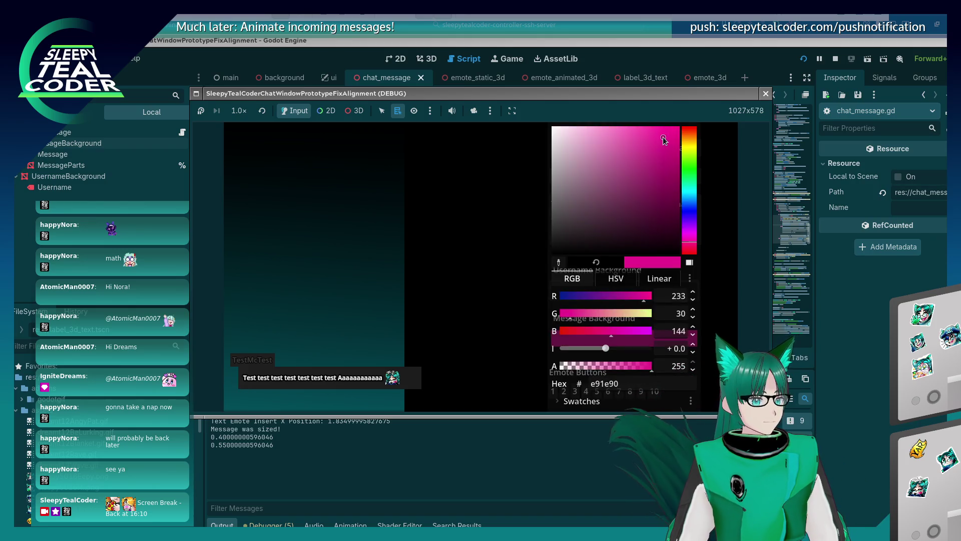
left_click(431, 225)
left_click(626, 288)
left_click_drag(689, 164, 690, 183)
left_click(663, 160)
left_click(432, 213)
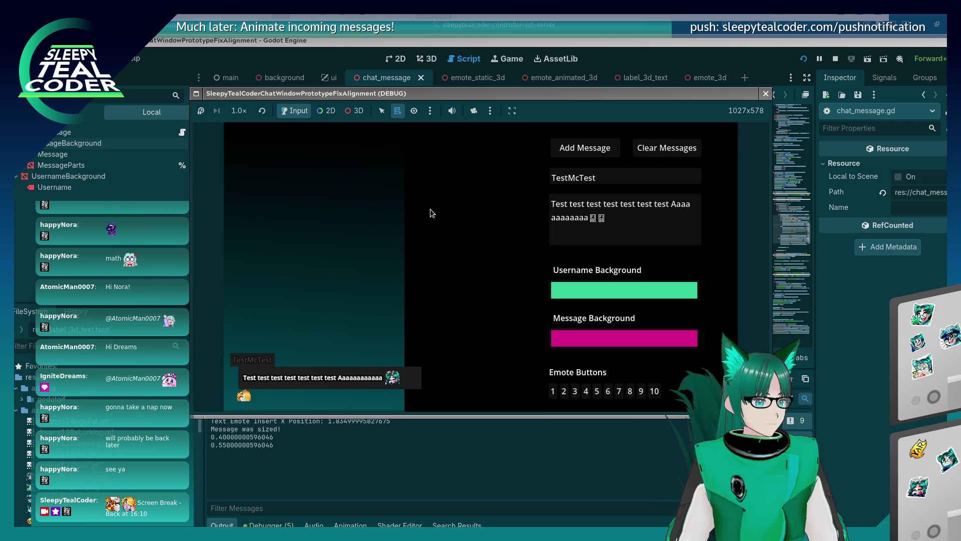
left_click(584, 149)
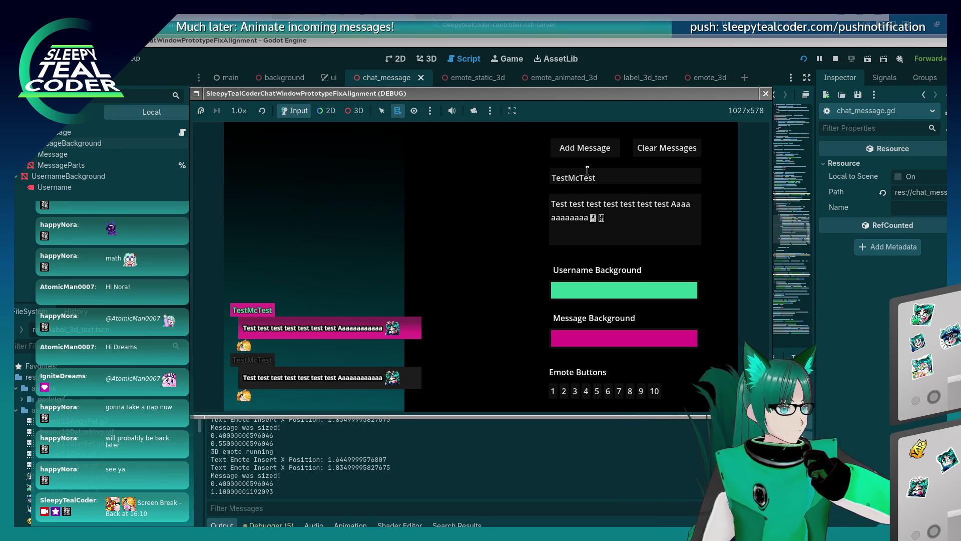
key("F8")
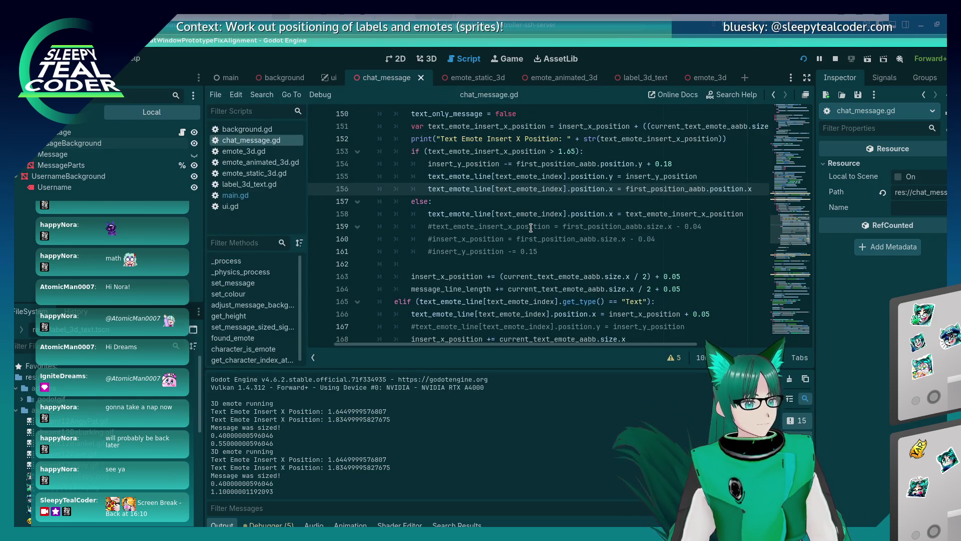
Step: Run the chat test once more to check emote placement
scroll(535, 227, "up", 1)
left_click(710, 201)
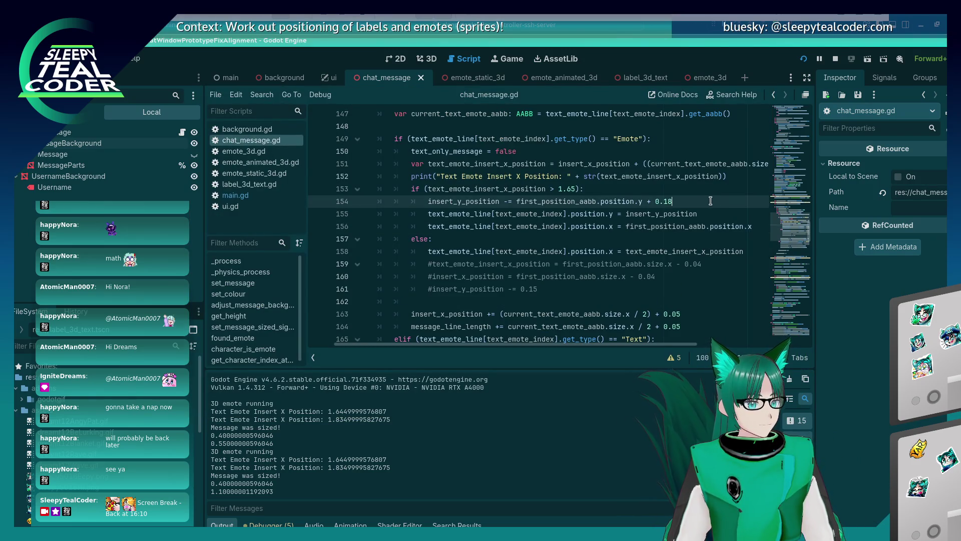
key("F5")
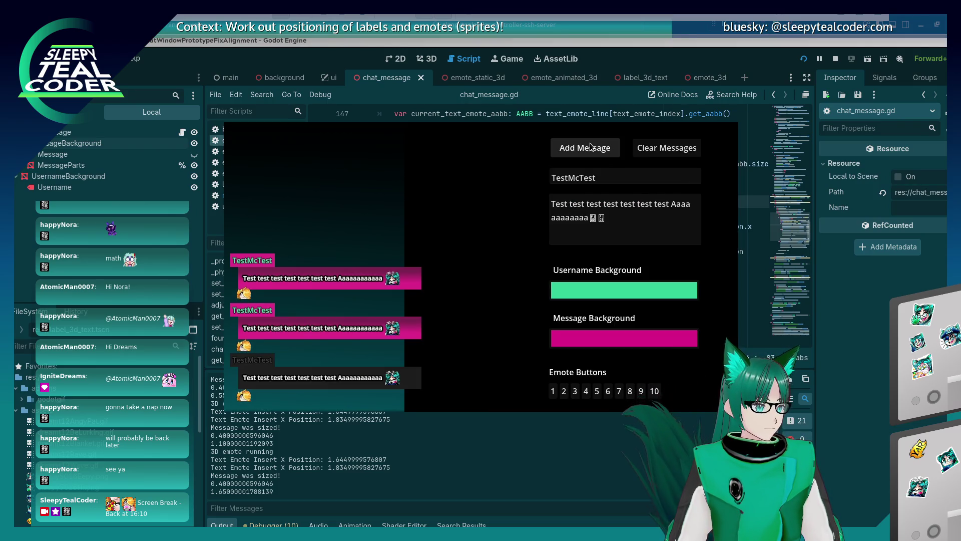
key("F8")
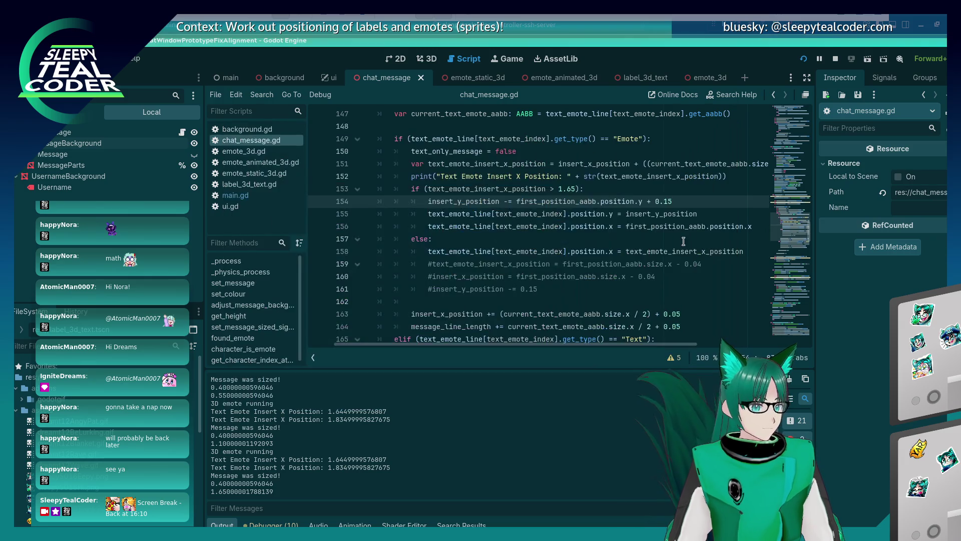
Step: Append + 0.04 to line 156, test with a message, and restart the chat scene
left_click(726, 226)
key("End")
type("+ 0.04")
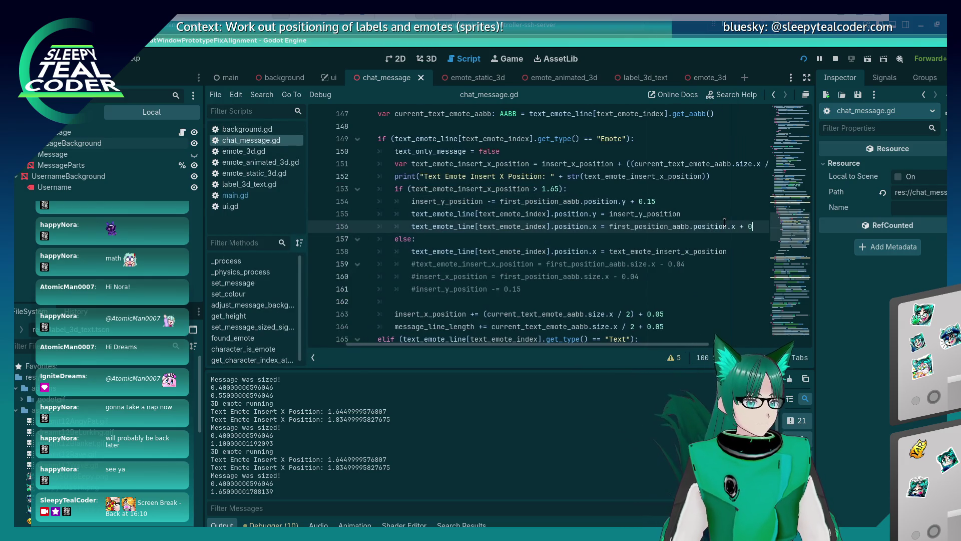
key("F5")
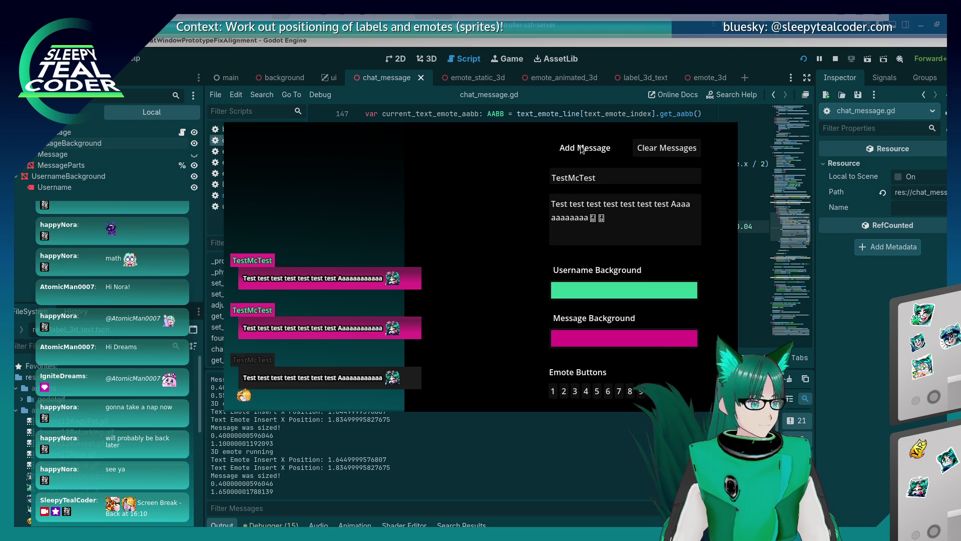
left_click(580, 149)
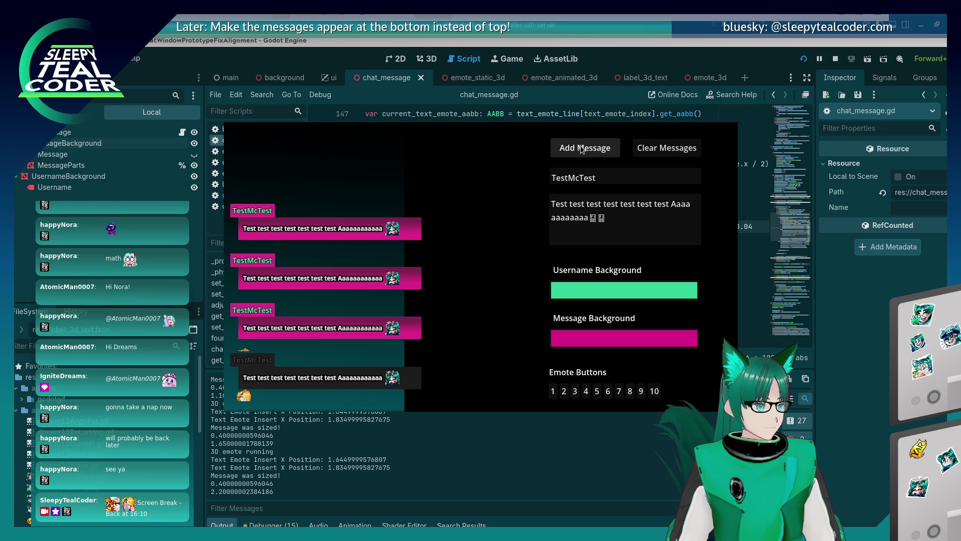
key("F8")
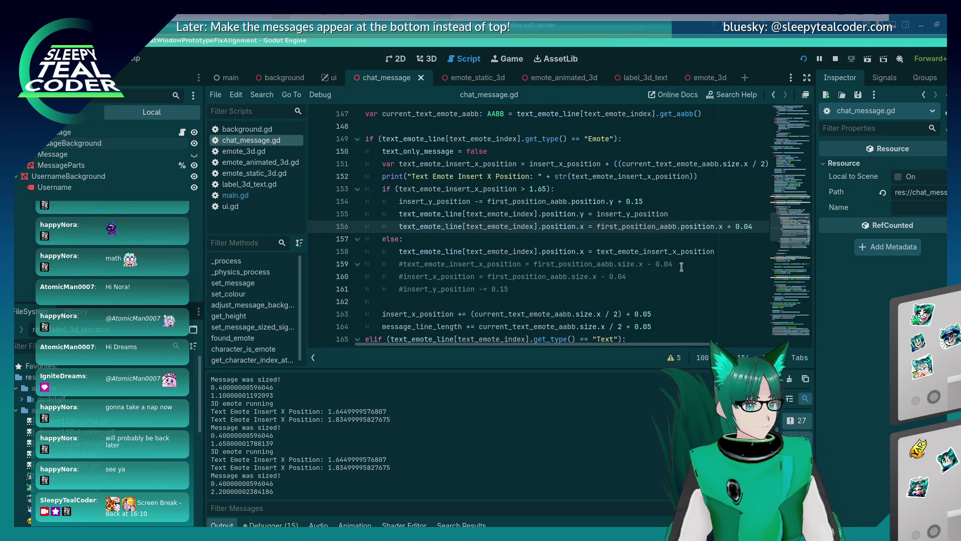
key("F5")
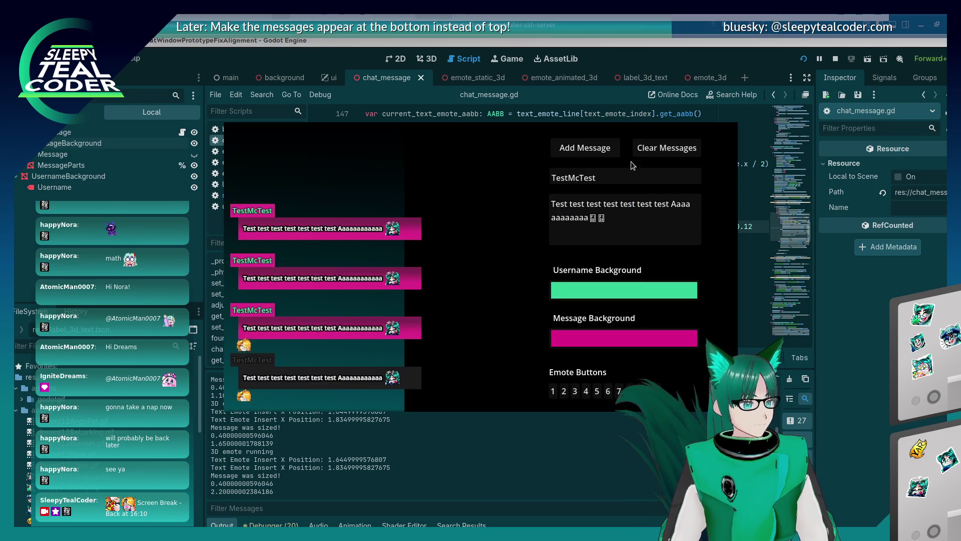
left_click(595, 149)
key("alt+Tab")
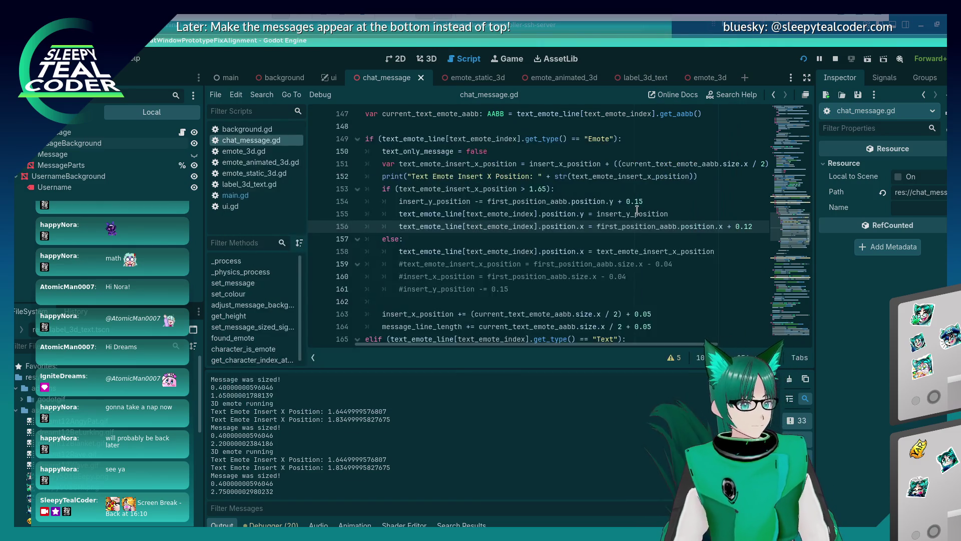
key("alt+Tab")
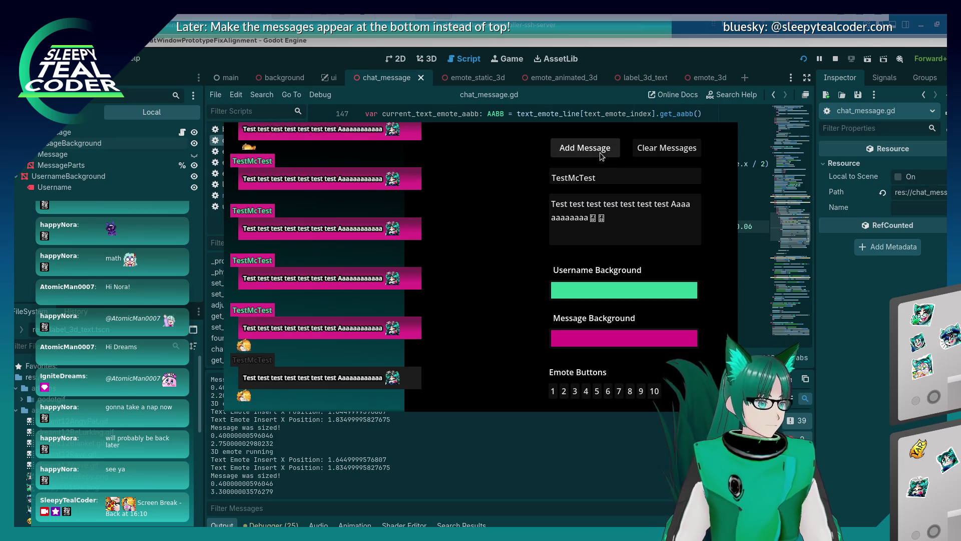
left_click(804, 59)
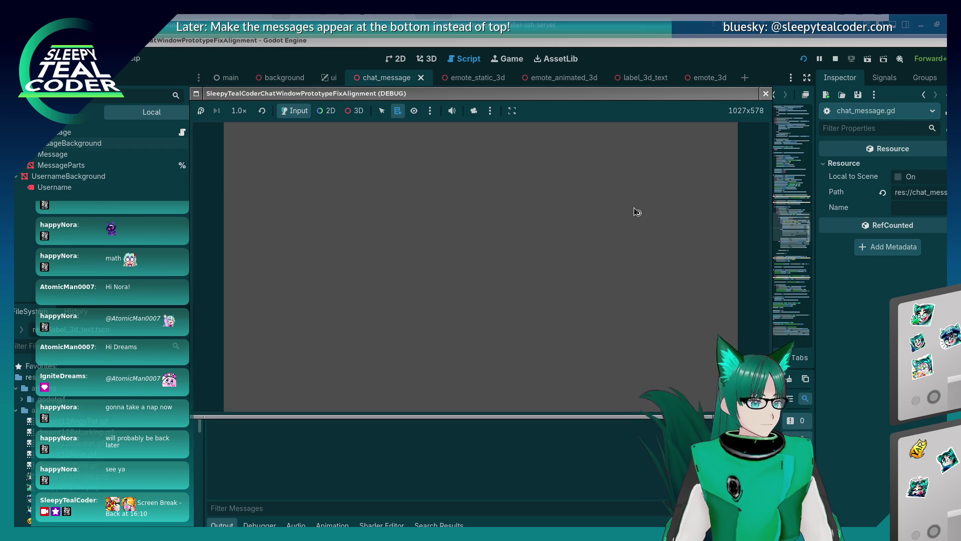
Step: Post a message of 'aaa' followed by two emotes to the running chat test
left_click(676, 207)
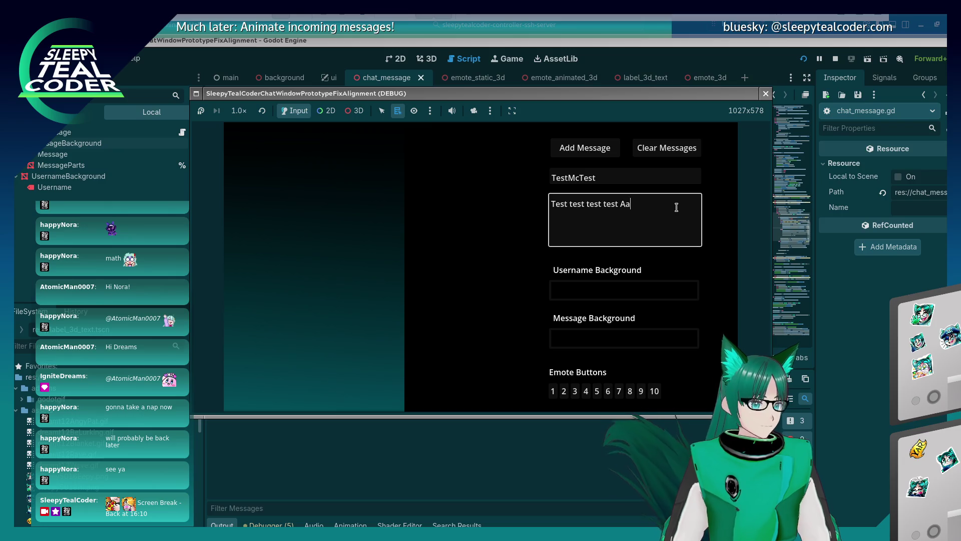
type("aaaaaa")
left_click(640, 394)
left_click(681, 223)
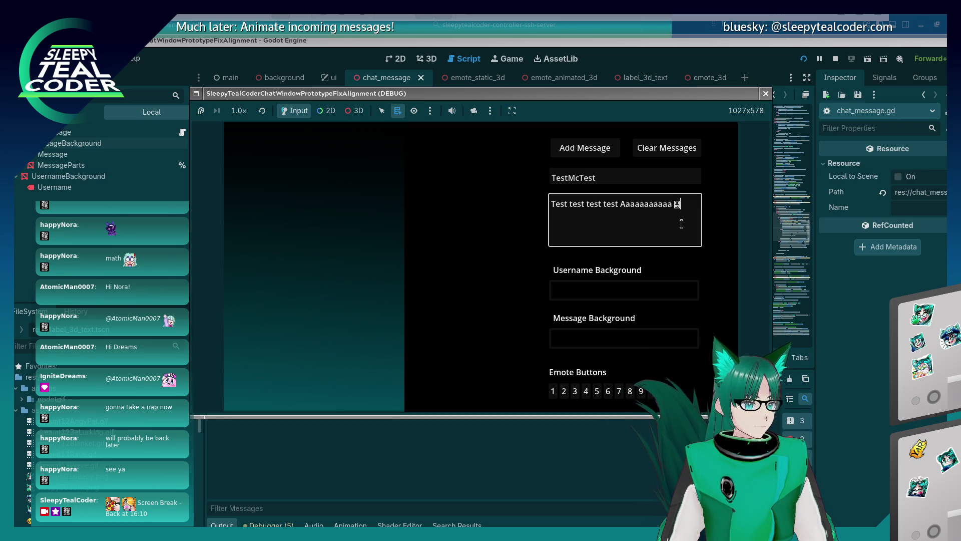
left_click(657, 388)
left_click(606, 152)
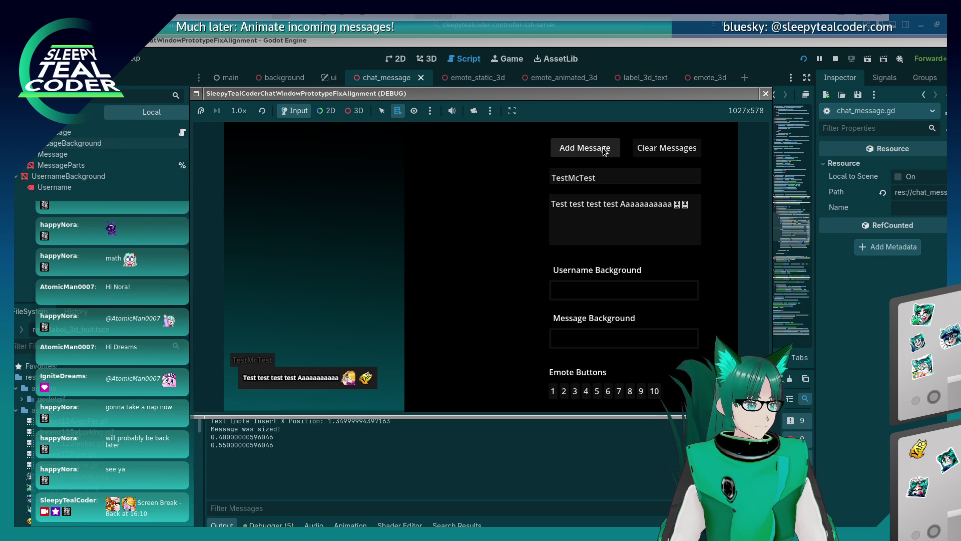
Step: Post three more messages, each lengthened with extra 'aaa' or 'aa' text
left_click(646, 203)
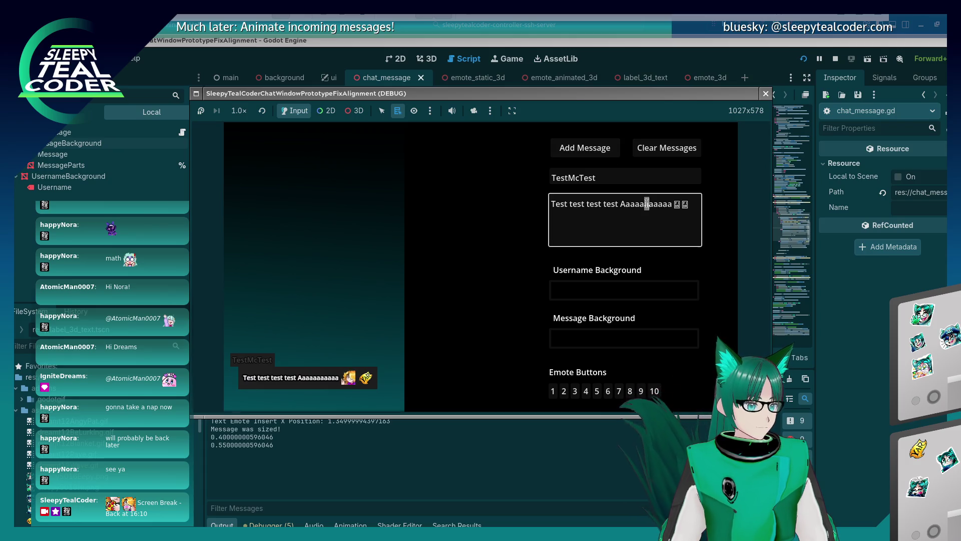
type("aaaaa")
left_click(592, 152)
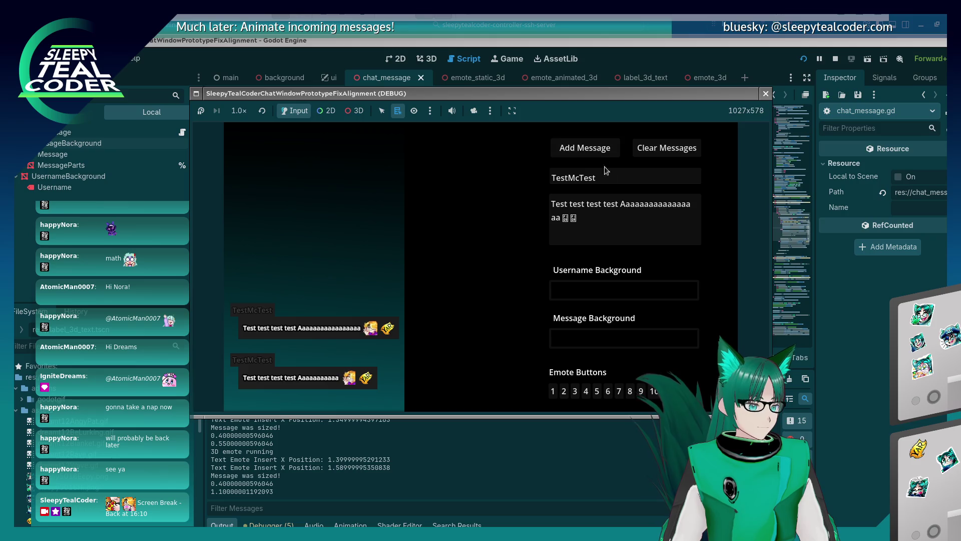
left_click(650, 203)
type("aa")
left_click(594, 149)
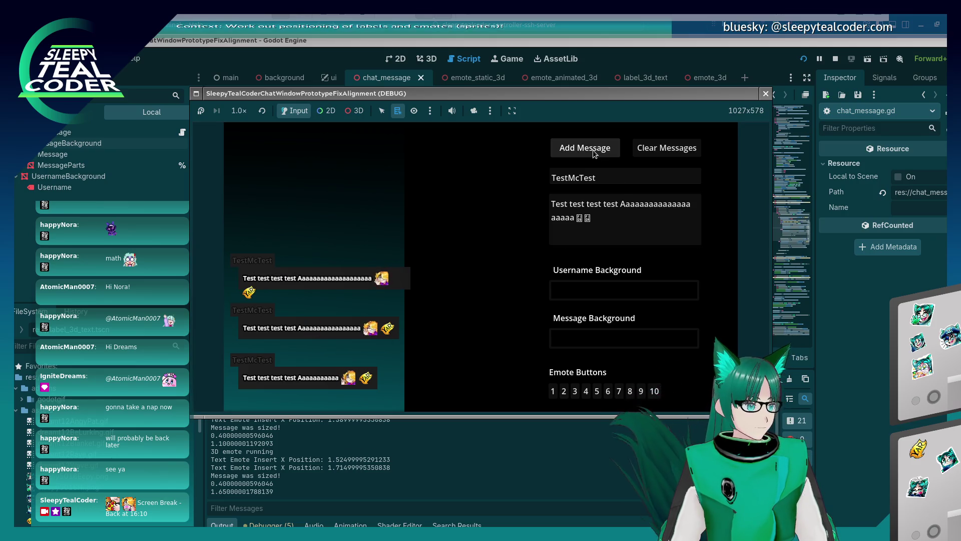
key("Tab")
type("aaa")
left_click(592, 151)
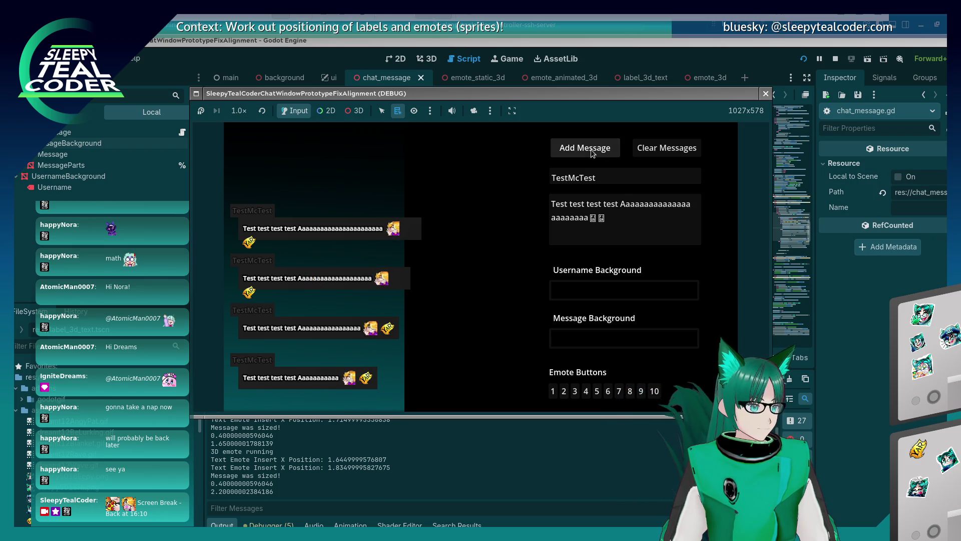
Step: Post a further lengthened message, then trim it from mid-line and post the shorter version
left_click(650, 200)
left_click_drag(605, 219, 648, 207)
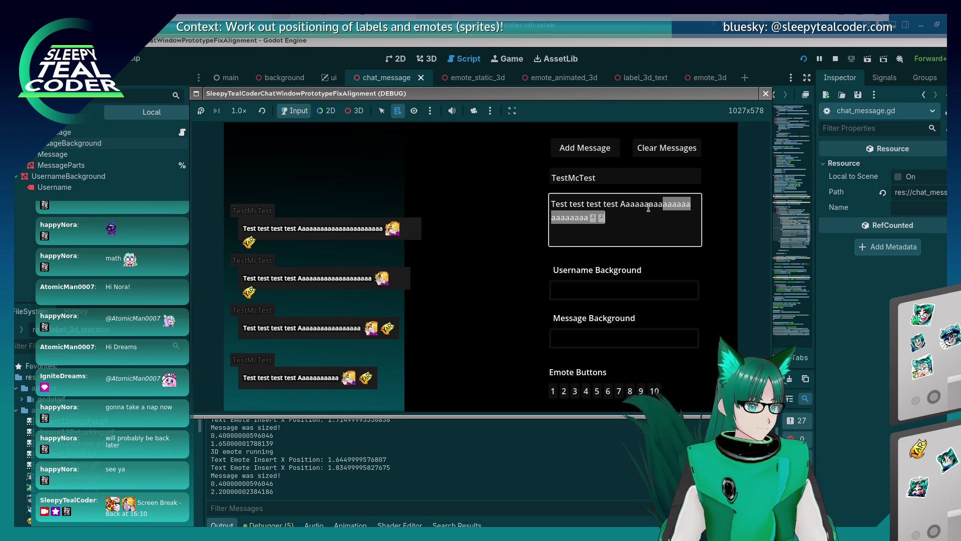
type("aaaa")
left_click(592, 151)
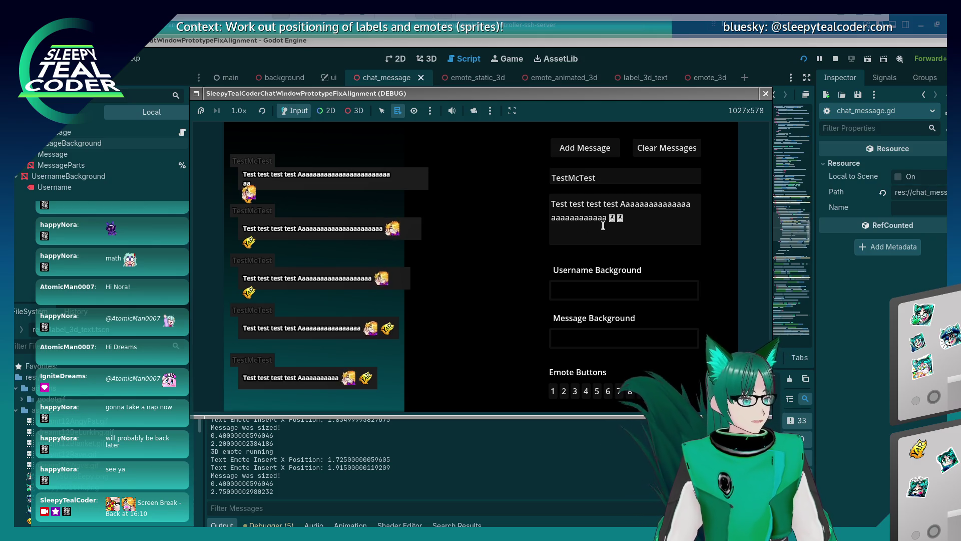
mouse_move(603, 225)
left_mouse_down()
mouse_move(613, 203)
mouse_move(682, 203)
left_mouse_up()
key("BackSpace")
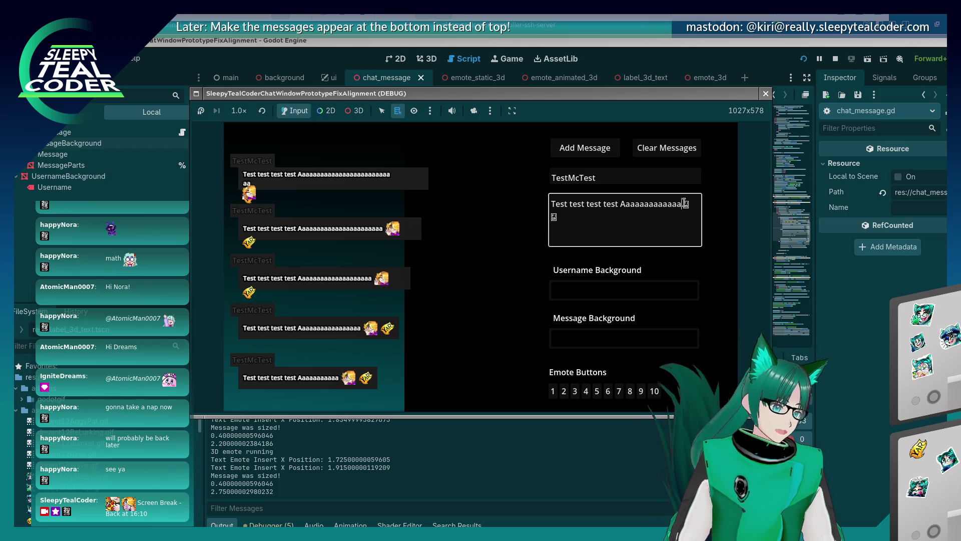
left_click(584, 148)
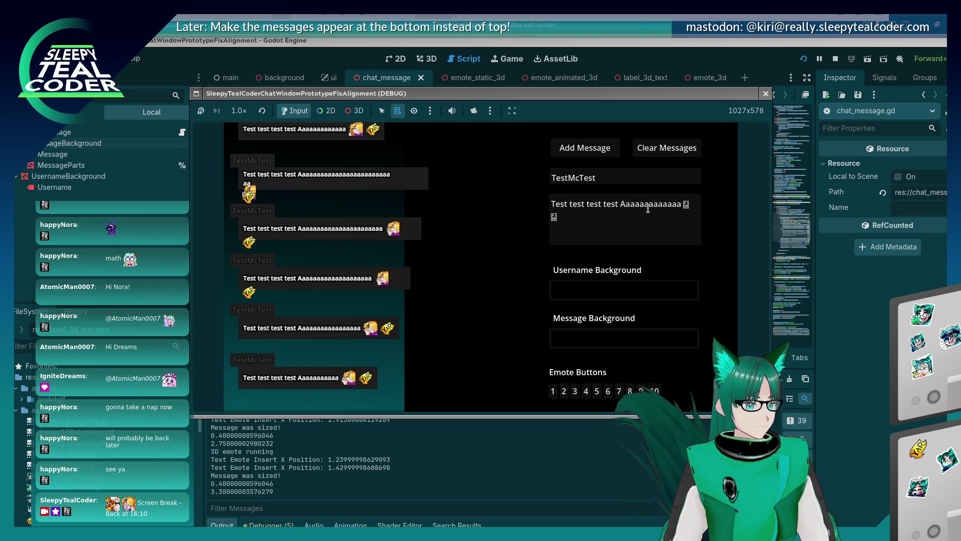
Step: Post two more messages lengthened by 'aaaaa' and 'aa', then return to chat_message.gd
left_click(647, 207)
type("aaaaa")
left_click(592, 152)
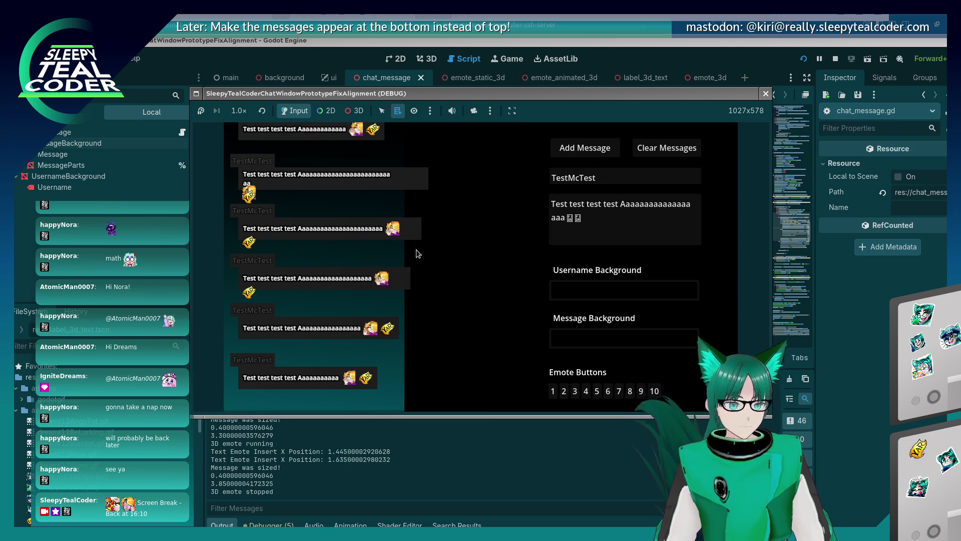
left_click(609, 203)
type("aa")
left_click(607, 153)
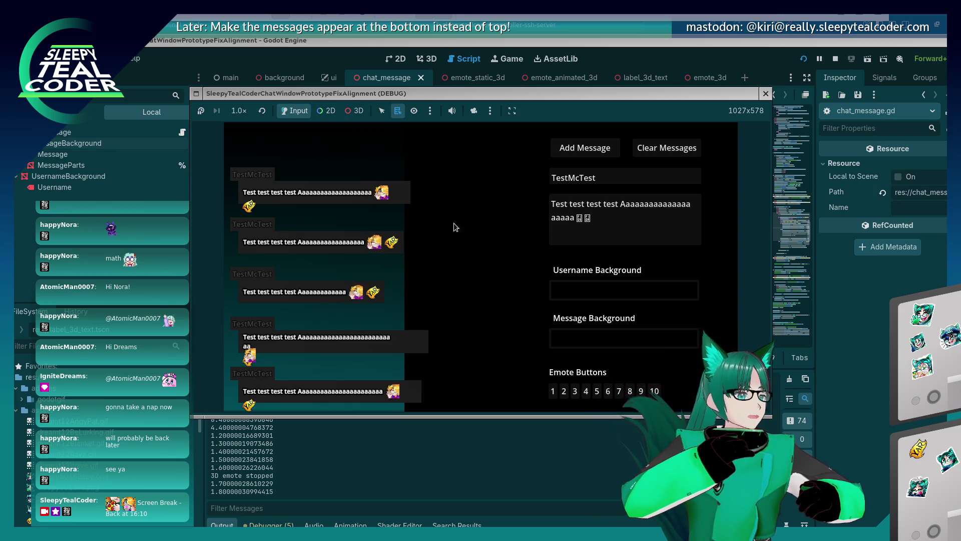
left_click(857, 335)
scroll(535, 267, "down", 5)
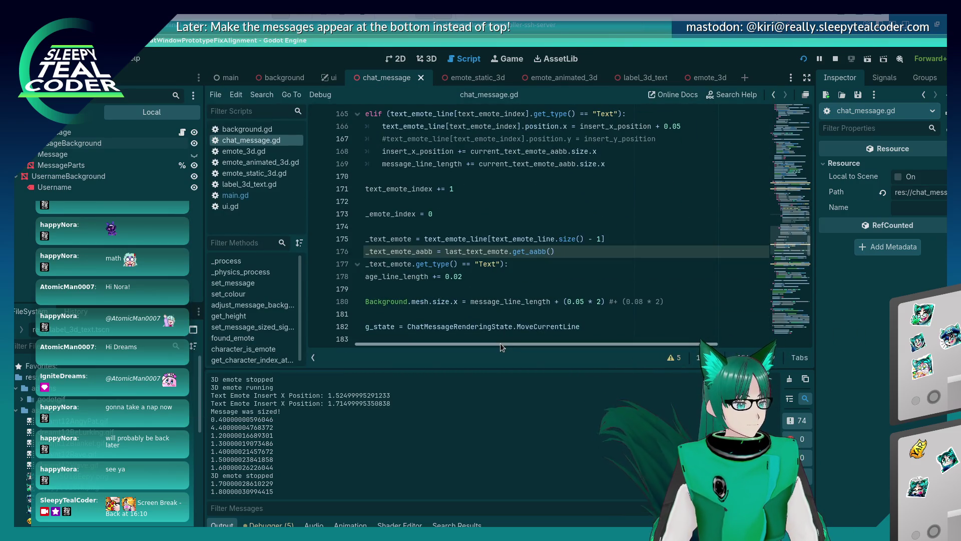
Step: Find the $MessageBackground.mesh.size.x expression on line 180 for reference
scroll(486, 344, "left", 3)
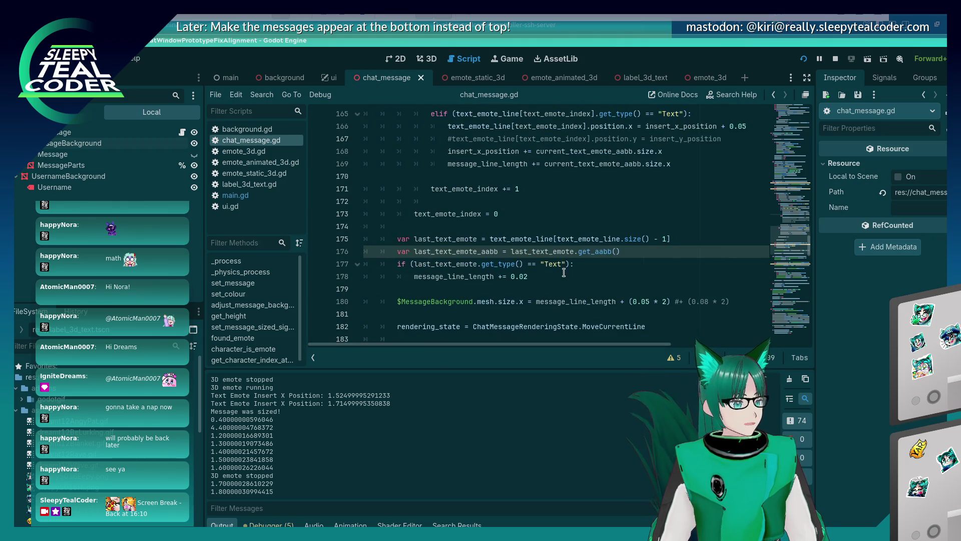
scroll(564, 272, "down", 2)
left_click(524, 227)
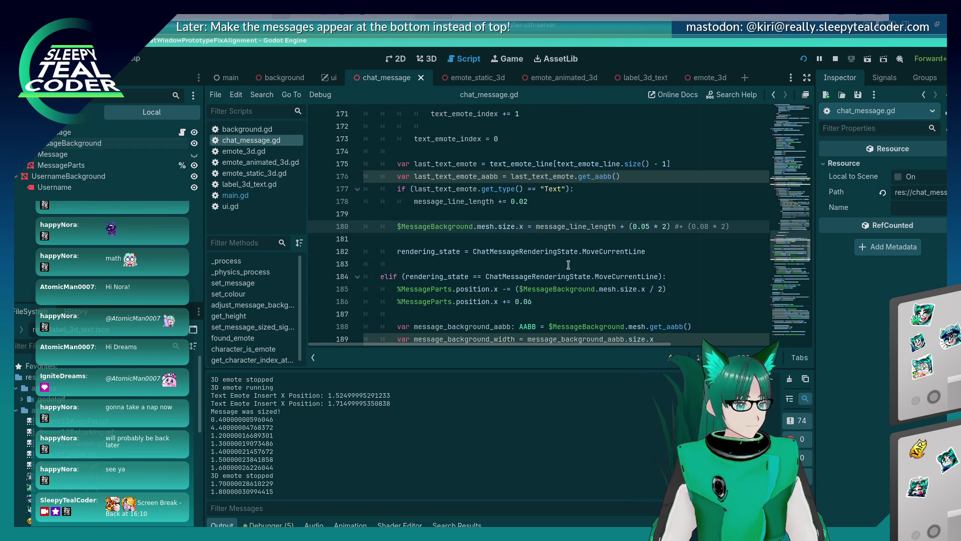
key("shift+Home")
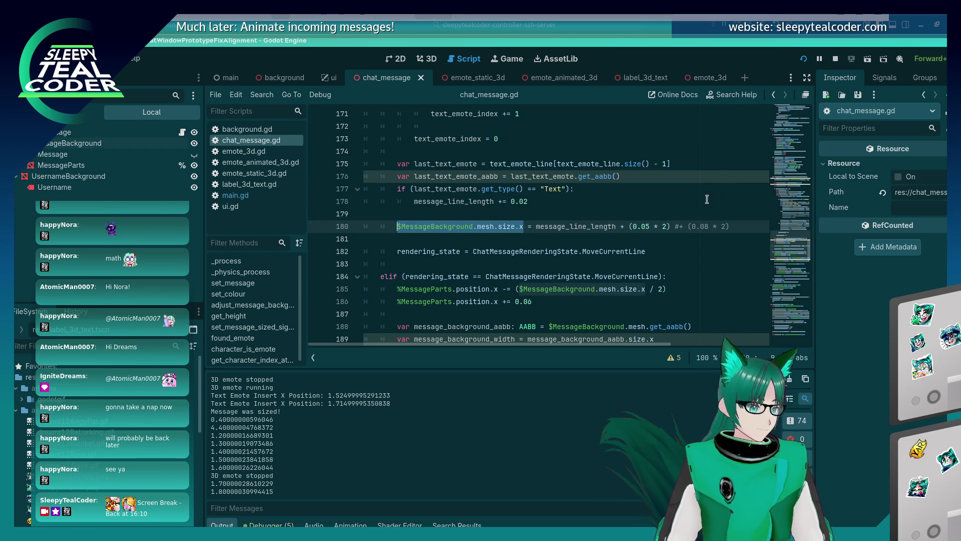
scroll(639, 230, "up", 8)
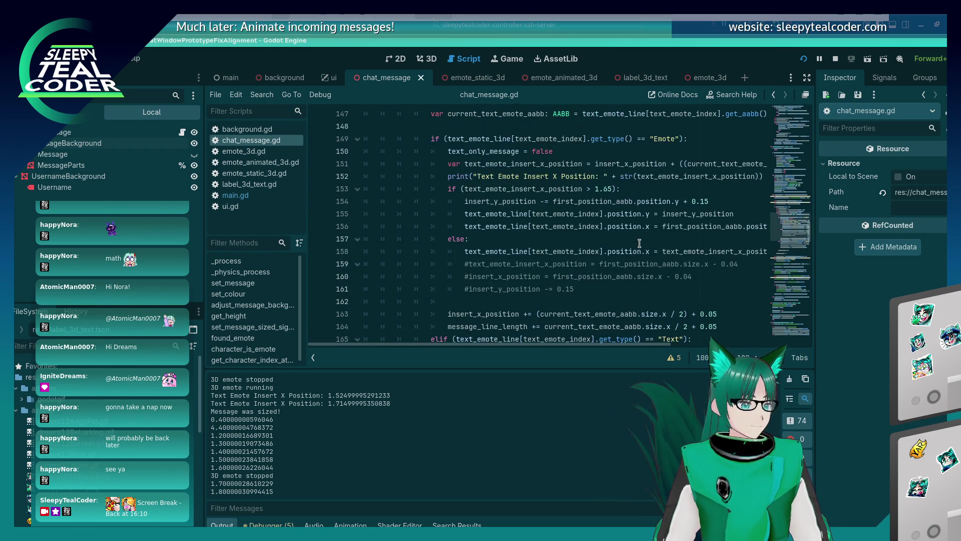
scroll(639, 243, "up", 1)
scroll(639, 243, "down", 1)
Step: Add a new line at 157 that increases $MessageBackground.mesh.size.y by a small amount
left_click(644, 235)
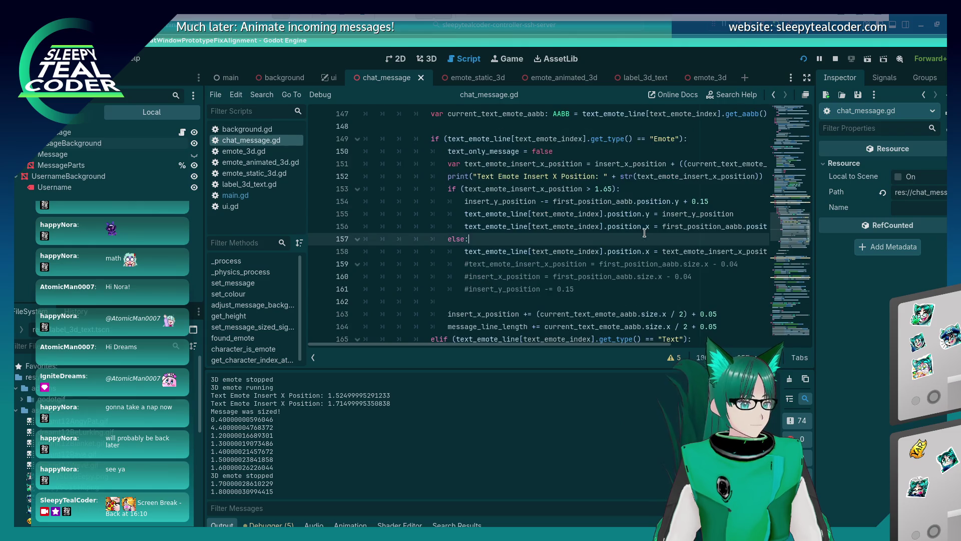
key("Up")
key("End")
key("Return")
type("$MessageBackground.mesh.size.x")
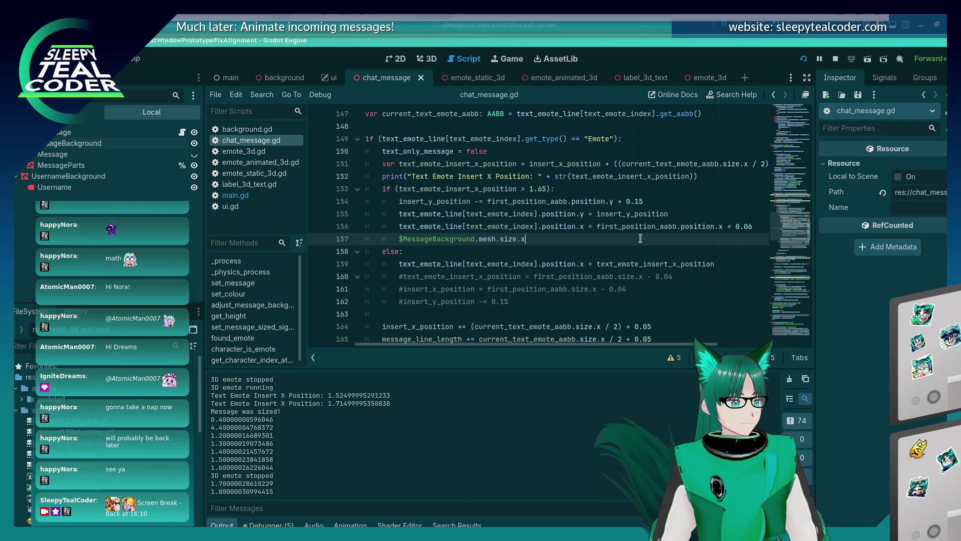
key("Left")
key("Left")
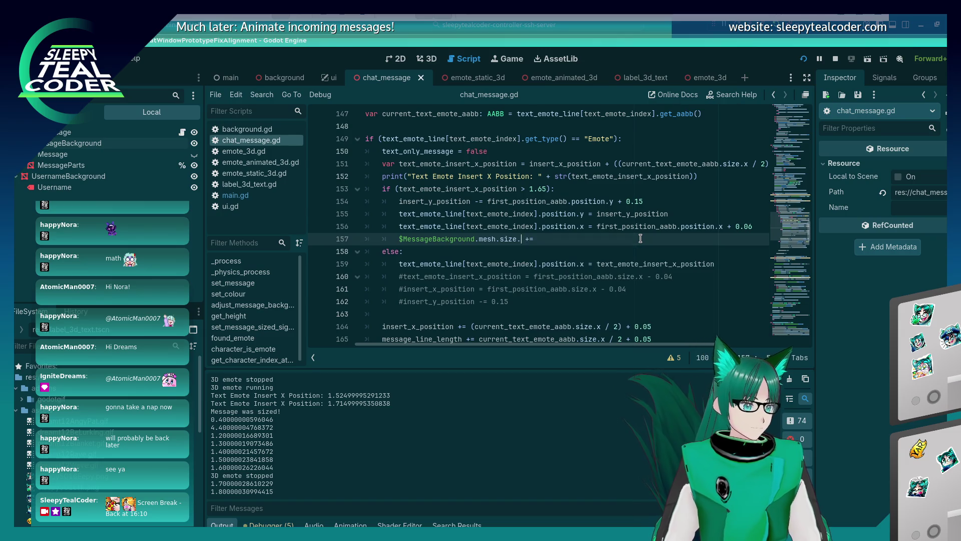
type("y")
key("End")
type("0.0")
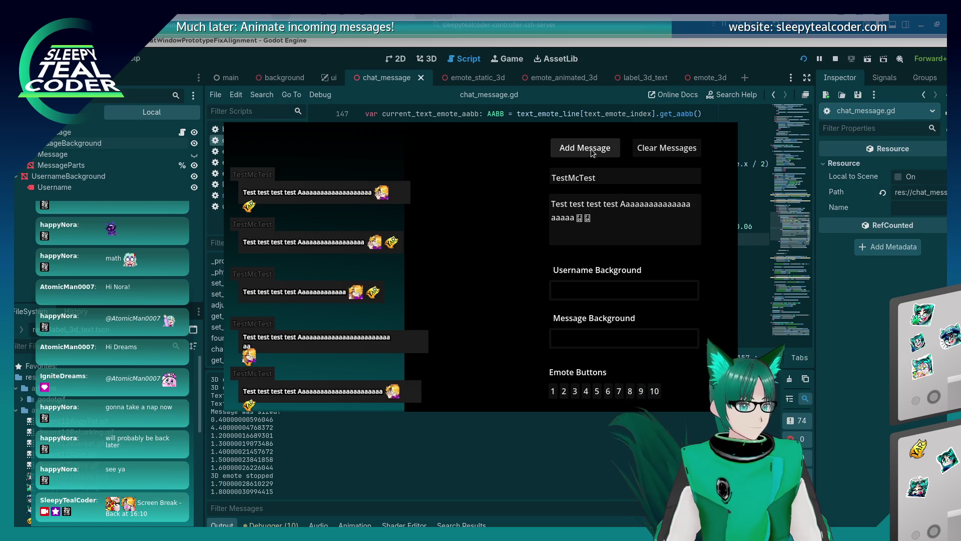
Step: Save and run the chat test twice, adding a test message to check the backgrounds
left_click(590, 151)
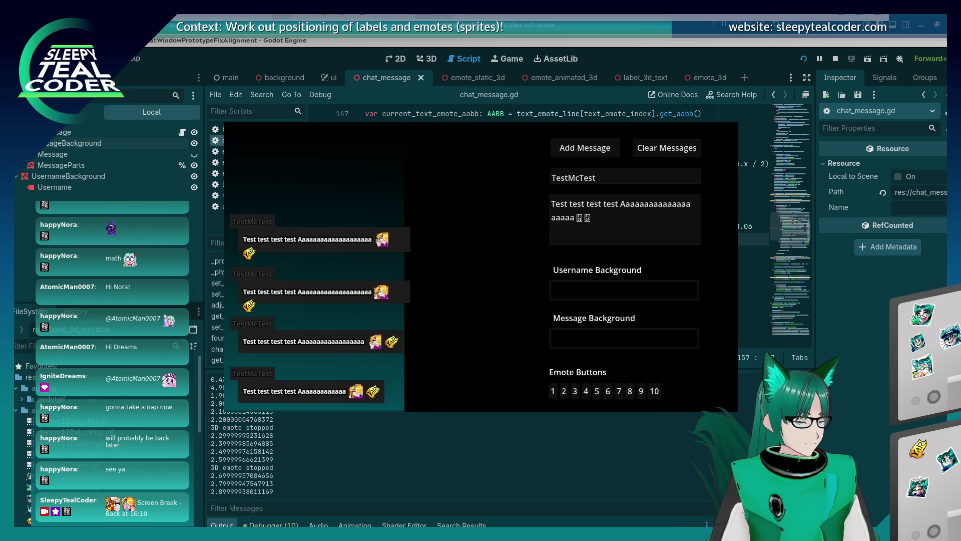
left_click(886, 380)
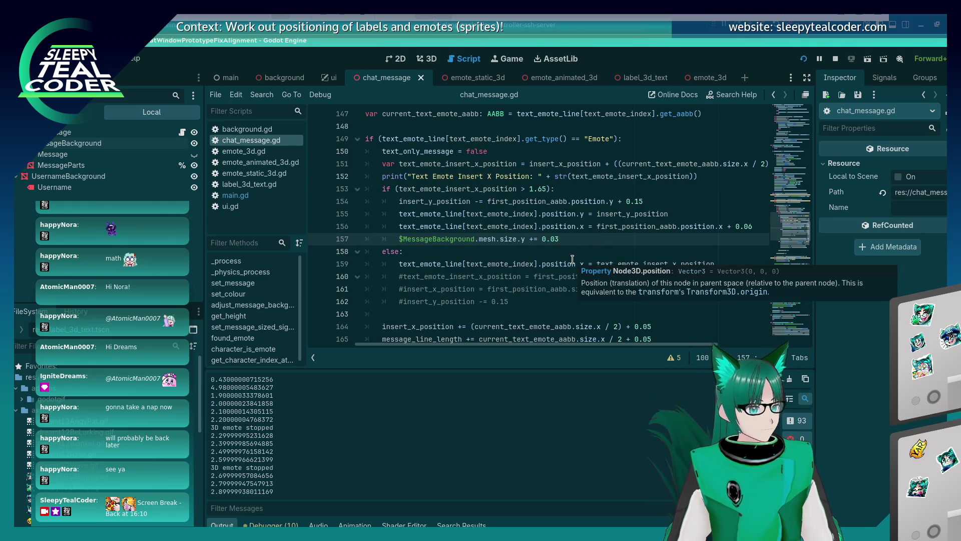
key("F5")
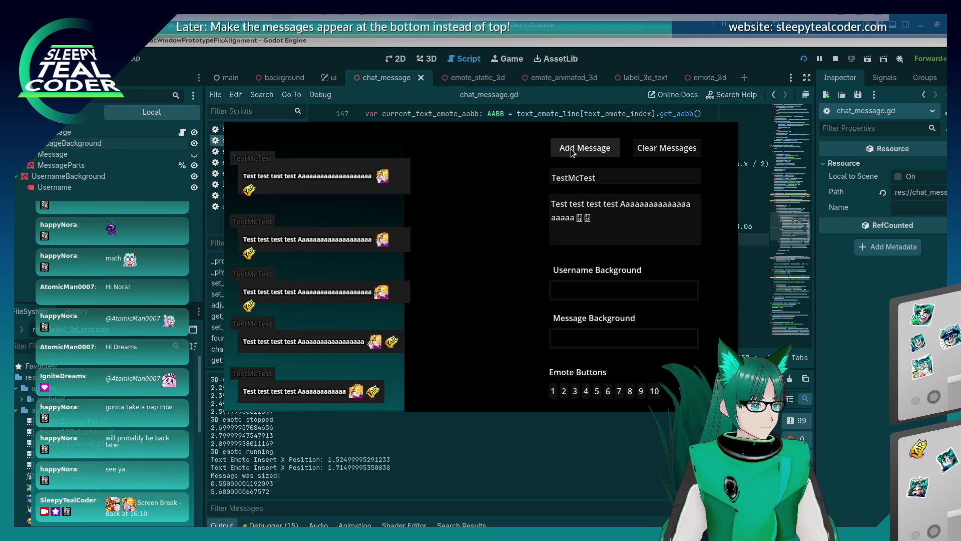
key("F8")
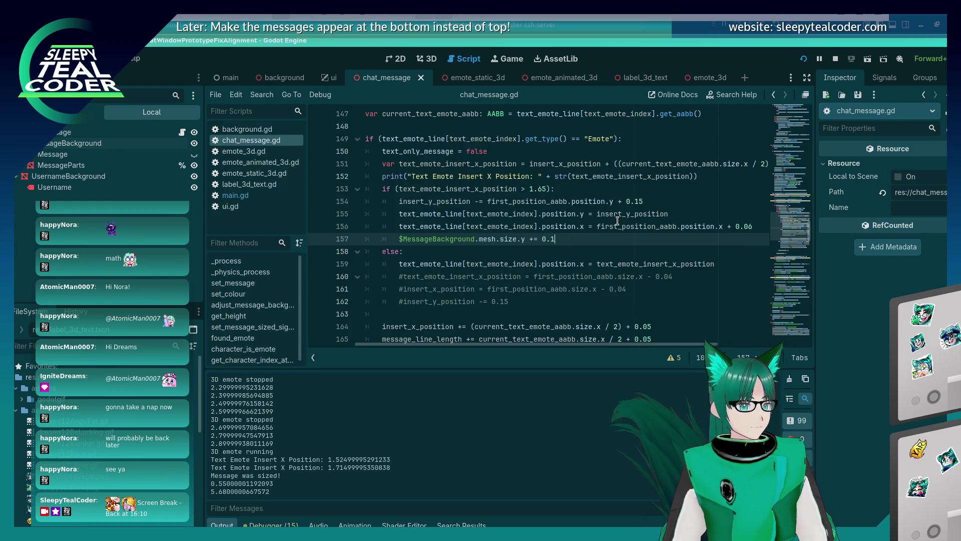
key("F5")
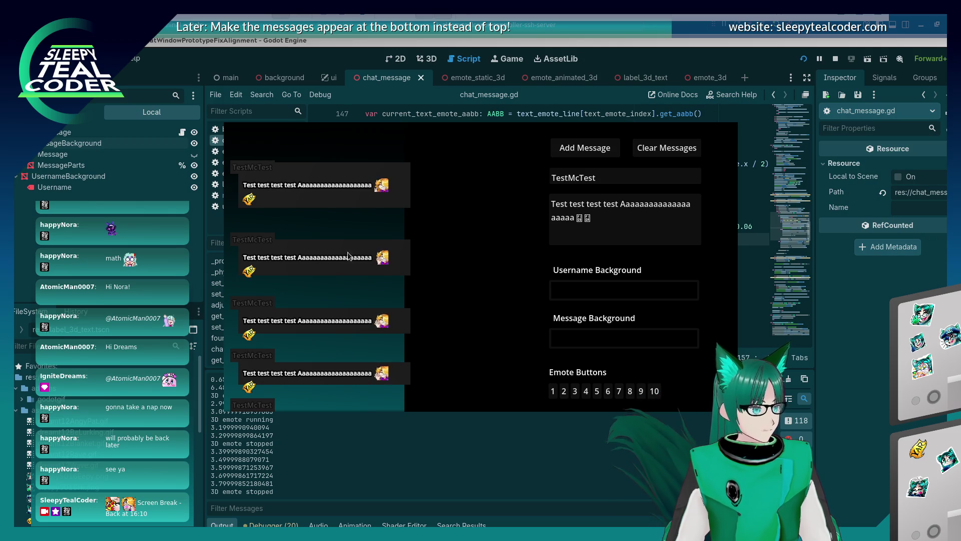
key("F8")
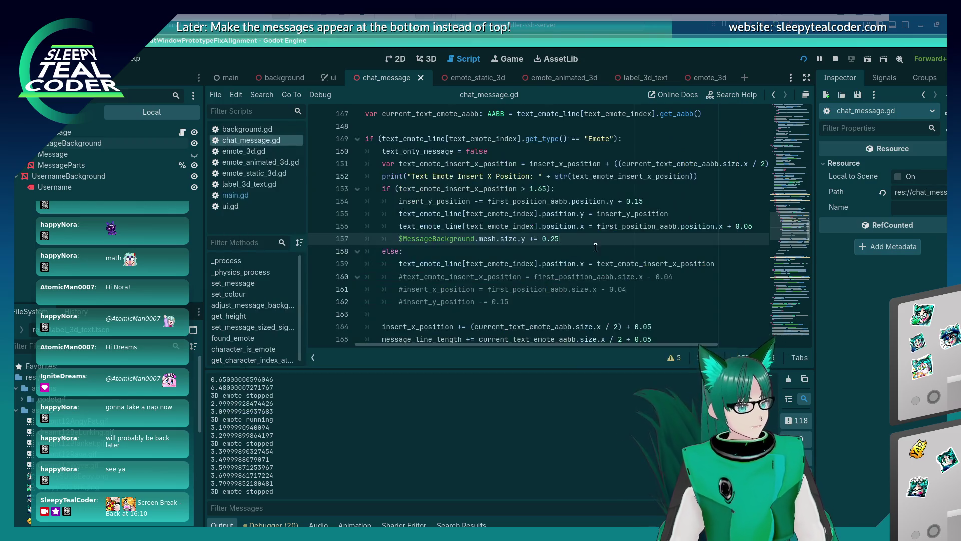
Step: Lower the height increment on line 157, rerun the chat test, and return to that line
key("BackSpace")
key("BackSpace")
type("03")
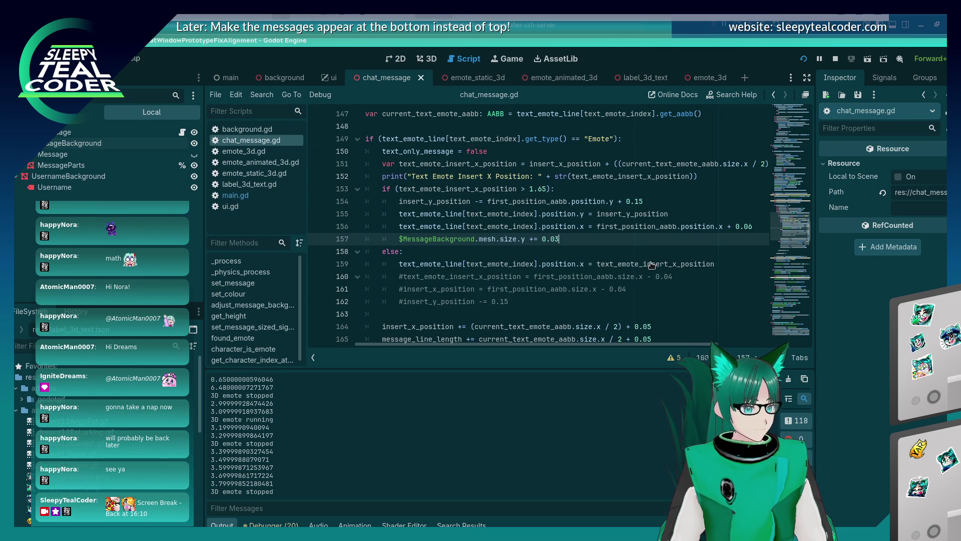
key("F5")
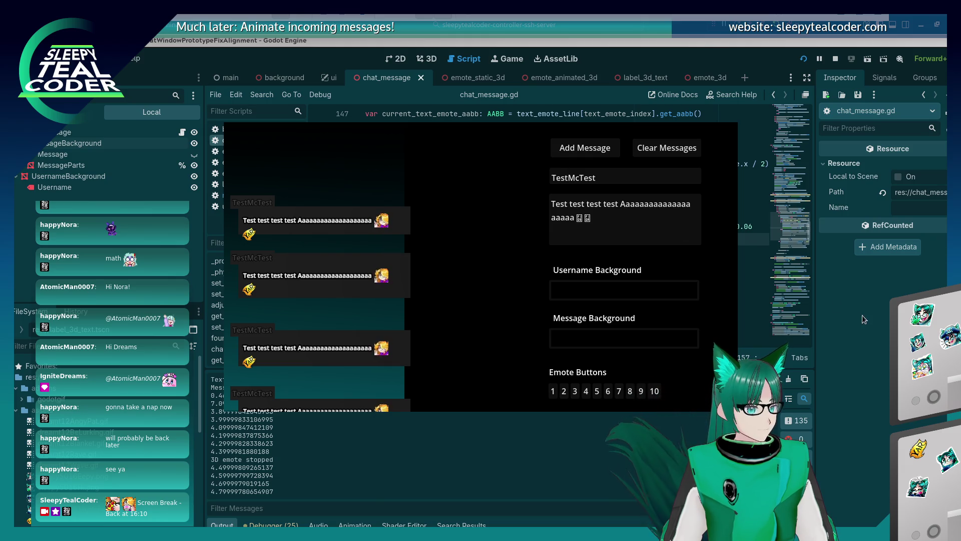
key("F8")
left_click(628, 246)
left_click(618, 241)
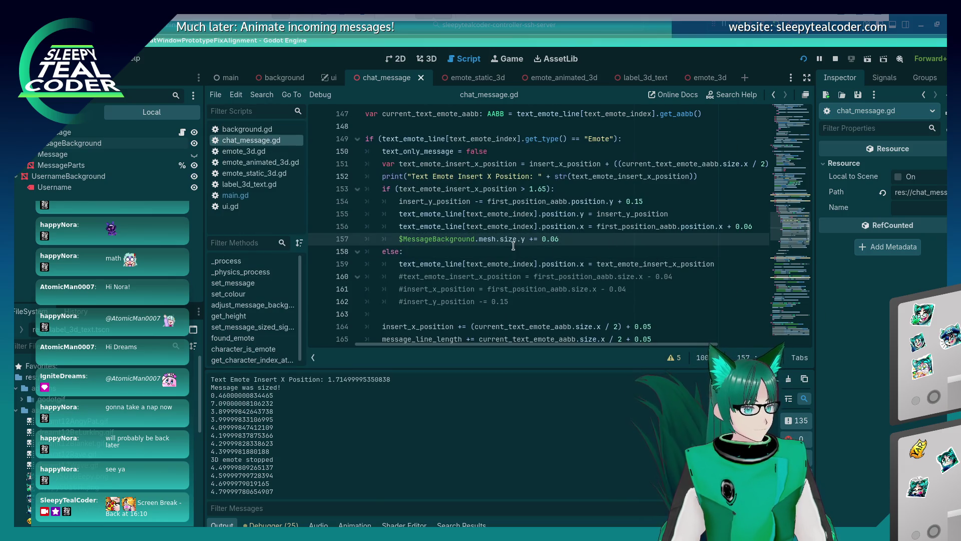
left_click_drag(524, 239, 400, 240)
left_click(575, 242)
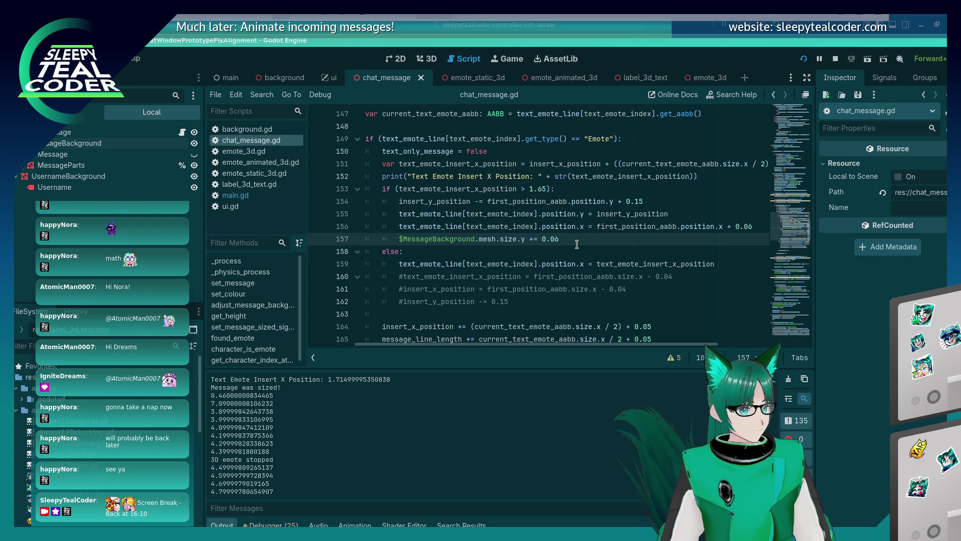
type("#")
scroll(561, 240, "down", 10)
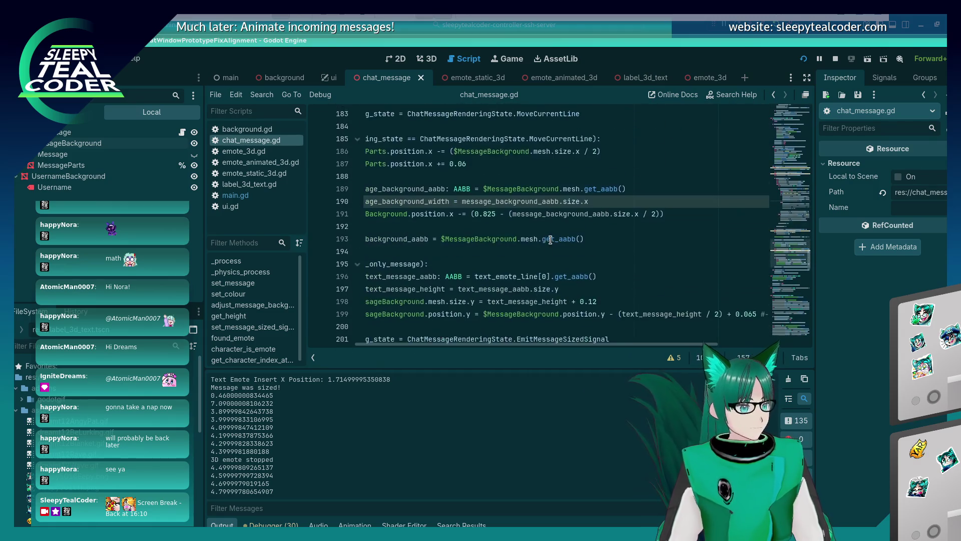
Step: Insert an else: branch with an indented empty line after background position line 199
scroll(550, 240, "down", 2)
left_click_drag(554, 345, 508, 345)
scroll(574, 278, "down", 3)
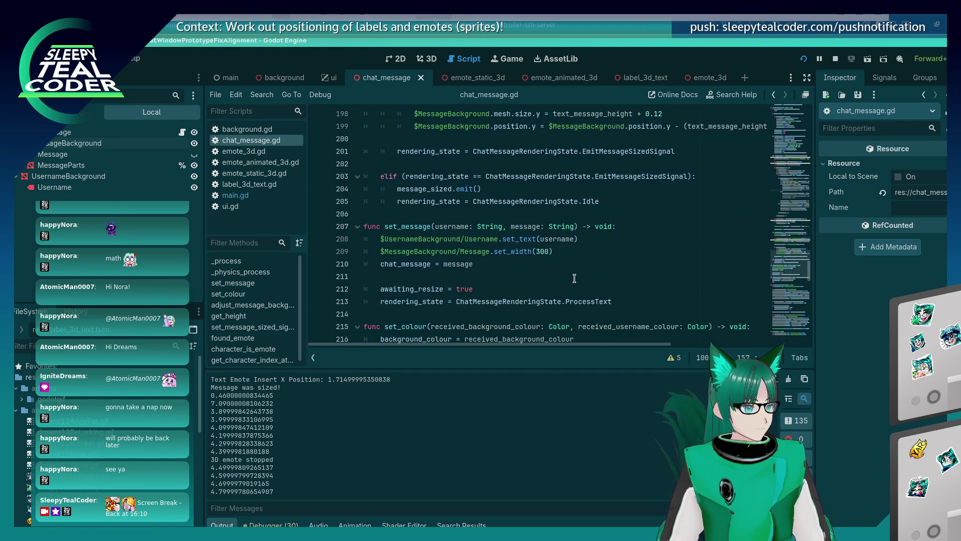
scroll(574, 278, "up", 4)
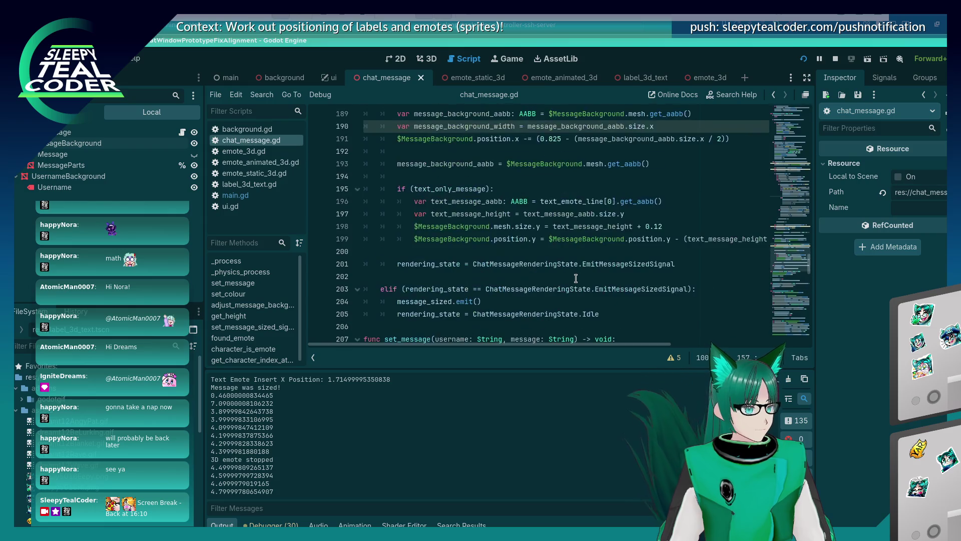
scroll(576, 279, "up", 1)
left_click(583, 276)
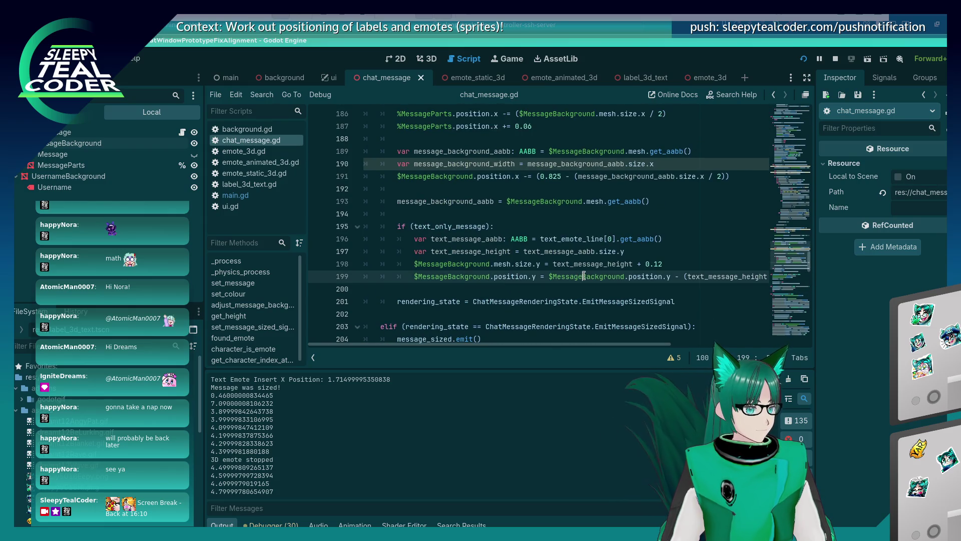
key("End")
key("Return")
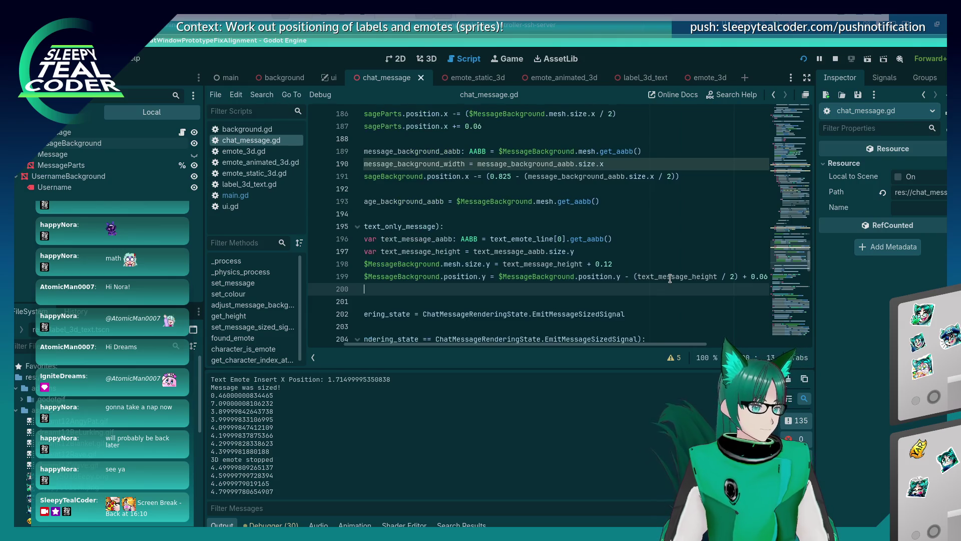
key("BackSpace")
type("e:")
key("Return")
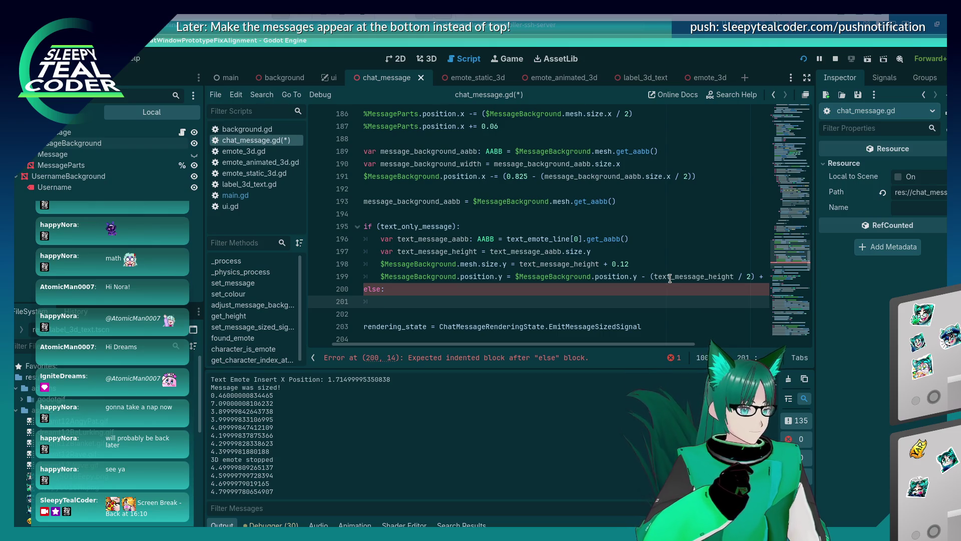
Step: Switch to the running chat test and close it, then jump to the top of the script
key("alt+Tab")
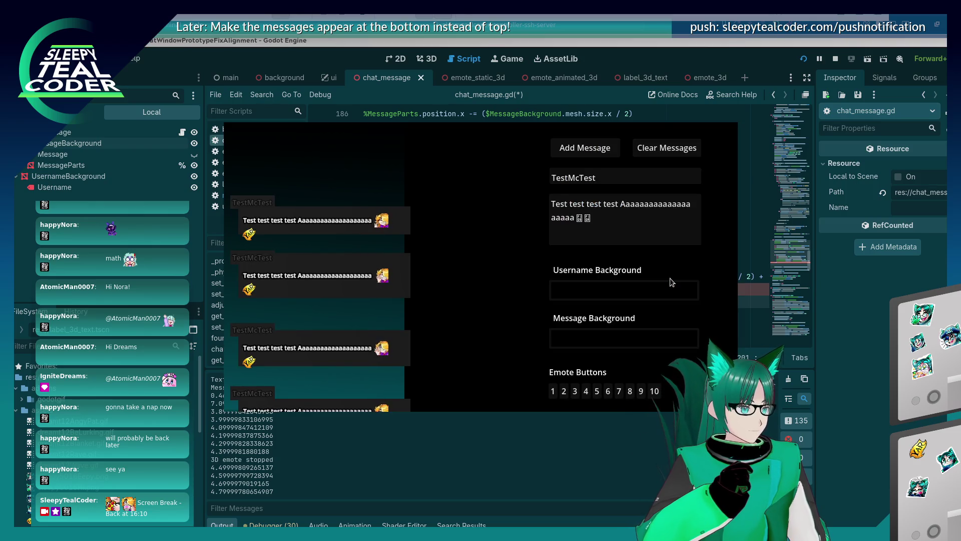
key("alt+Tab")
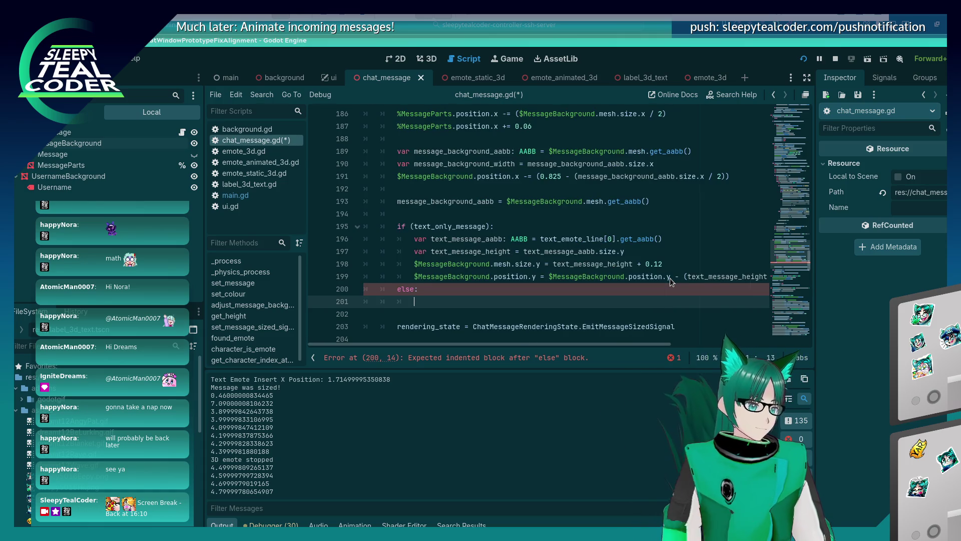
key("ctrl+Home")
scroll(467, 254, "down", 9)
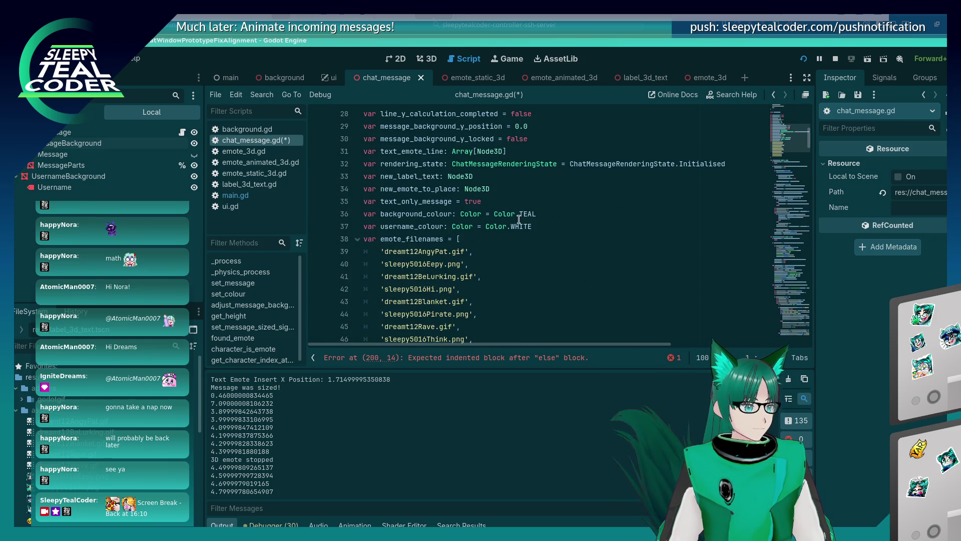
Step: Add the message_line_count = 1 declaration below text_only_message and save
left_click(551, 198)
key("Return")
type("var c")
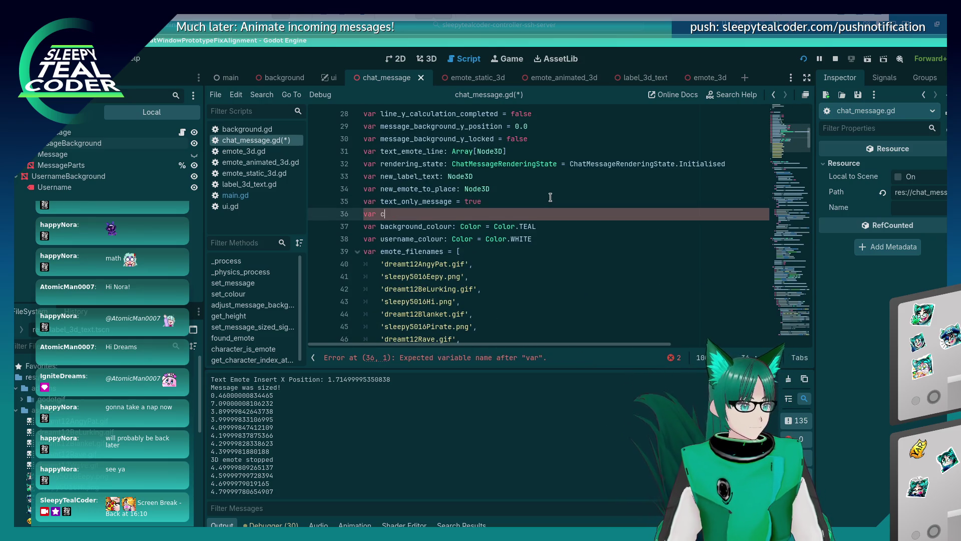
key("BackSpace")
type("messa")
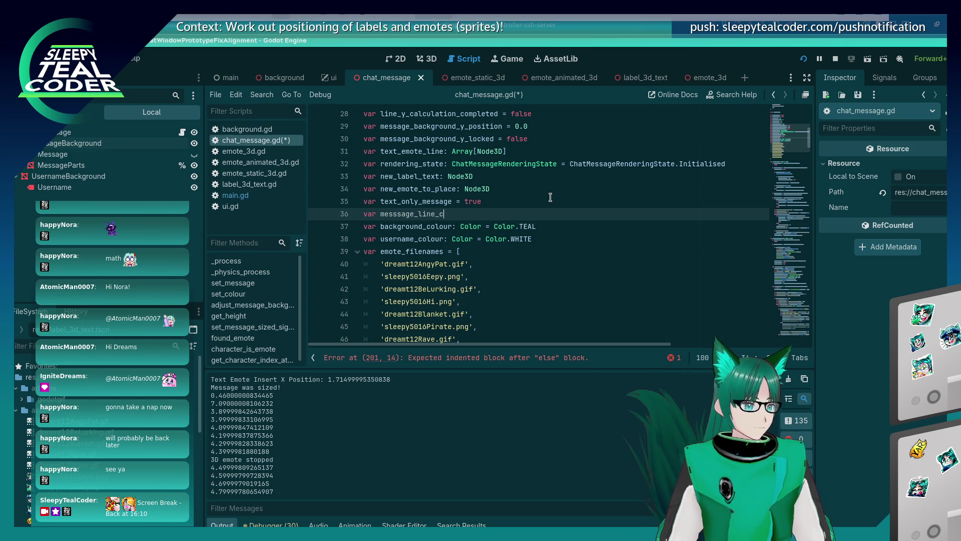
type("ount = 1")
key("ctrl+s")
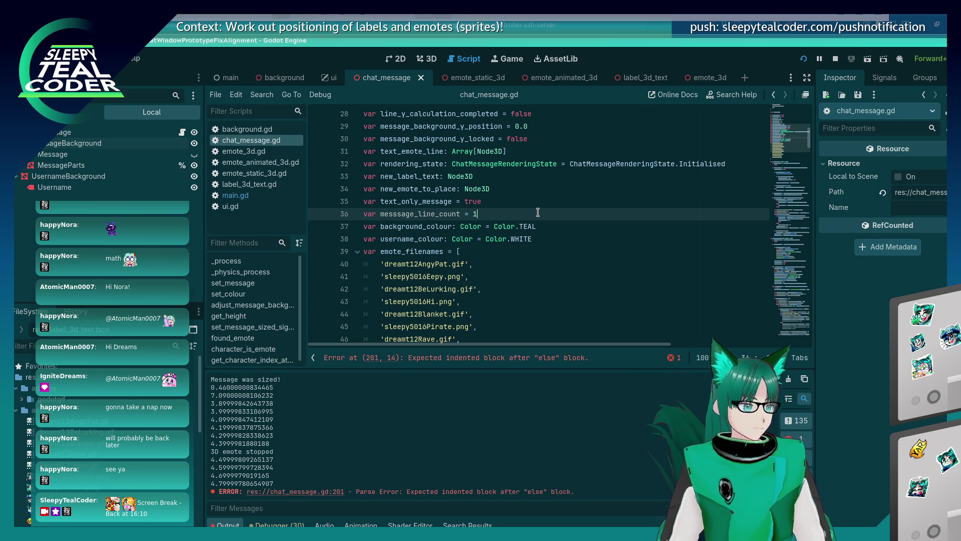
Step: Correct the new variable name's spelling and scroll down to the emote placement loop
left_click(396, 214)
key("BackSpace")
double_click(434, 214)
scroll(551, 285, "down", 20)
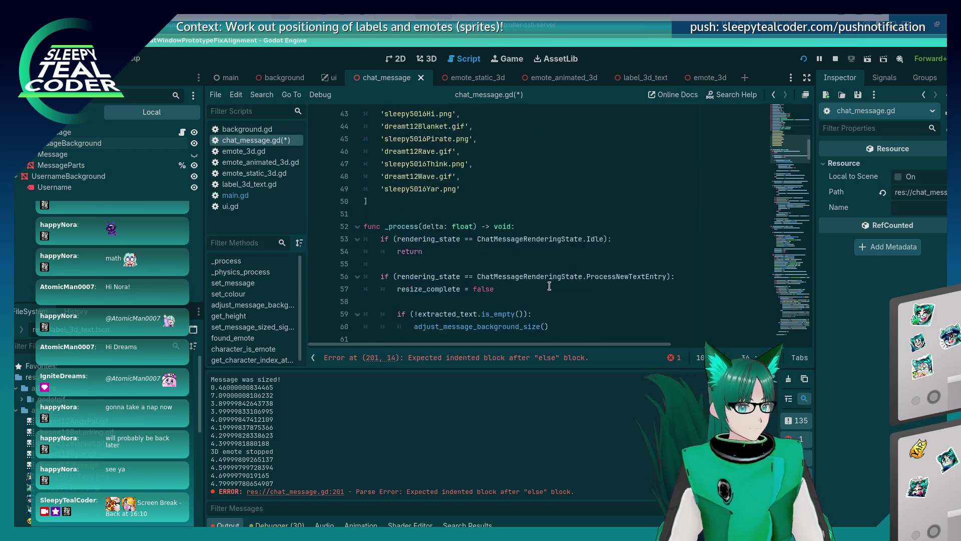
scroll(551, 286, "down", 10)
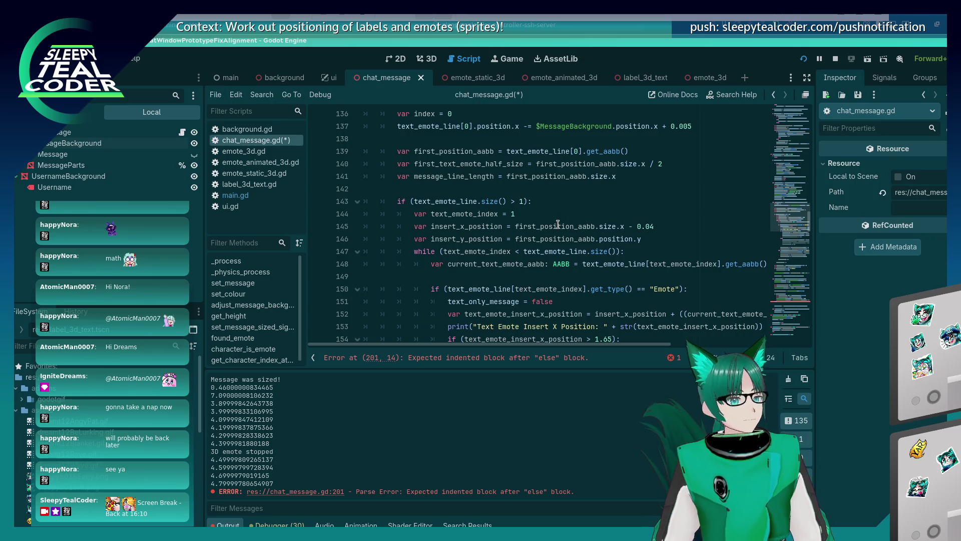
scroll(554, 226, "down", 3)
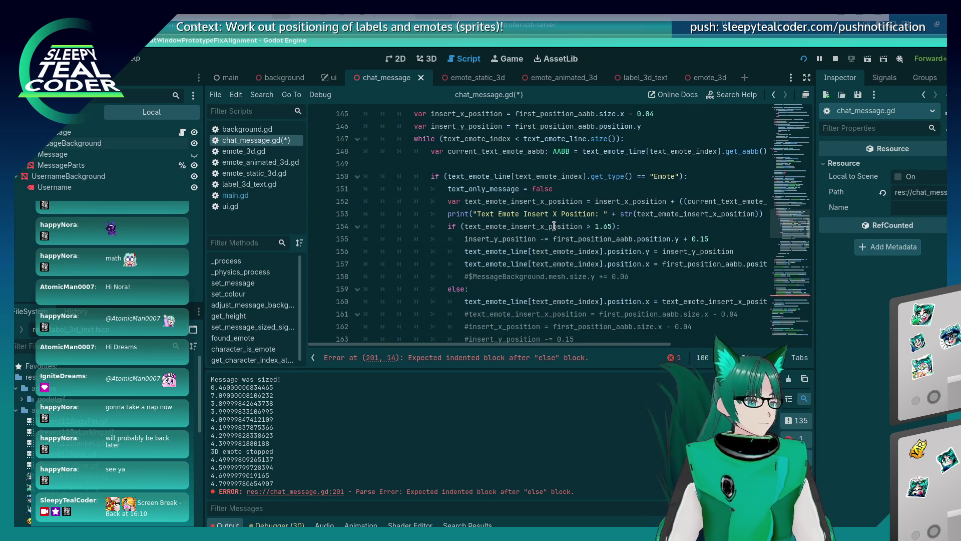
scroll(554, 226, "down", 6)
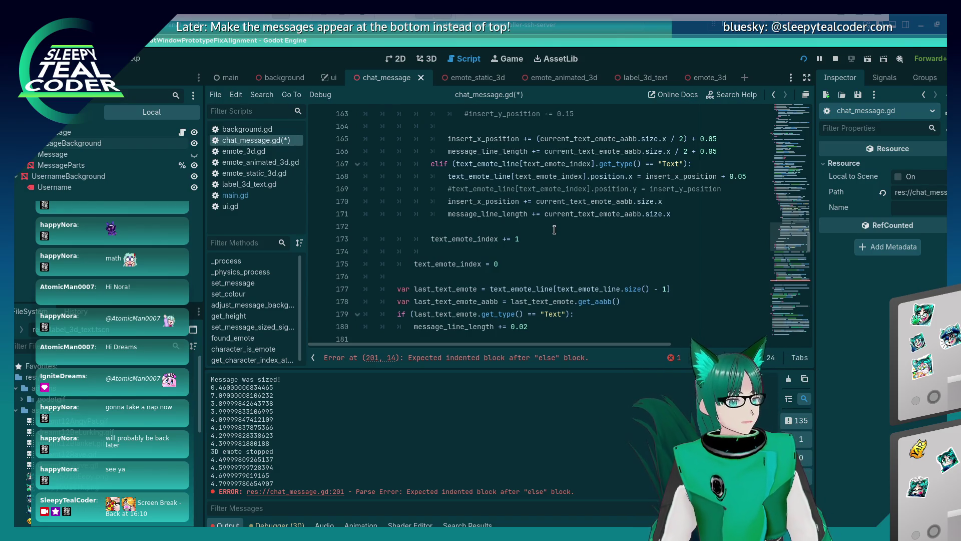
scroll(554, 230, "up", 1)
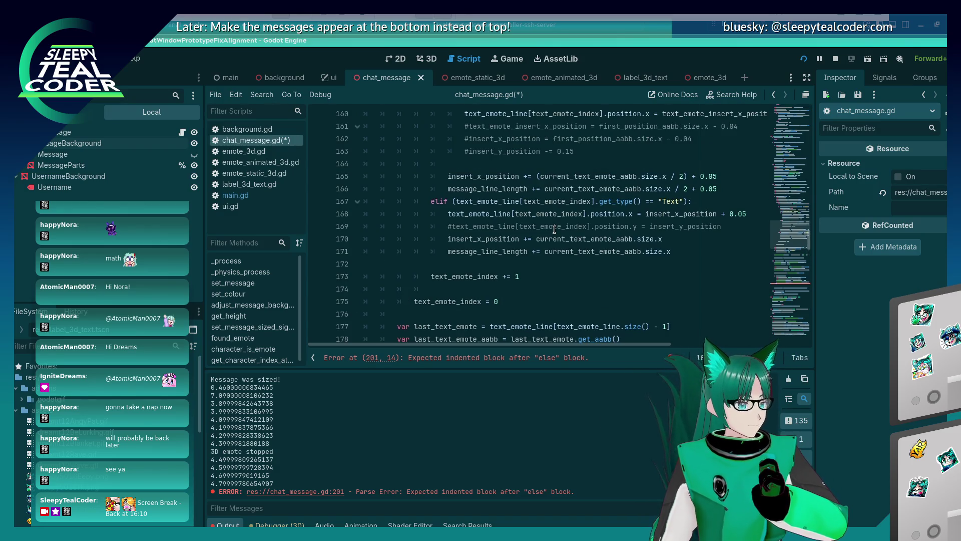
scroll(554, 230, "down", 9)
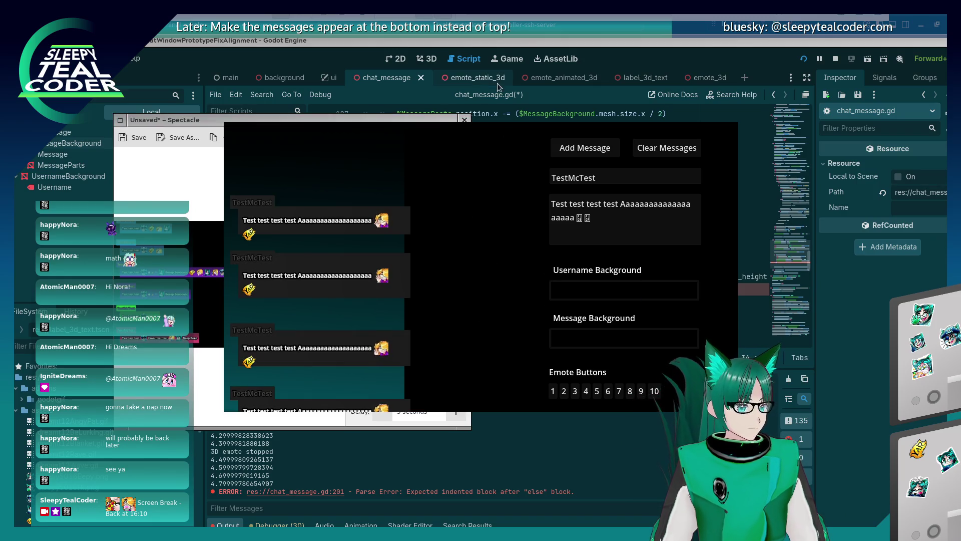
Step: Add a line incrementing messsage_line_count by 1 after wrapped-emote line 157, then save
left_click(525, 44)
left_click(493, 301)
type("messsage_line_count")
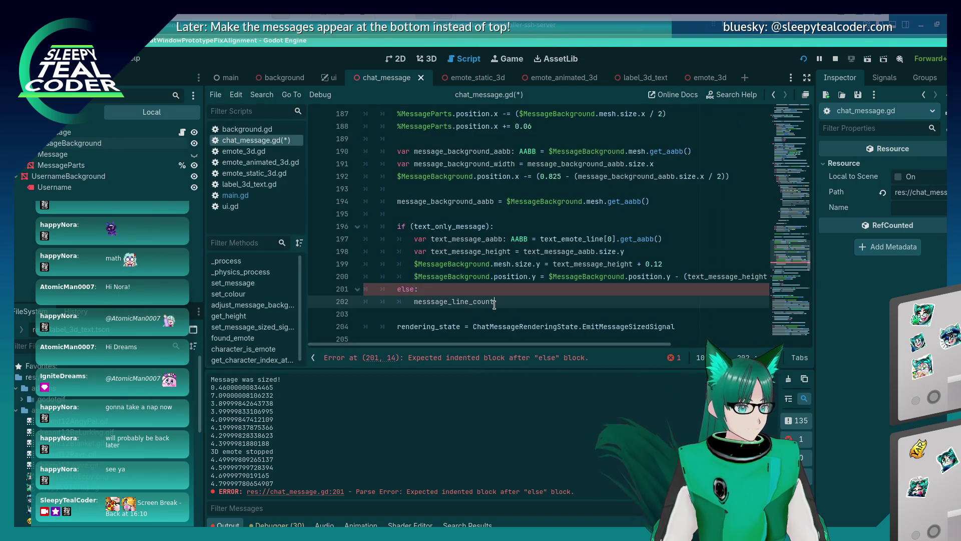
key("ctrl+z")
key("ctrl+z")
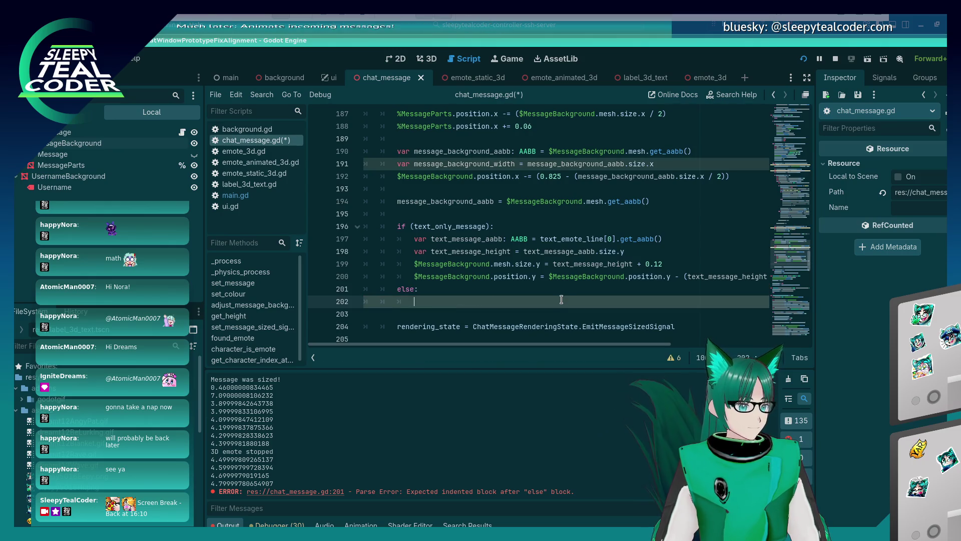
scroll(561, 299, "up", 7)
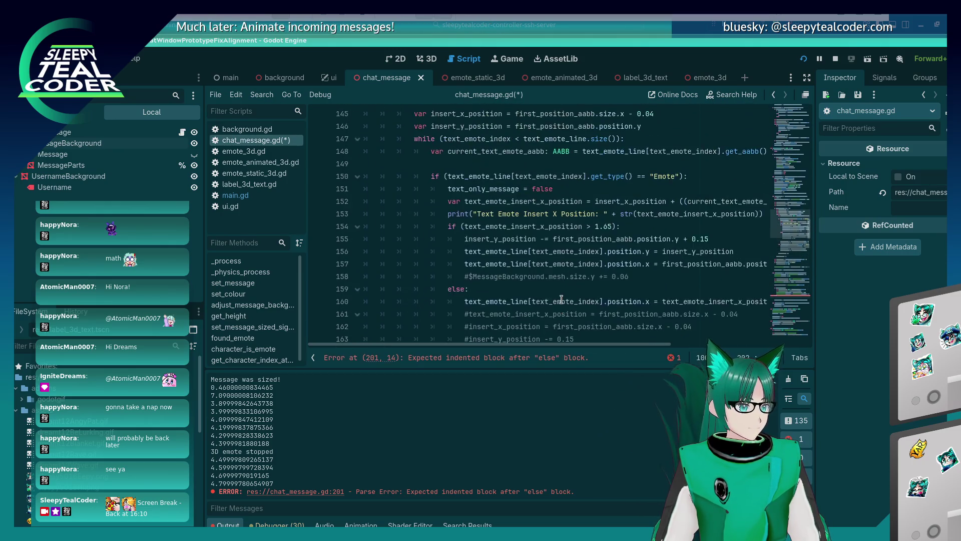
left_click(607, 265)
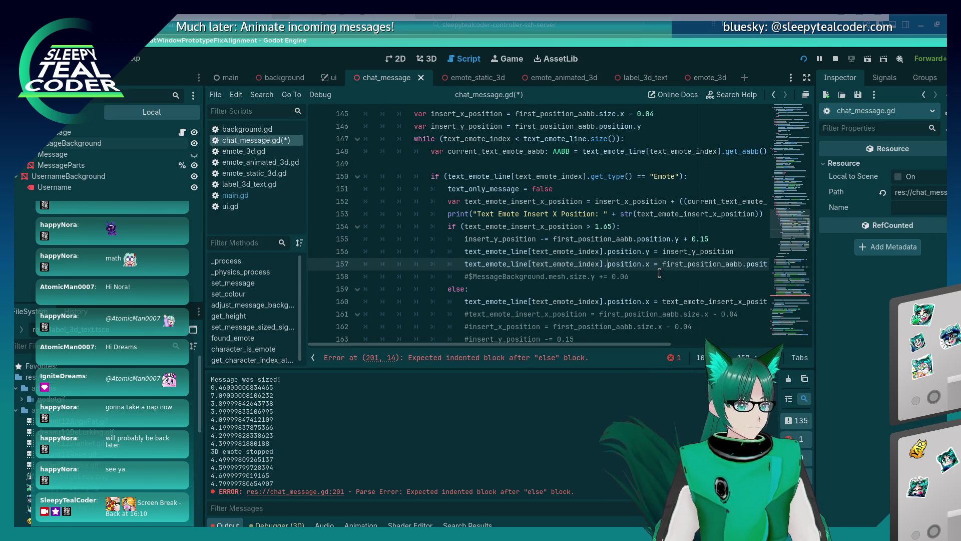
key("End")
key("Return")
type("messsage_line_count")
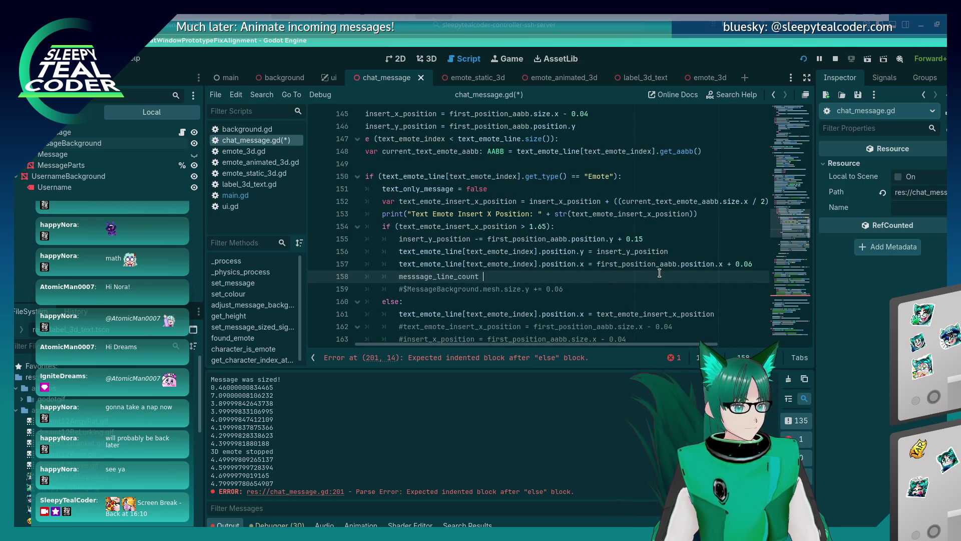
key("ctrl+s")
Step: Put the caret on the blank line inside the else branch
scroll(551, 305, "down", 5)
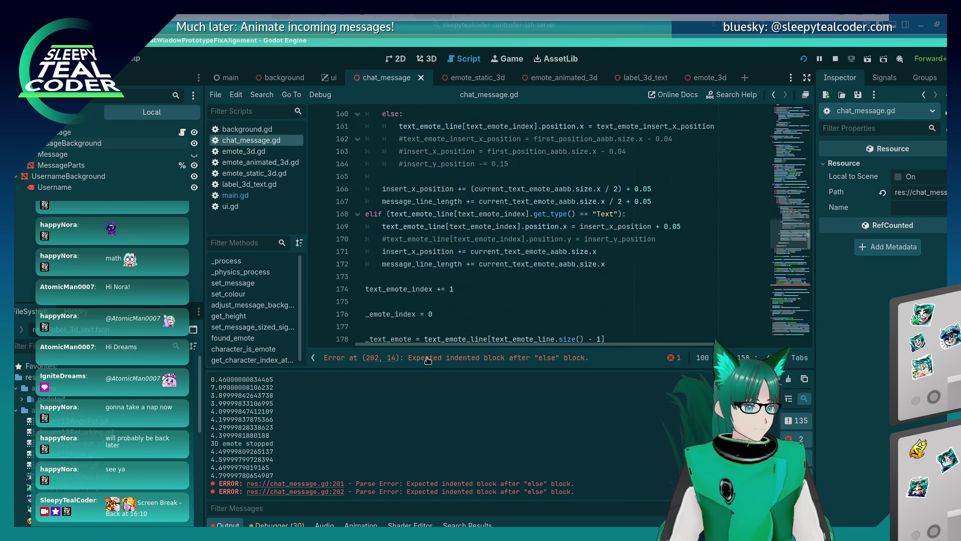
scroll(443, 341, "down", 11)
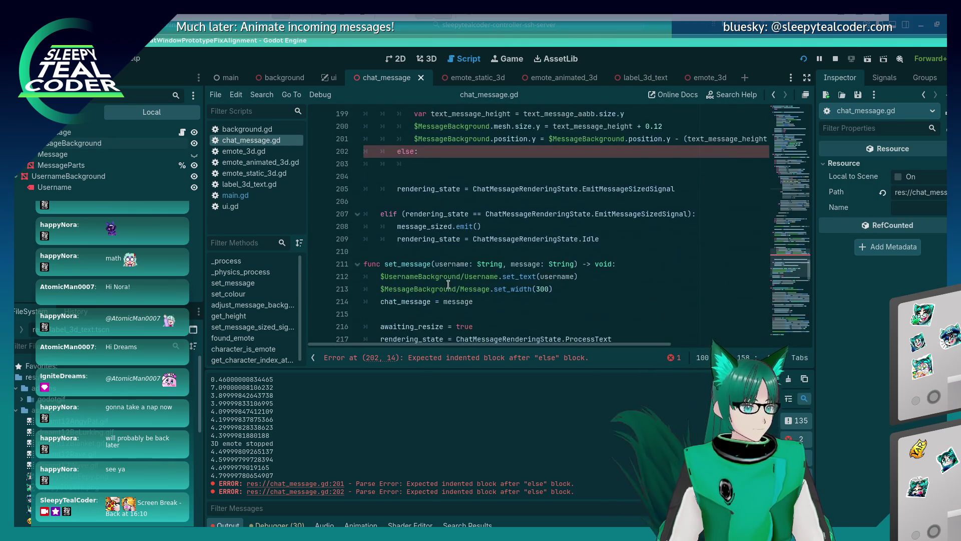
left_click(430, 241)
scroll(474, 245, "up", 14)
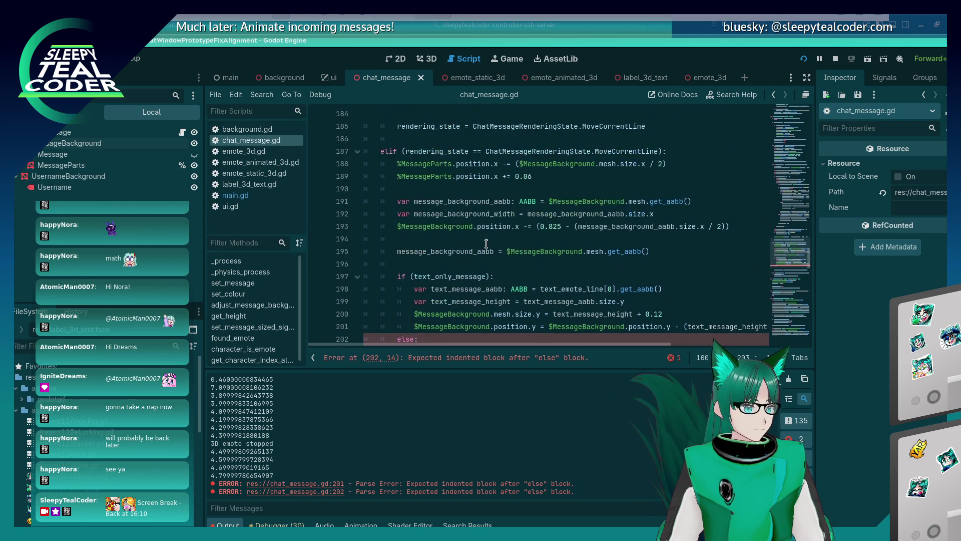
scroll(486, 245, "up", 4)
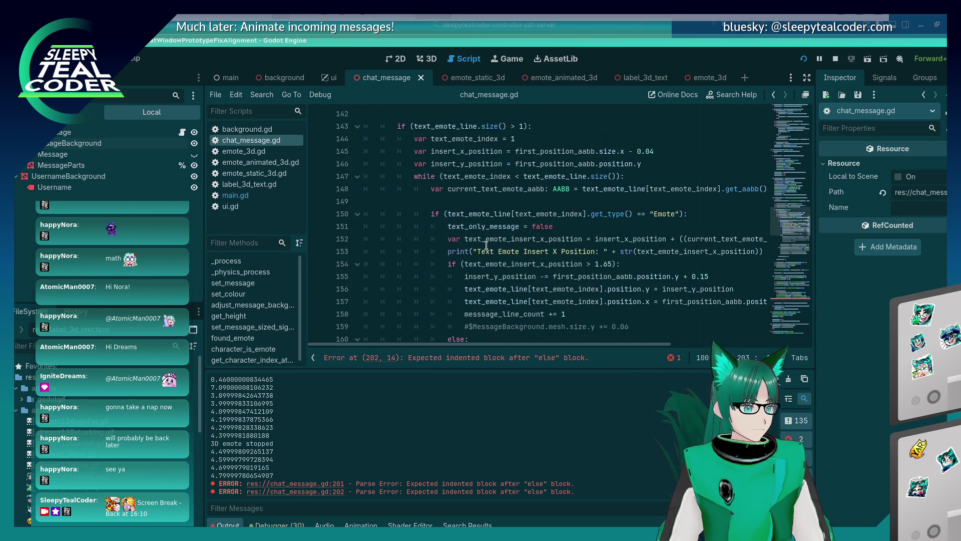
scroll(486, 245, "down", 5)
scroll(486, 245, "down", 13)
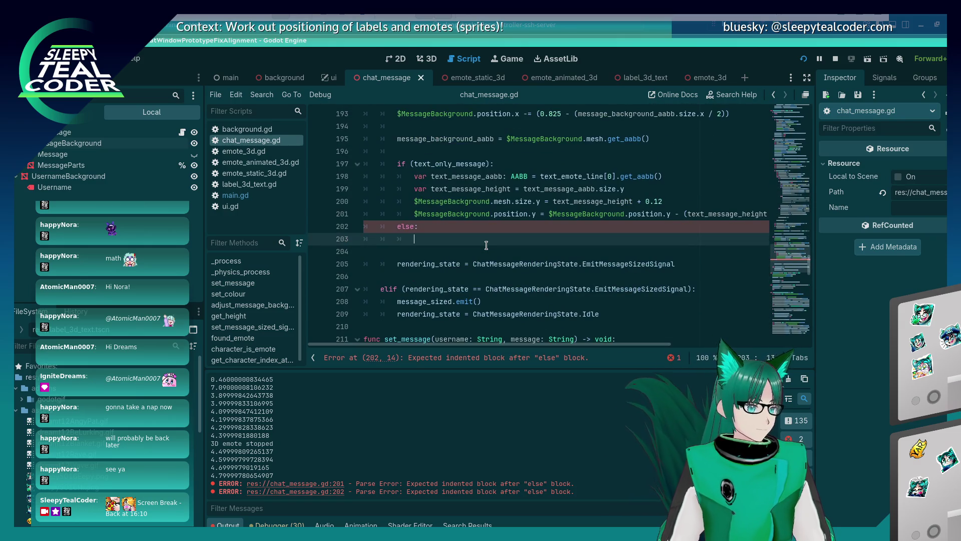
Step: Write var message_height = (messsage_line_count * 0.25) in the else branch
type("messsage_line_count")
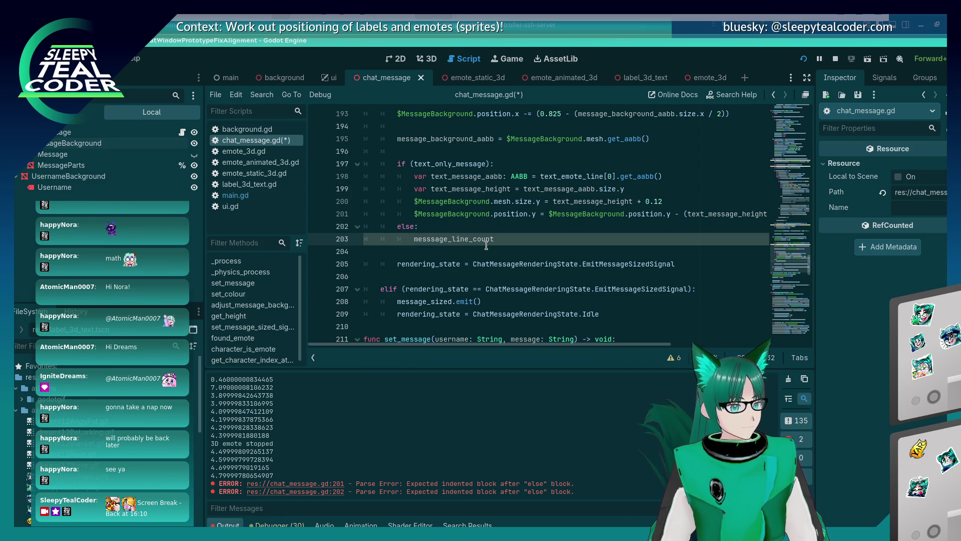
type("var increase_h")
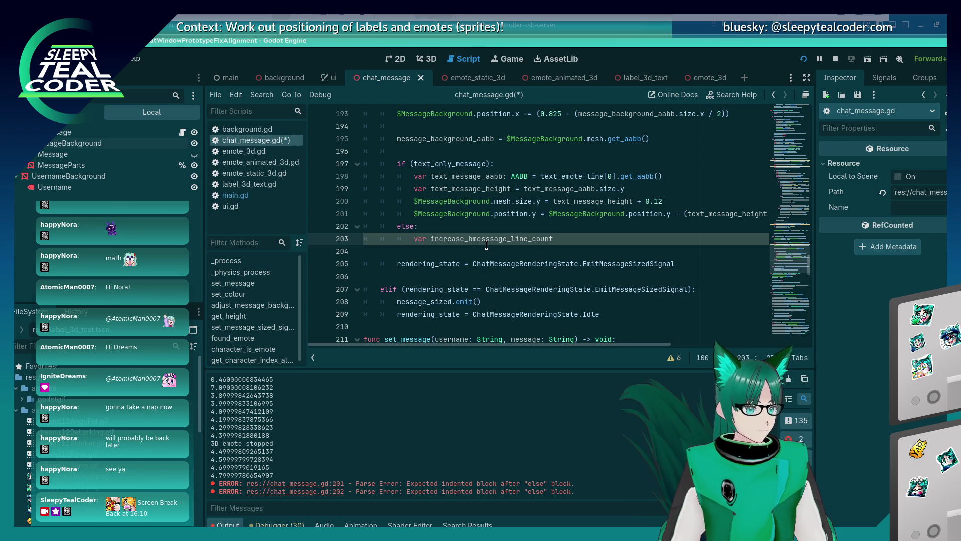
key("BackSpace")
key("BackSpace")
key("BackSpace")
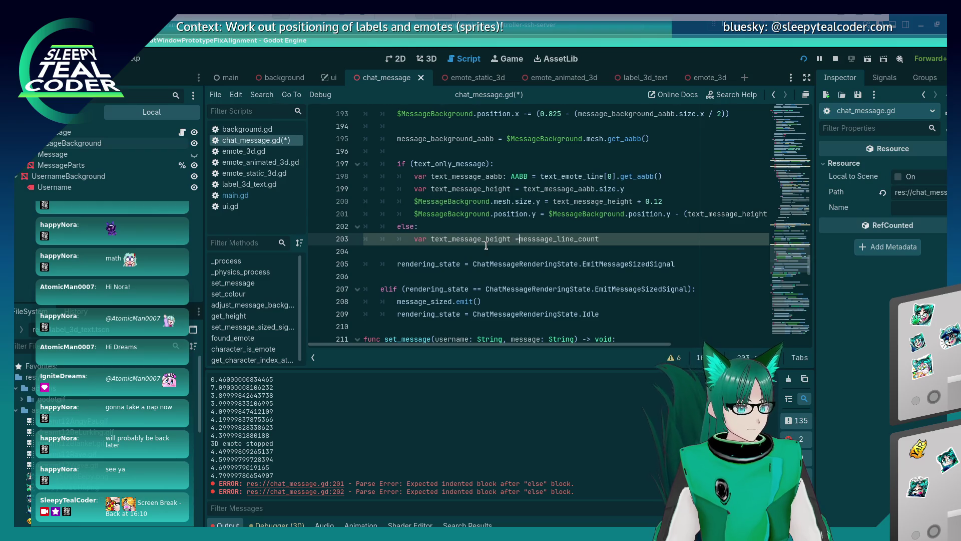
key("End")
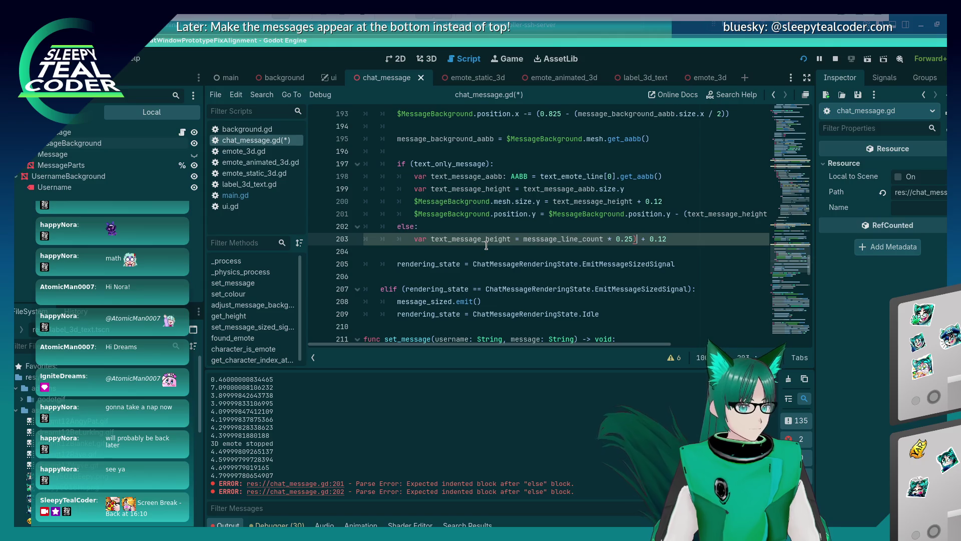
key("Left")
key("Left")
key("Left")
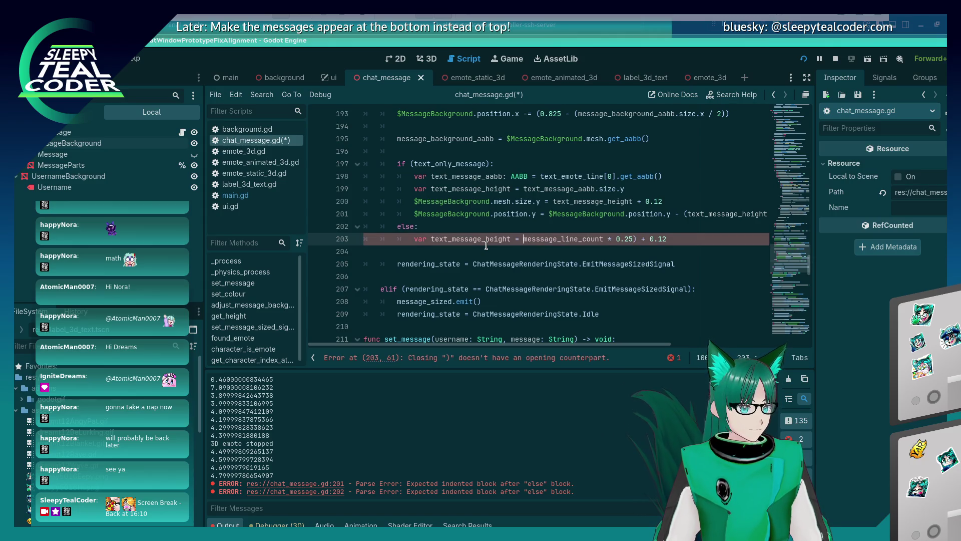
type("(")
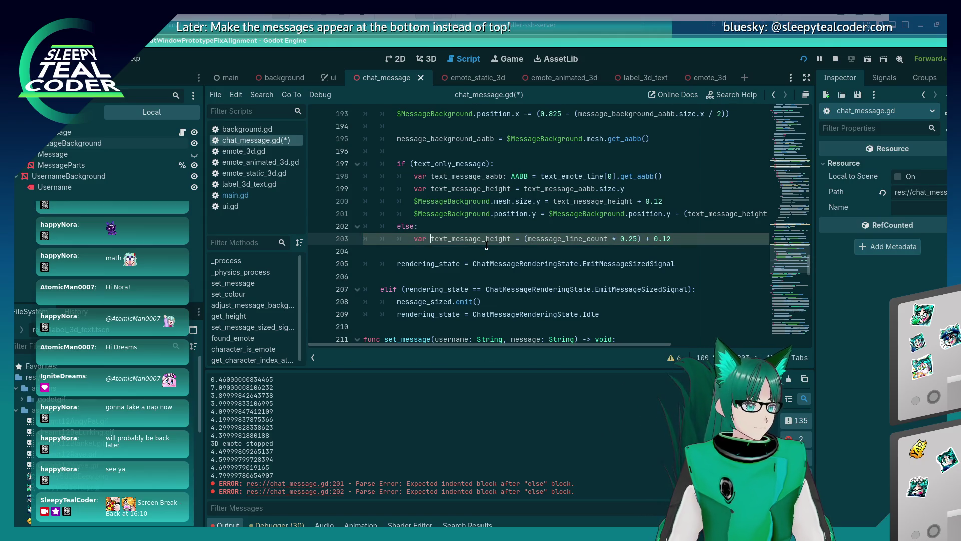
key("Delete")
key("Delete")
key("Delete")
key("End")
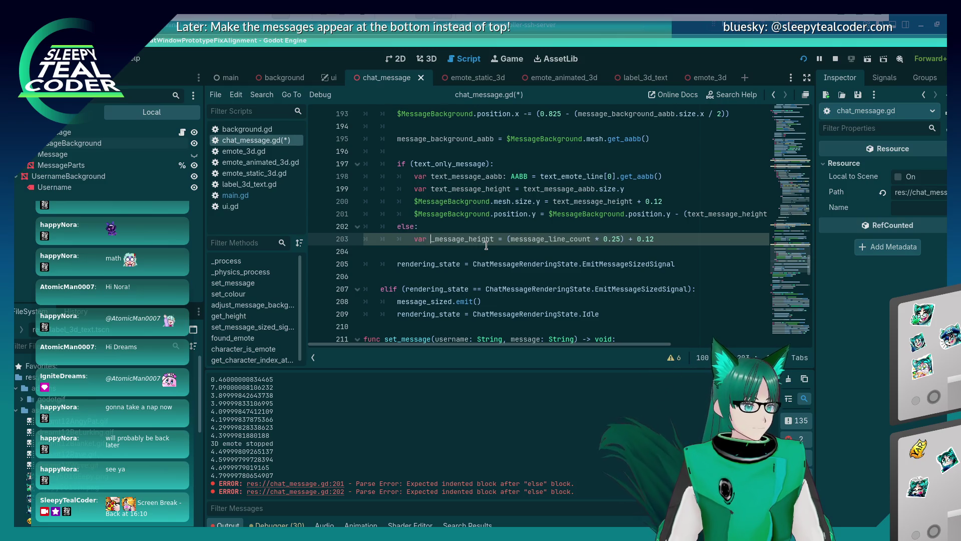
key("Delete")
key("End")
key("Return")
Step: Duplicate the background mesh size line and set its height to message_height
key("Up")
key("Up")
key("Up")
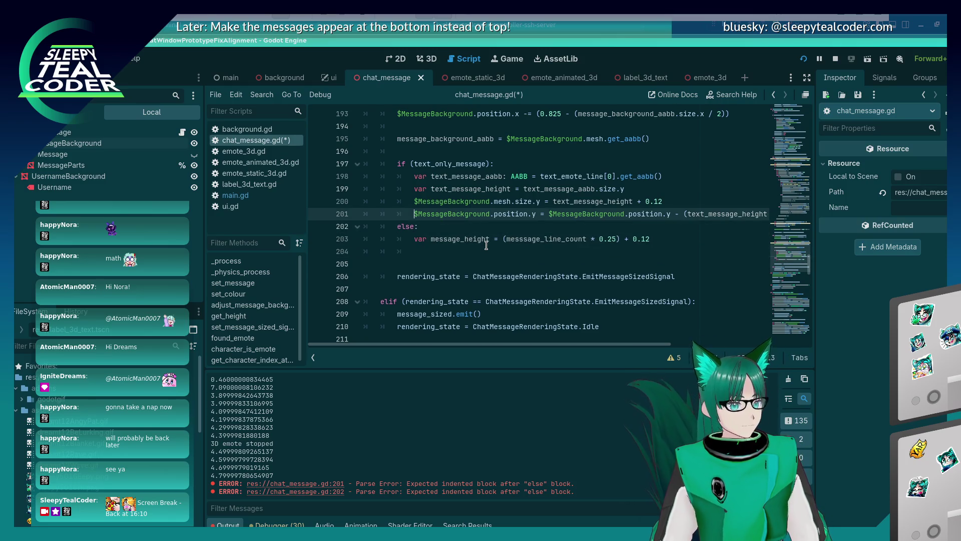
key("shift+End")
key("ctrl+c")
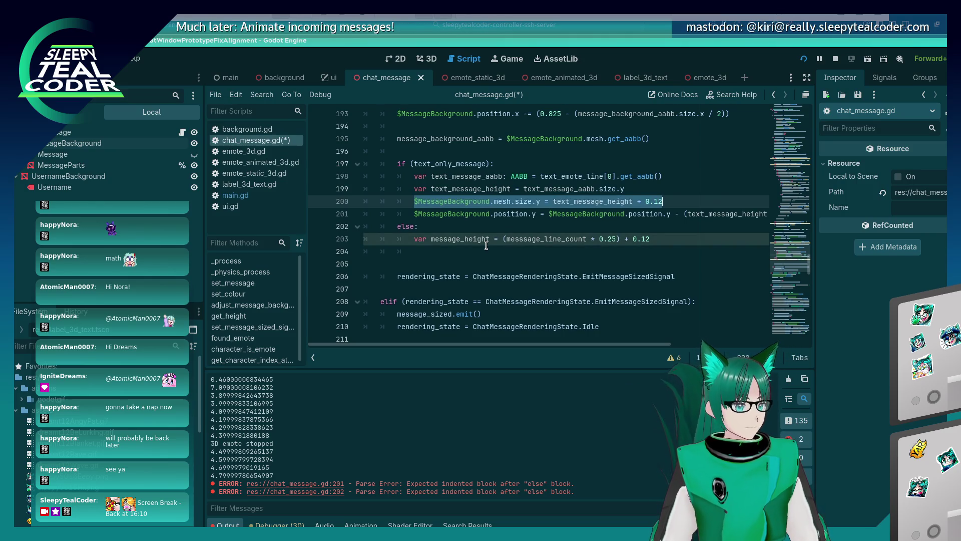
key("Down")
key("Down")
key("Down")
key("ctrl+v")
key("Up")
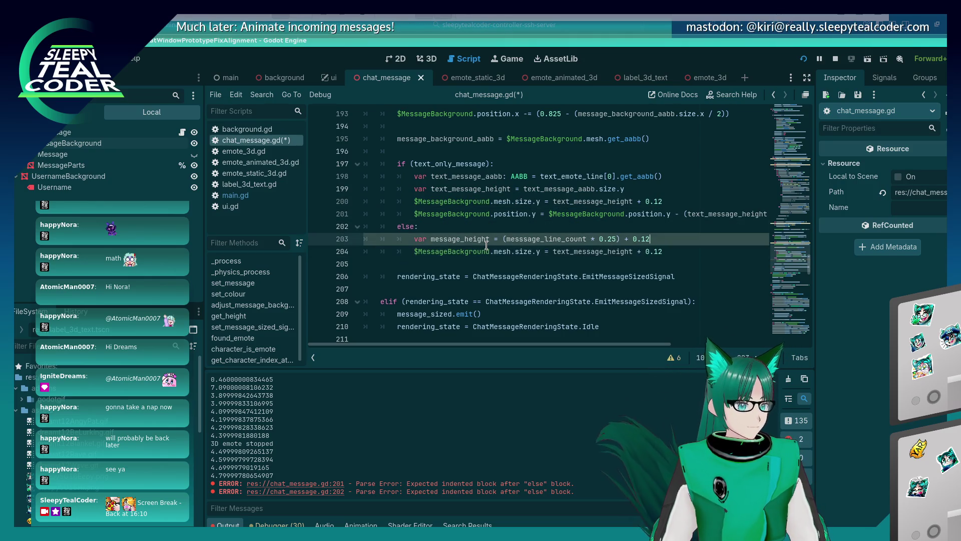
key("BackSpace")
key("BackSpace")
key("BackSpace")
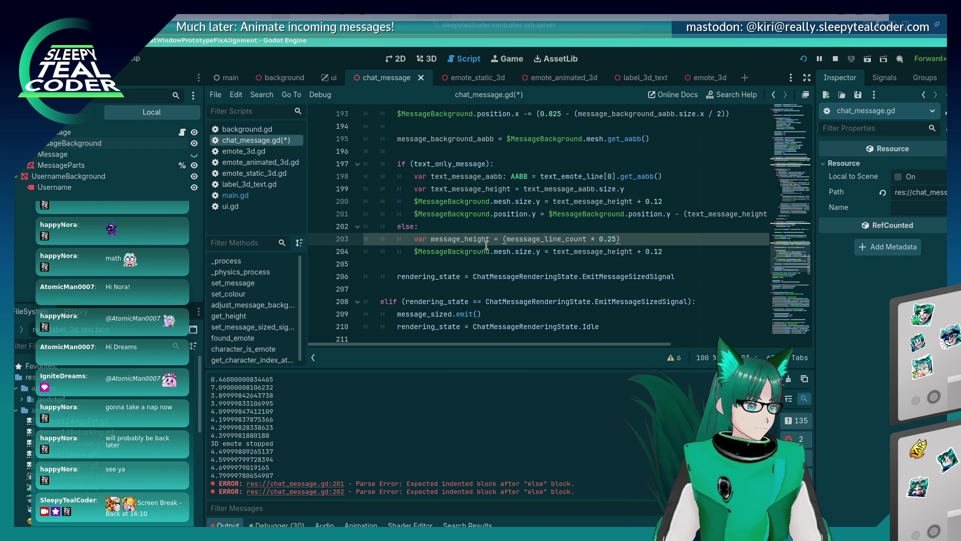
double_click(486, 240)
key("ctrl+c")
left_click_drag(549, 251, 662, 252)
key("ctrl+v")
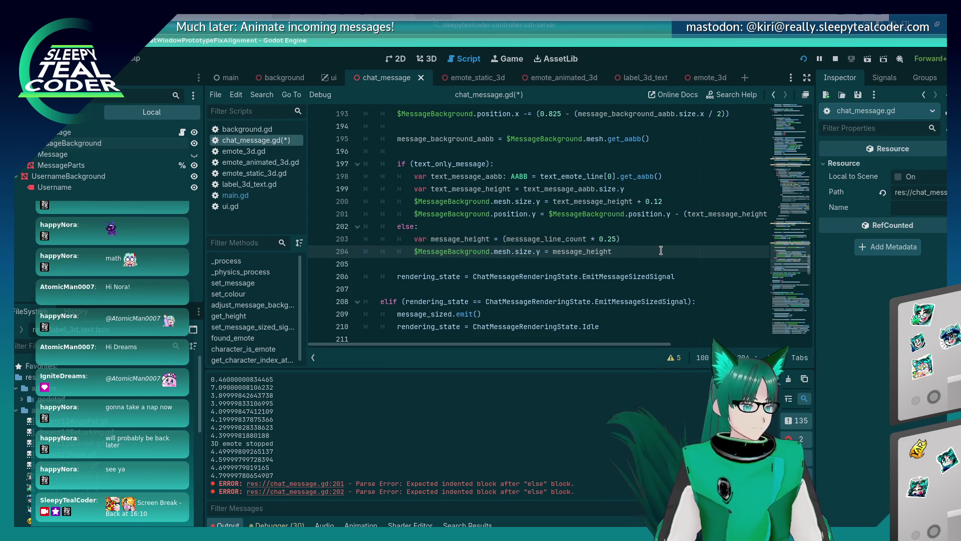
Step: Copy the background position line from line 201 onto new line 205
key("Return")
triple_click(648, 217)
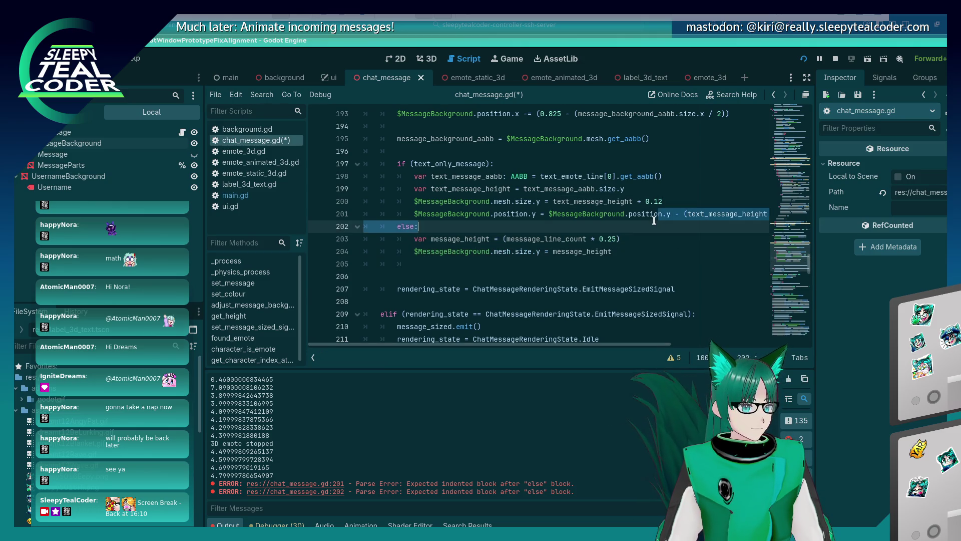
key("ctrl+c")
key("Down")
key("Down")
key("Down")
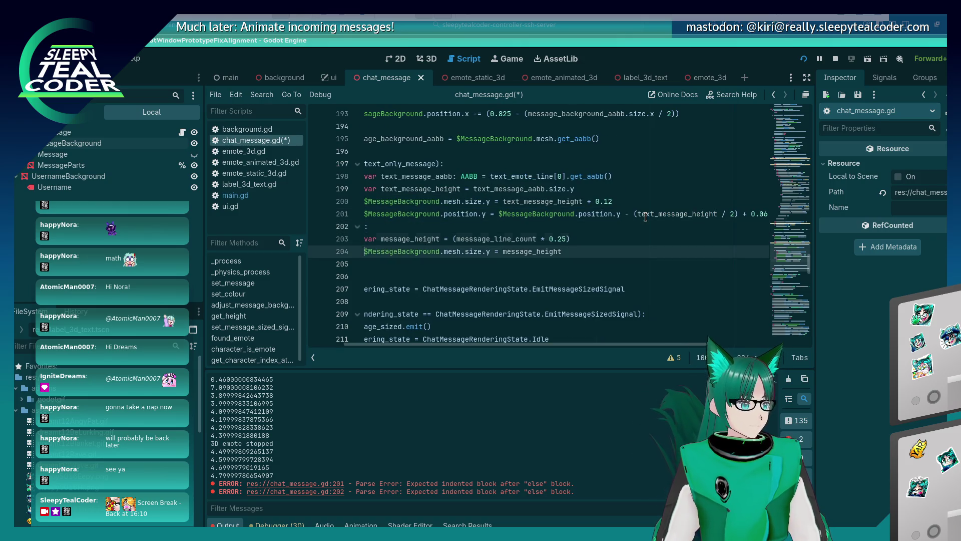
key("ctrl+v")
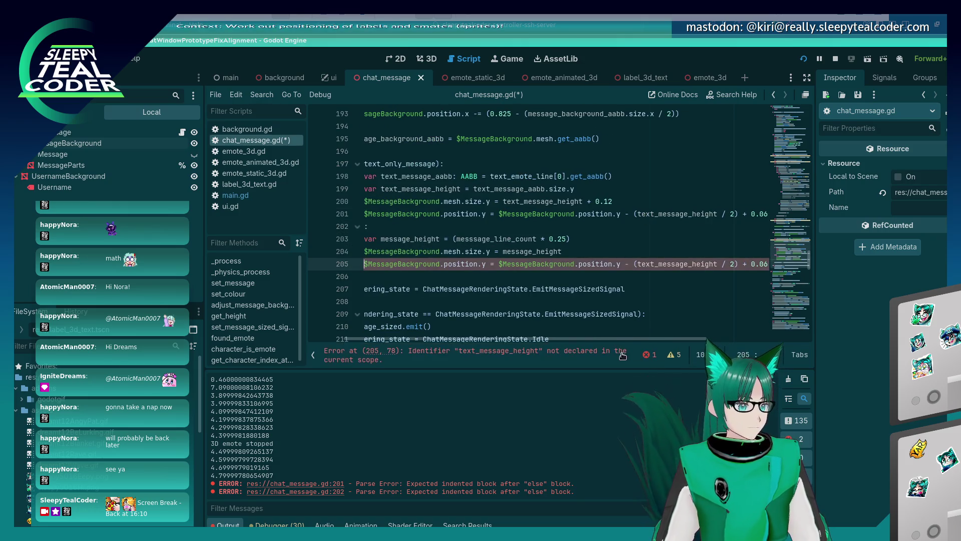
scroll(631, 339, "right", 3)
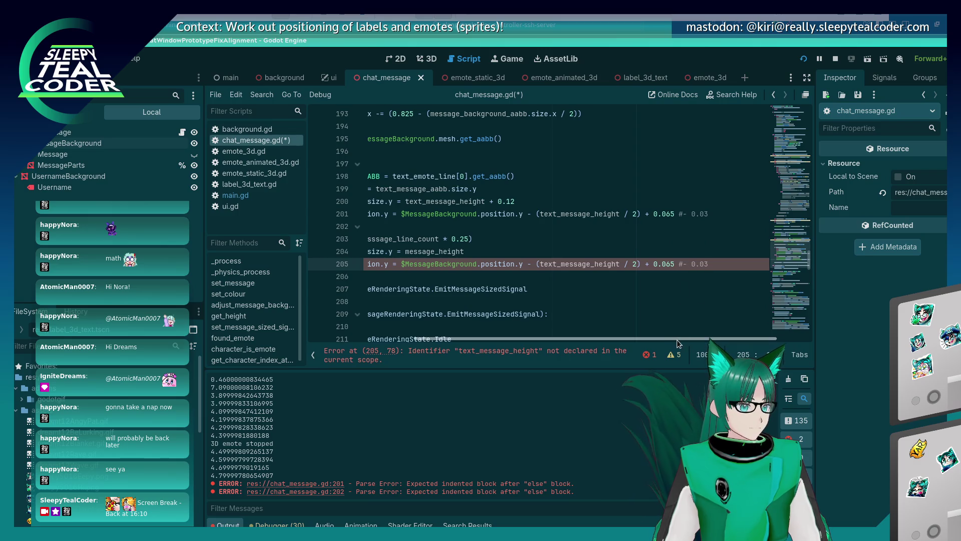
left_click_drag(675, 339, 593, 341)
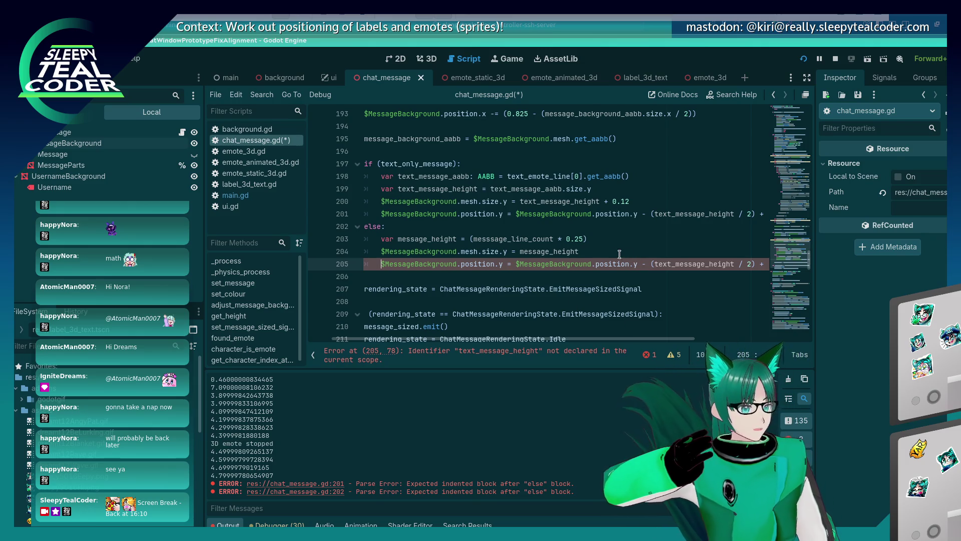
Step: Make the position line use message_height, save, run the scene, and add a test message
double_click(682, 265)
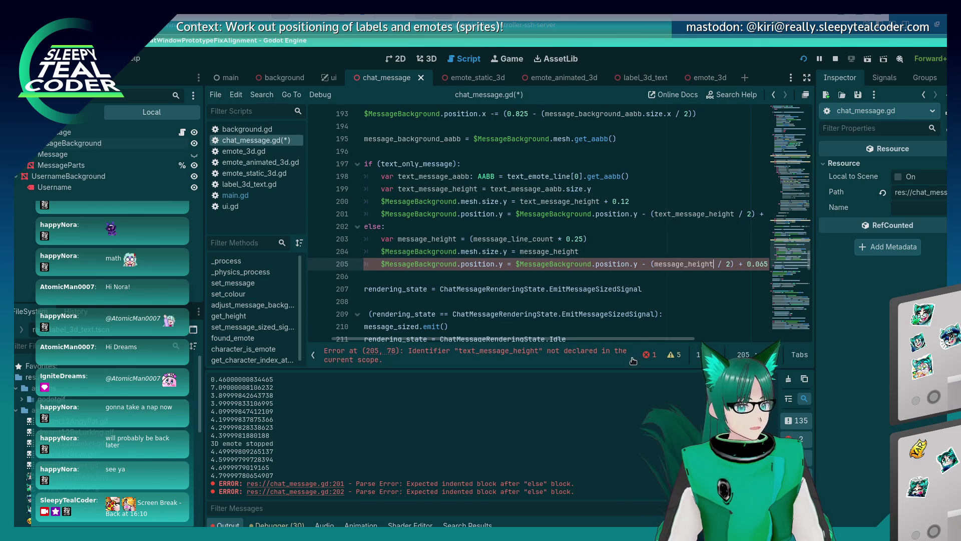
type("message_height")
key("ctrl+s")
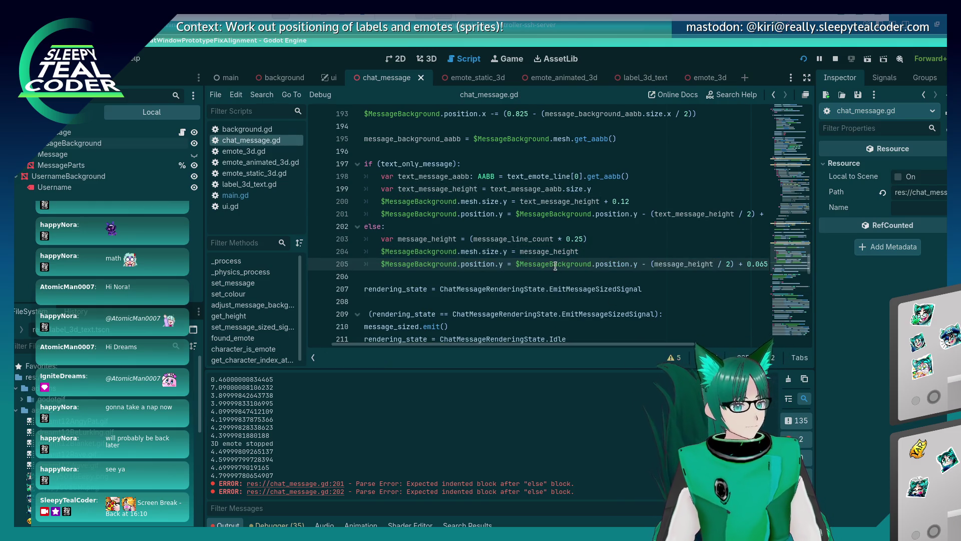
key("F5")
left_click(581, 153)
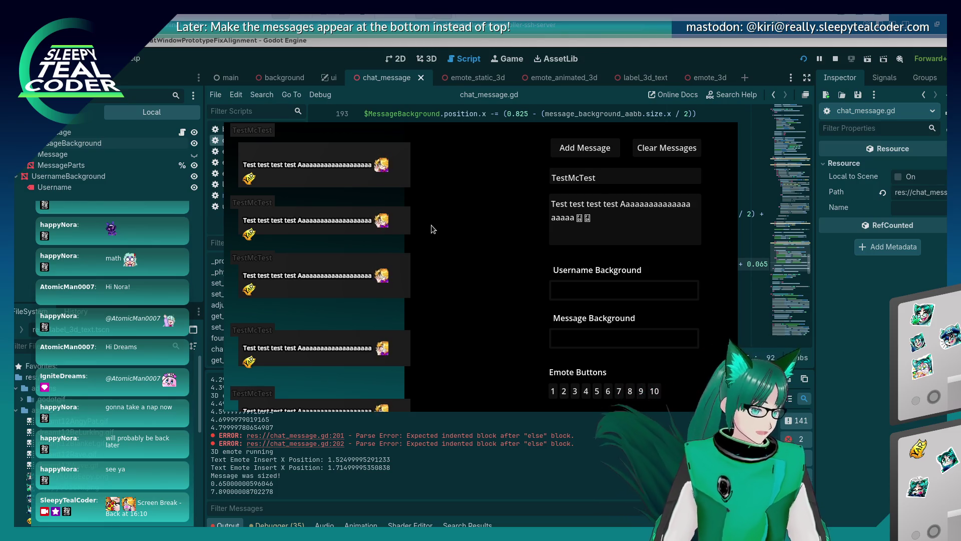
Step: Comment out the MessageBackground position adjustment with Ctrl+K and check the running test
key("alt+Tab")
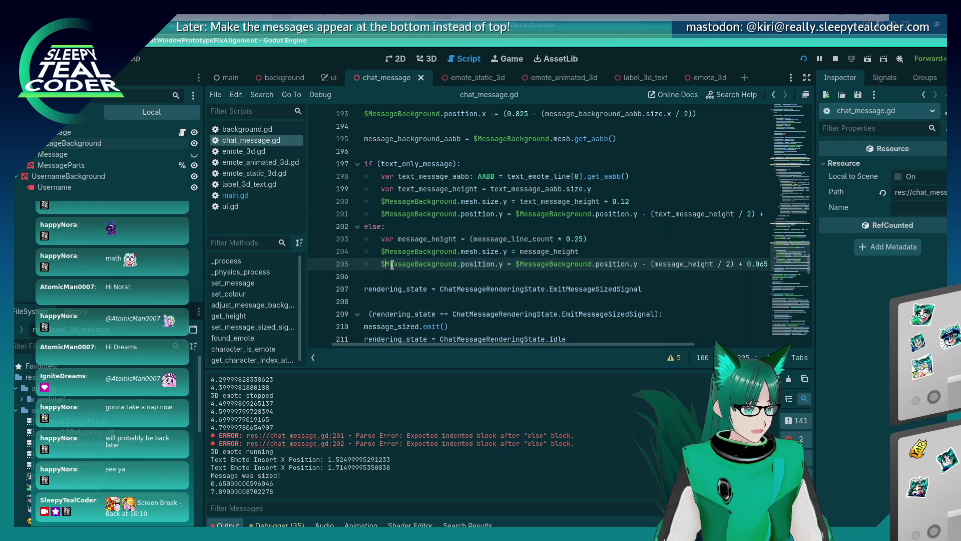
key("ctrl+k")
key("alt+Tab")
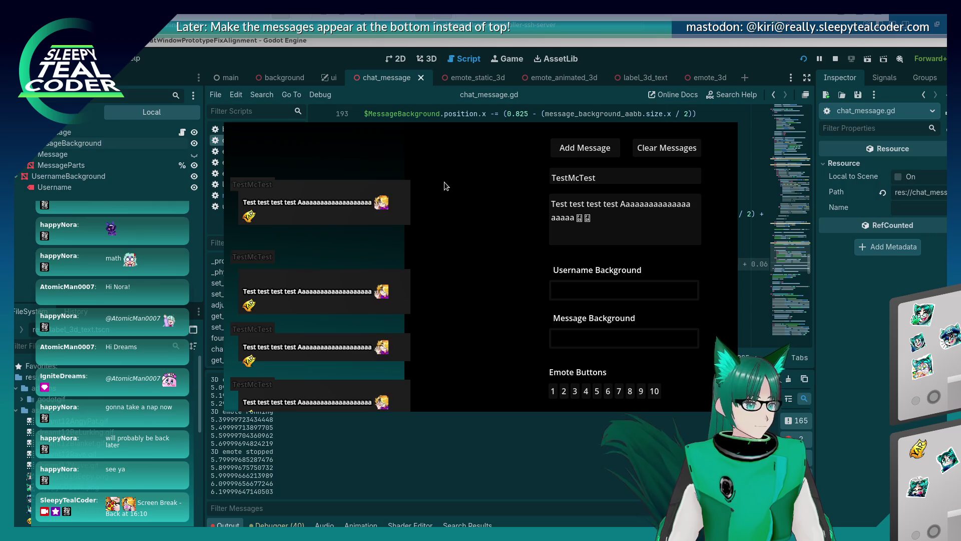
left_click(858, 351)
Step: Rerun the chat test three times to compare the new height multiplier
left_click(574, 251)
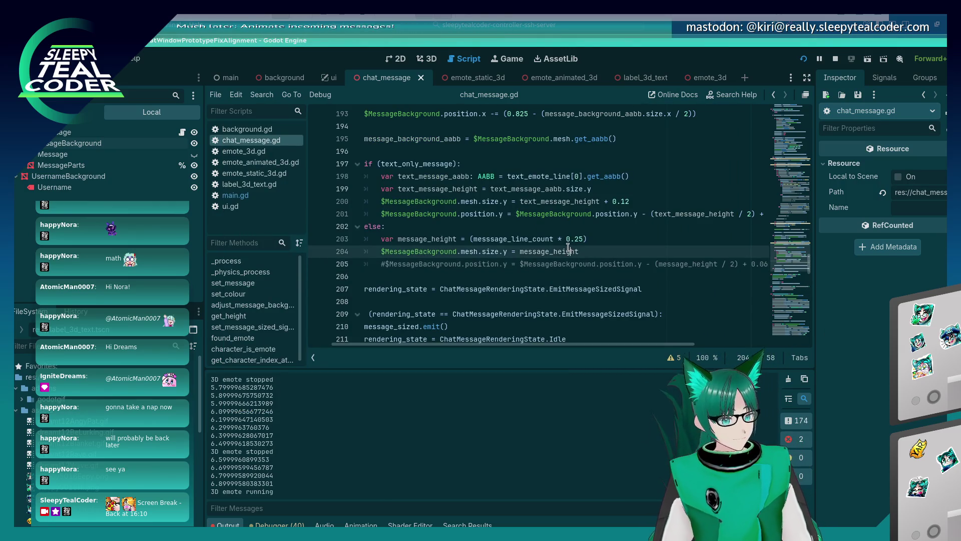
left_click(584, 238)
type("1")
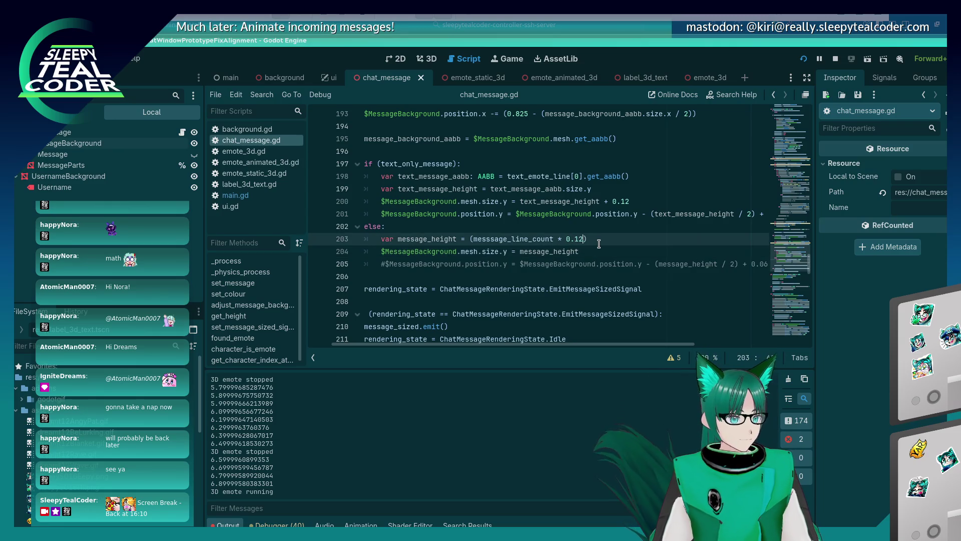
key("F5")
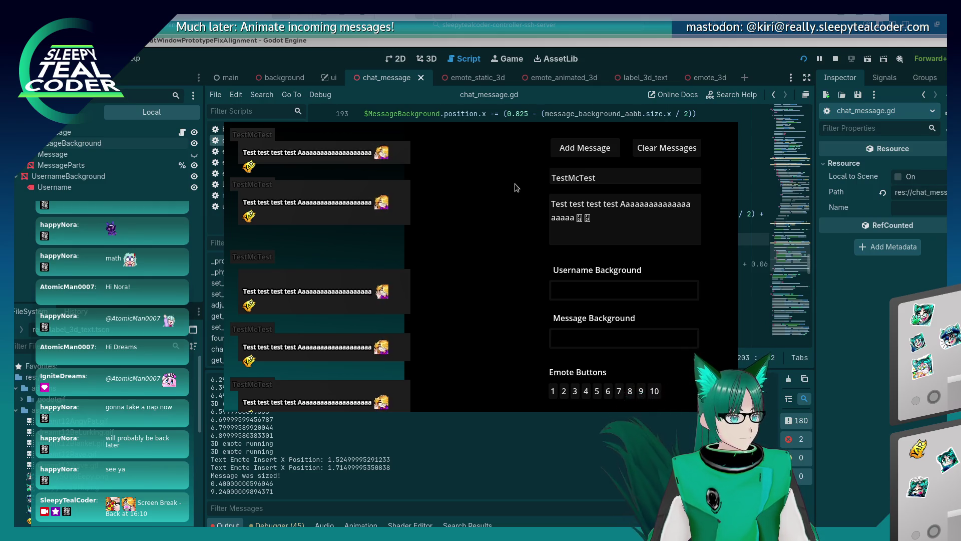
key("F8")
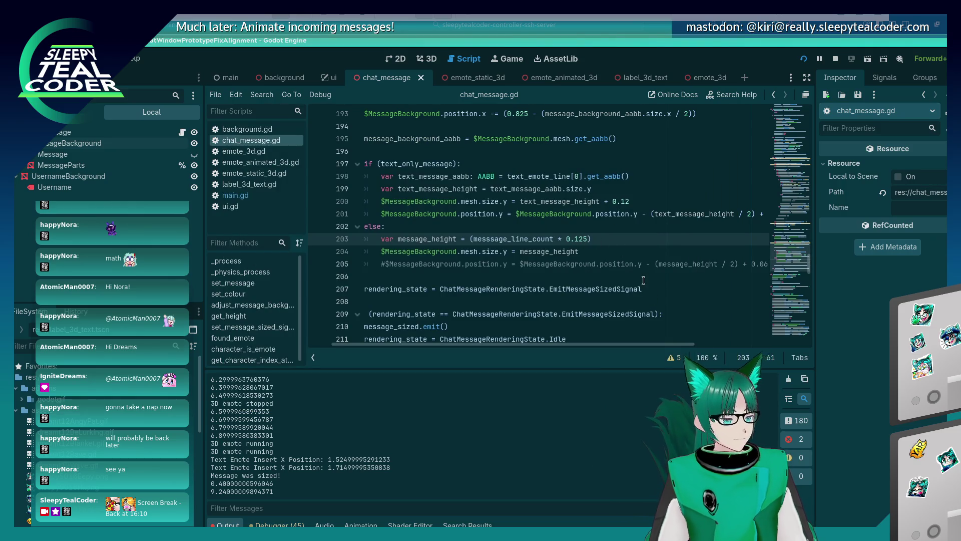
key("F5")
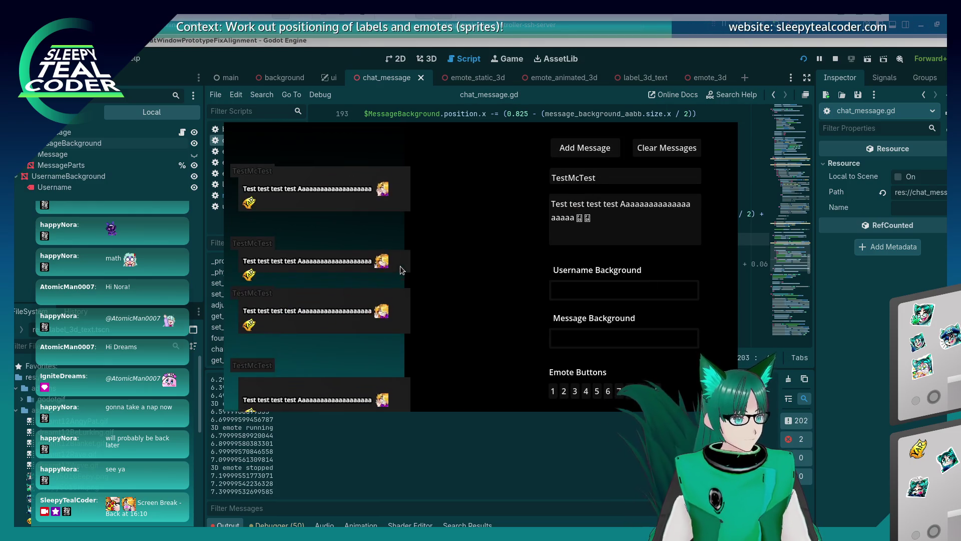
key("F8")
key("F5")
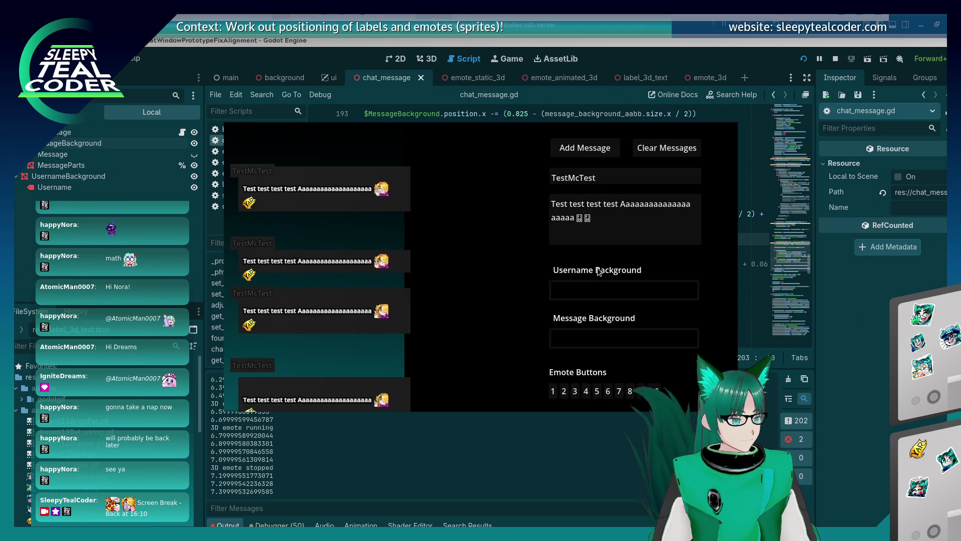
key("F8")
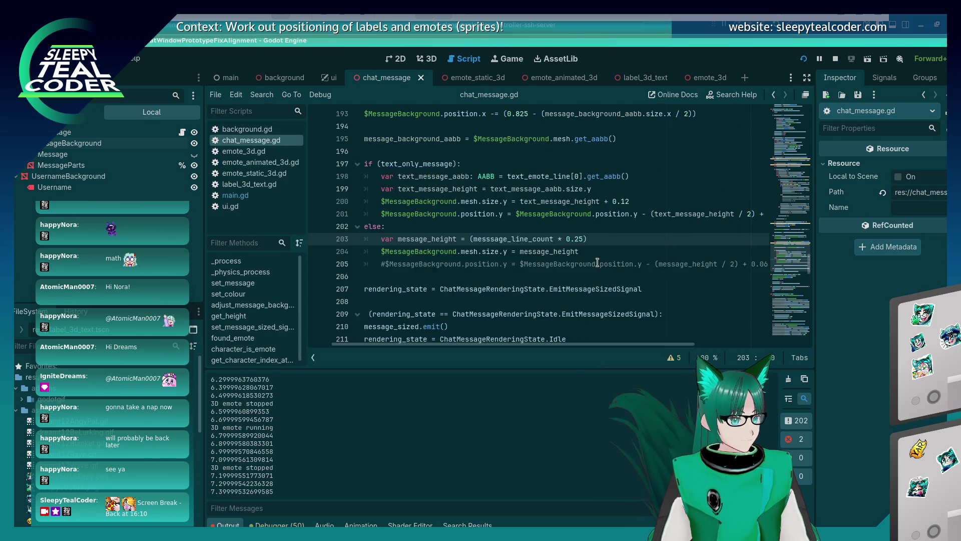
Step: Launch the chat test again and add another test message
mouse_move(546, 235)
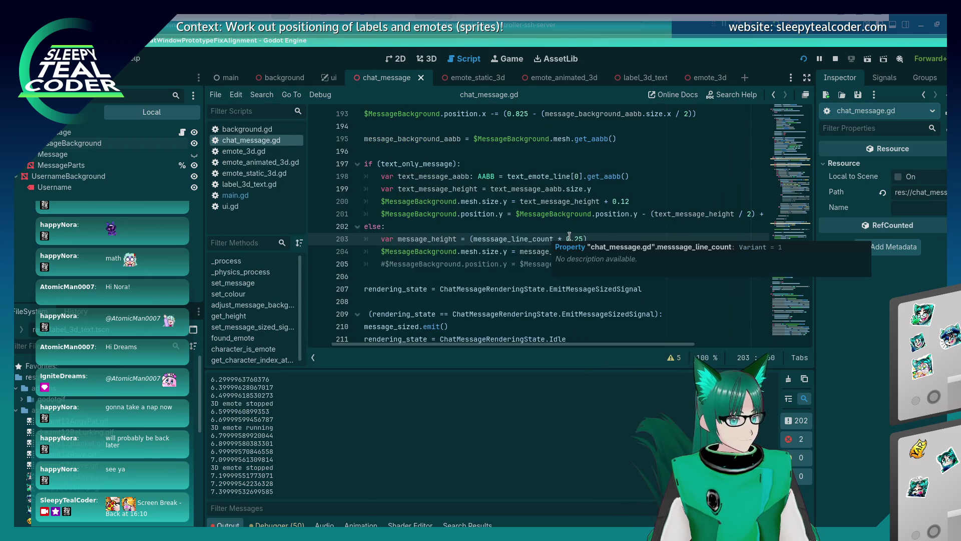
key("F5")
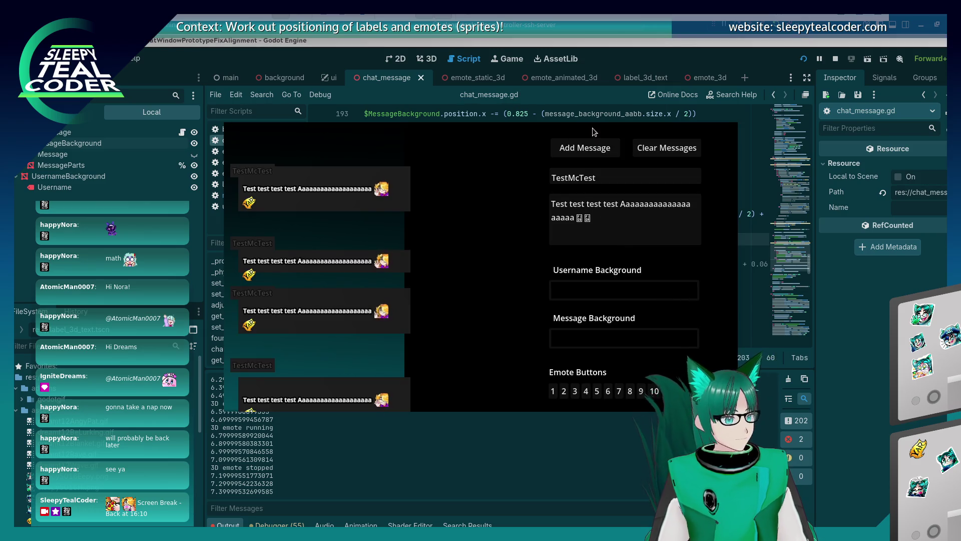
left_click(578, 150)
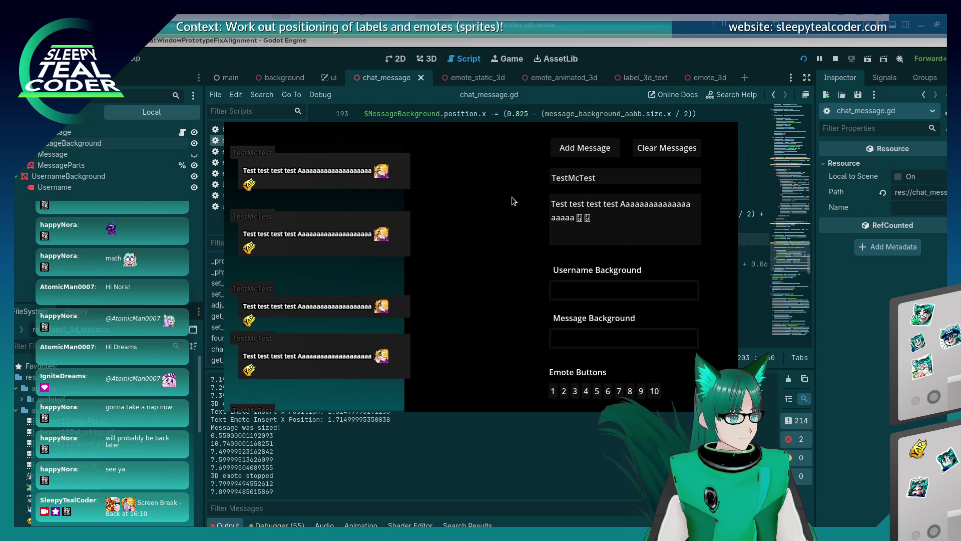
left_click(854, 300)
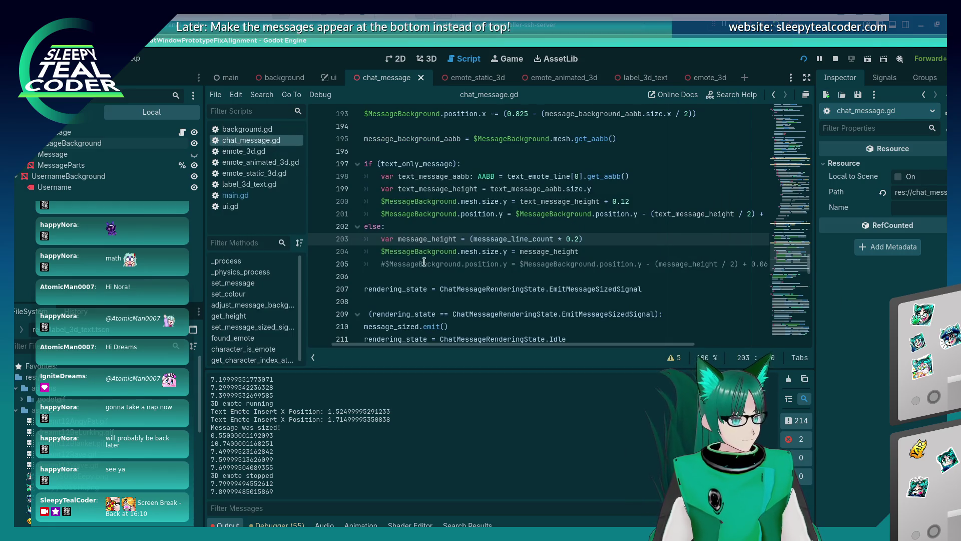
Step: Uncomment the MessageBackground offset on line 205, save, and check it in the running game
left_click(390, 263)
key("BackSpace")
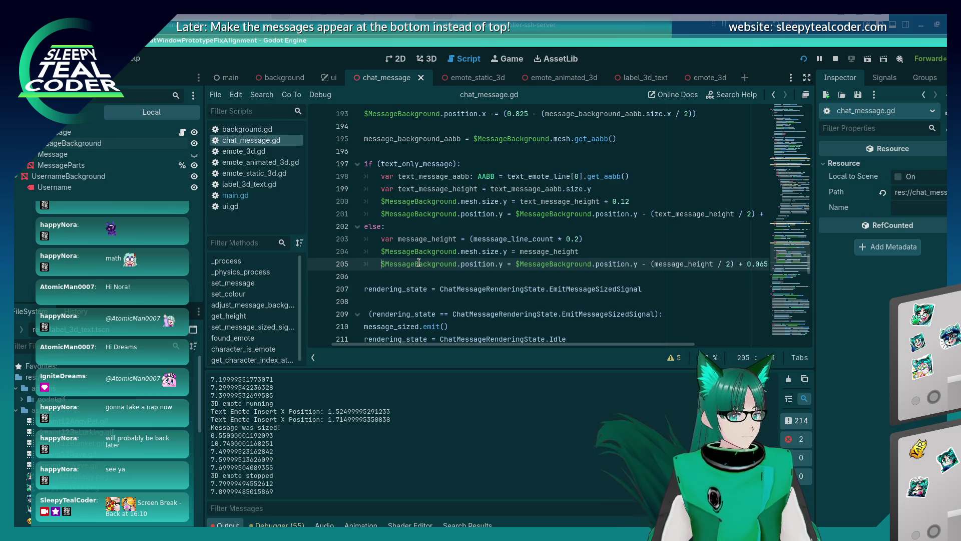
key("Right")
key("Right")
key("Right")
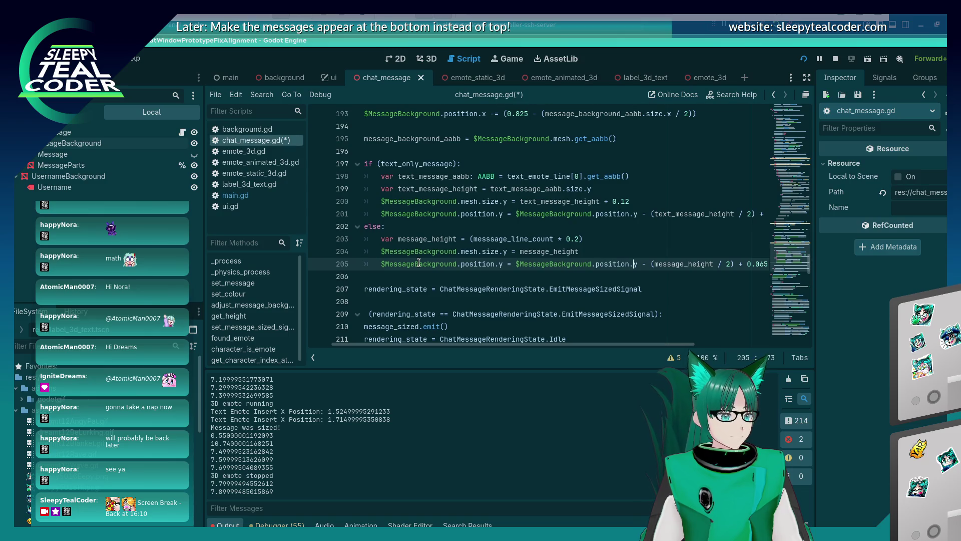
key("ctrl+s")
key("alt+Tab")
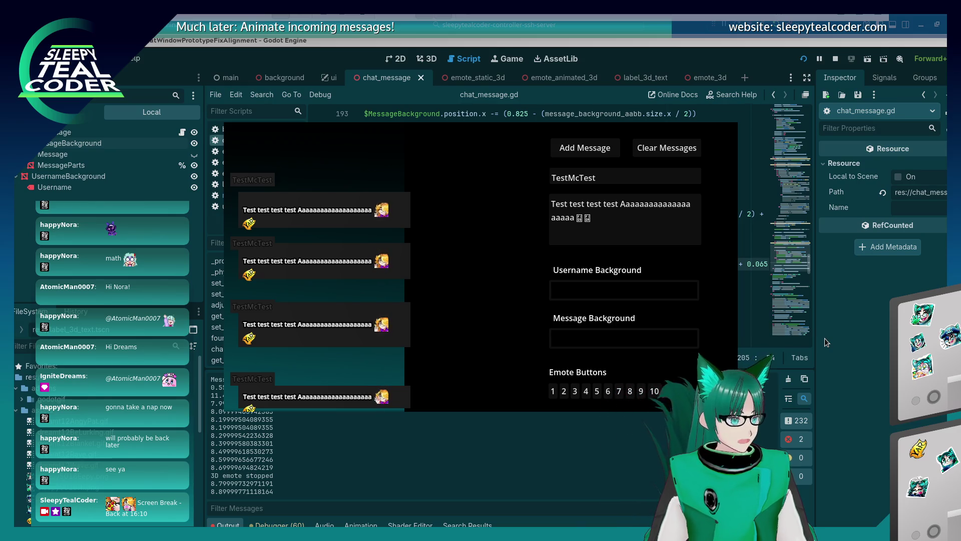
left_click(825, 339)
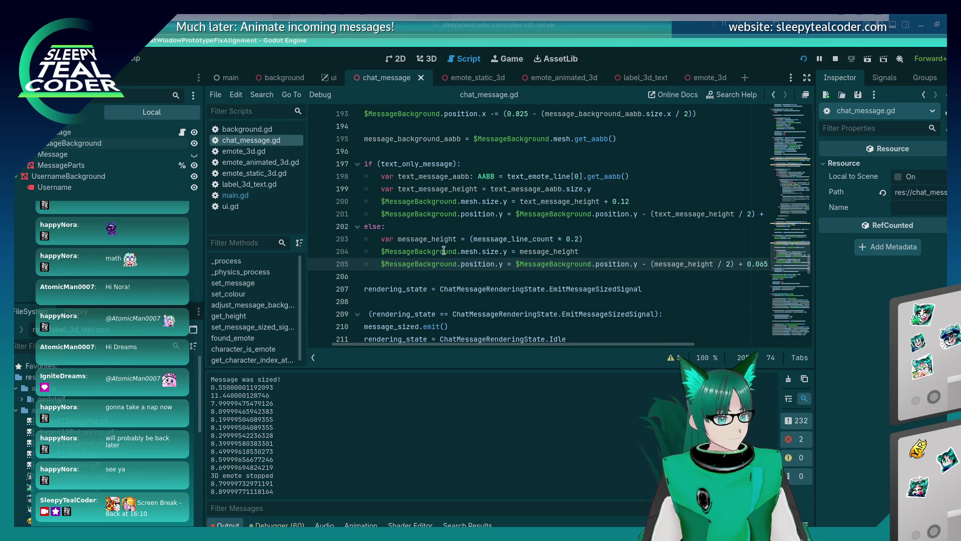
left_click_drag(575, 343, 625, 292)
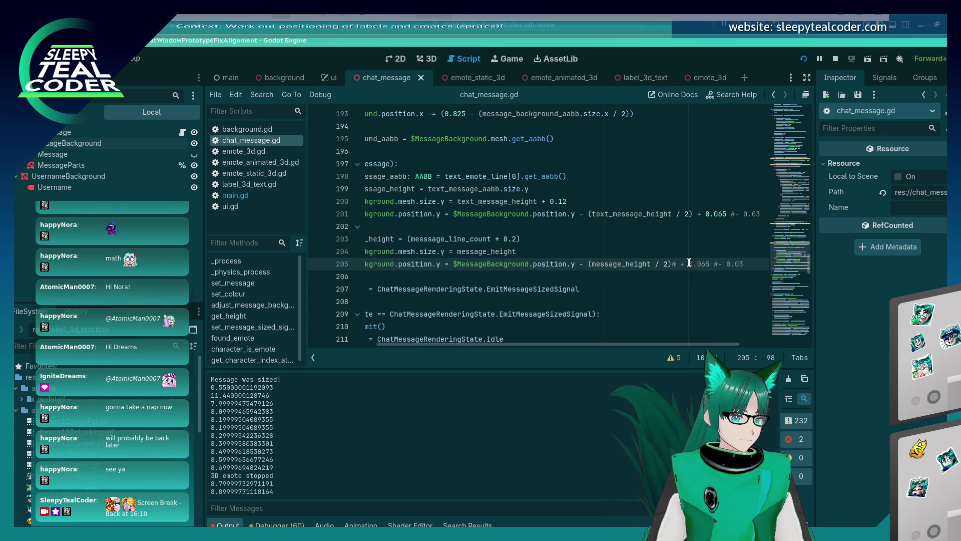
Step: Post a test message in the running chat, then return to the code
key("F5")
left_click(582, 149)
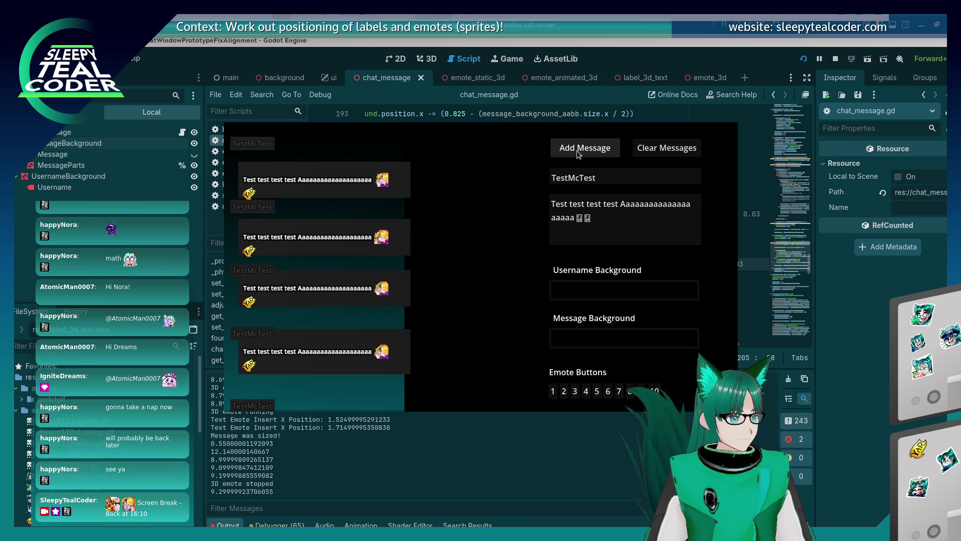
key("F8")
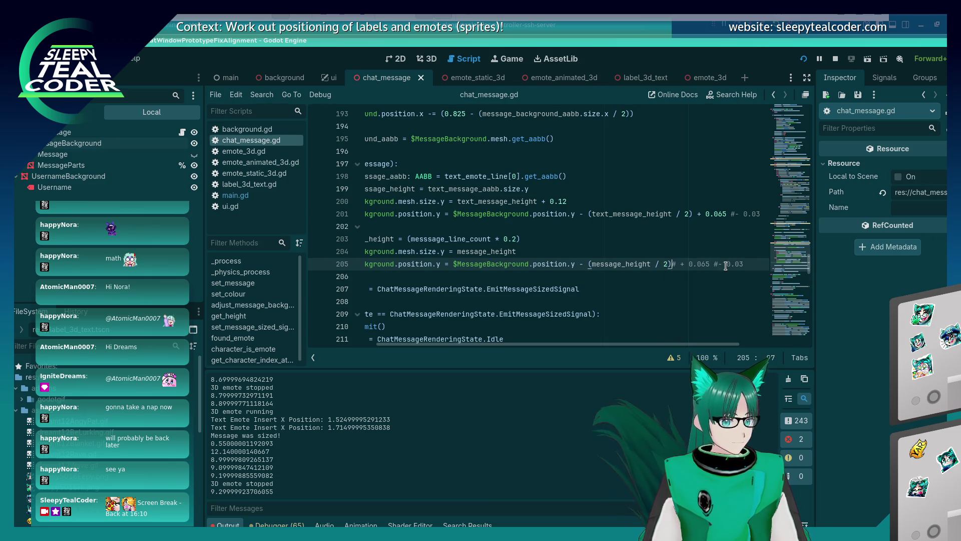
Step: Re-enable the offset term on line 205, set it to 0.5, and rerun the test
key("Delete")
key("Right")
key("Right")
key("Right")
key("Delete")
key("Delete")
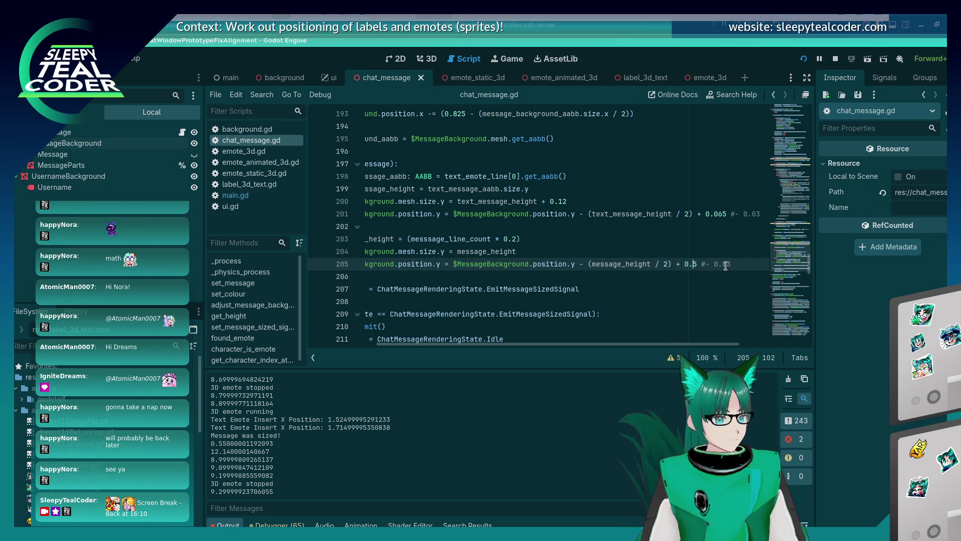
key("F5")
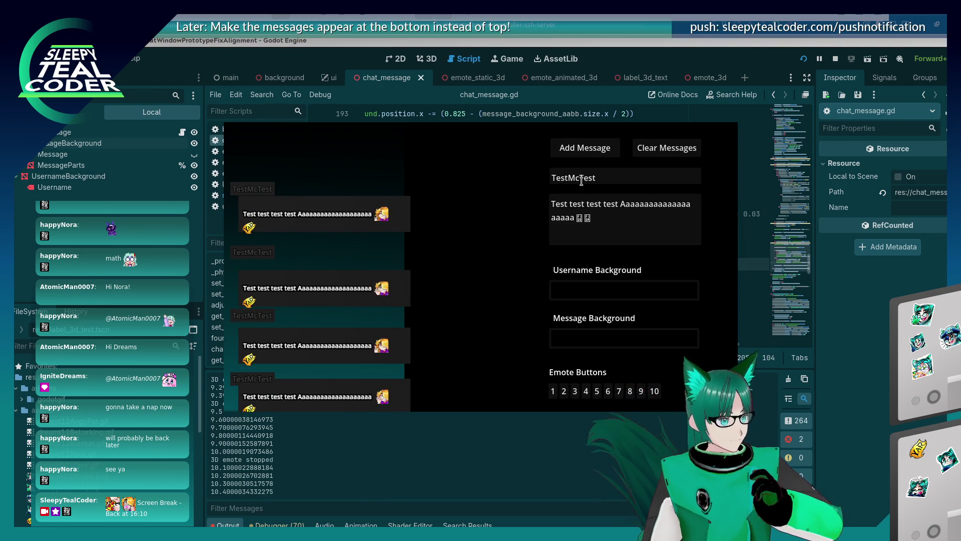
Step: Change the offset to 0.125 and add a test message to check it
left_click(694, 265)
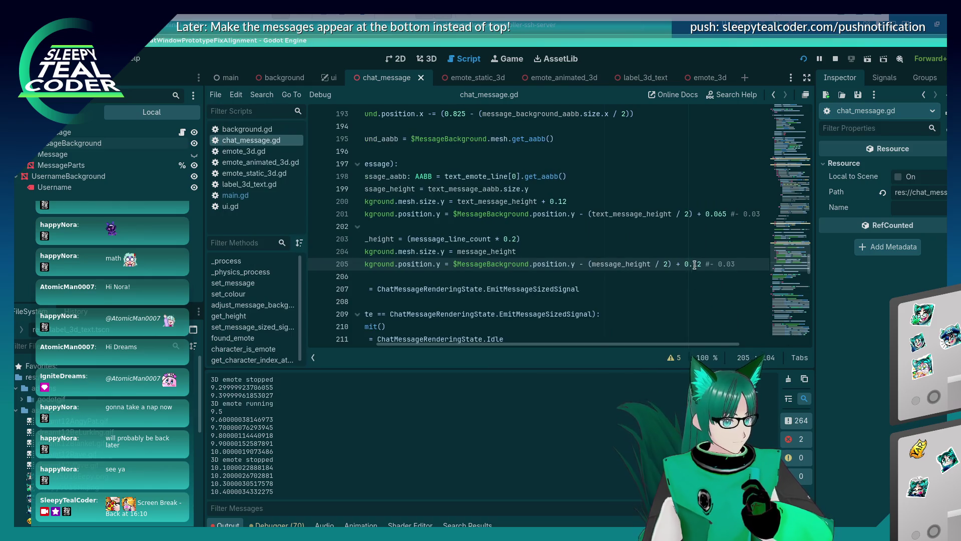
type("5")
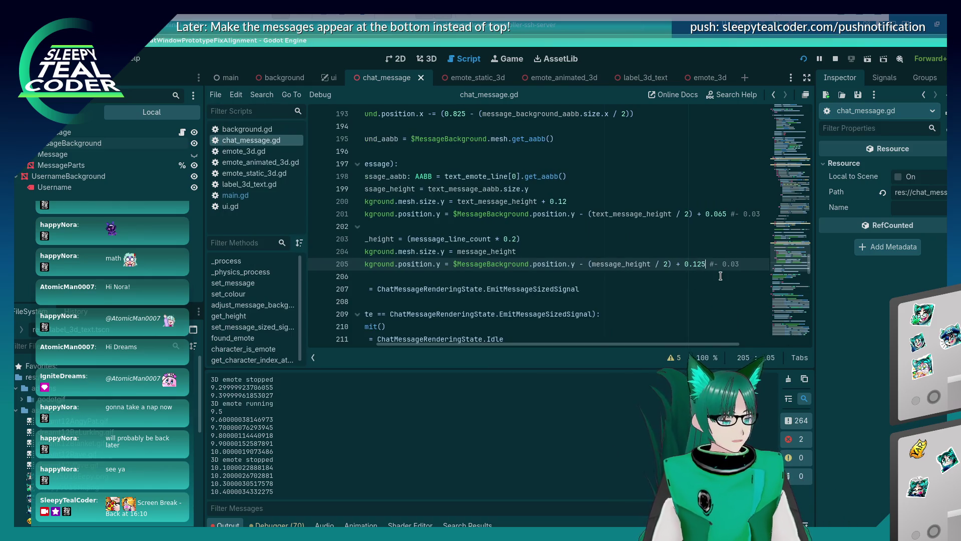
key("alt+Tab")
left_click(603, 150)
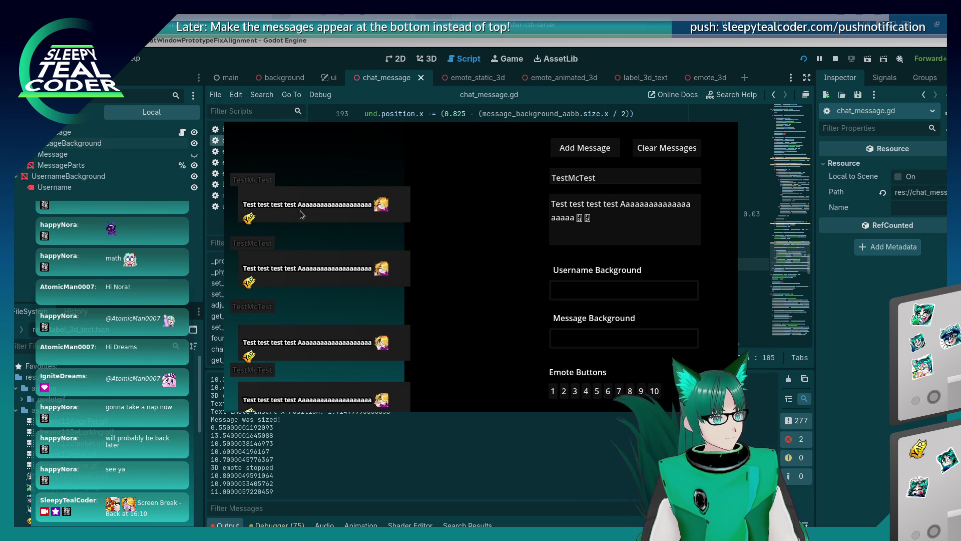
left_click(816, 368)
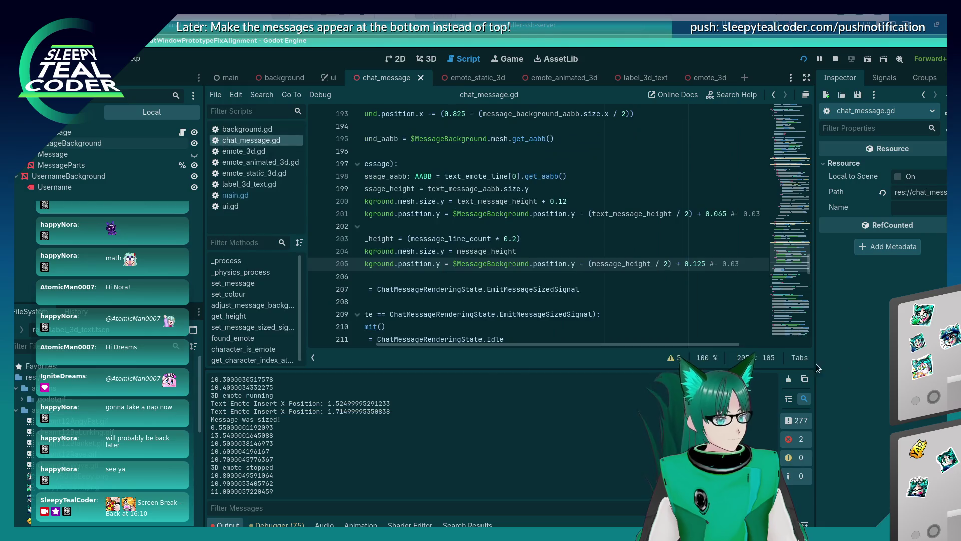
mouse_move(604, 344)
left_mouse_down()
mouse_move(545, 342)
mouse_move(581, 350)
left_mouse_up()
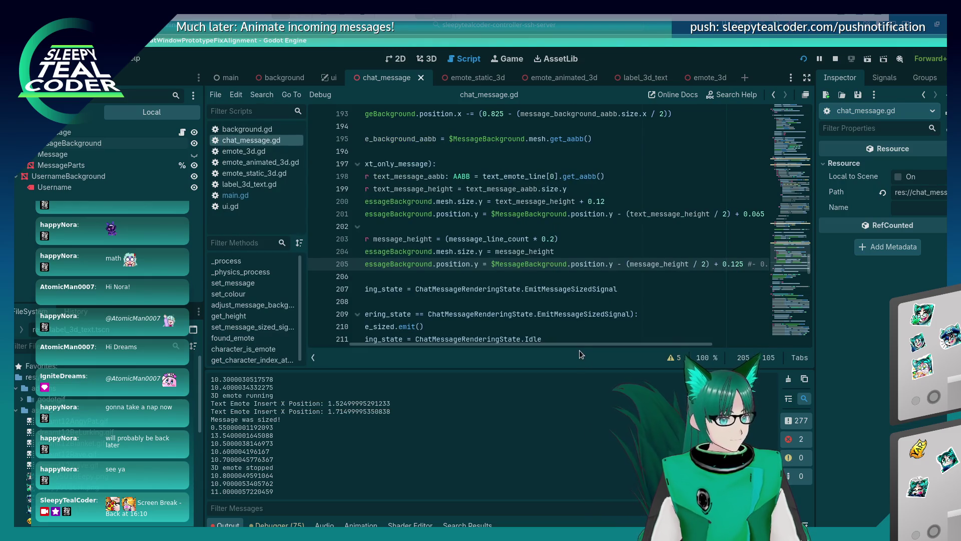
left_click_drag(565, 342, 502, 338)
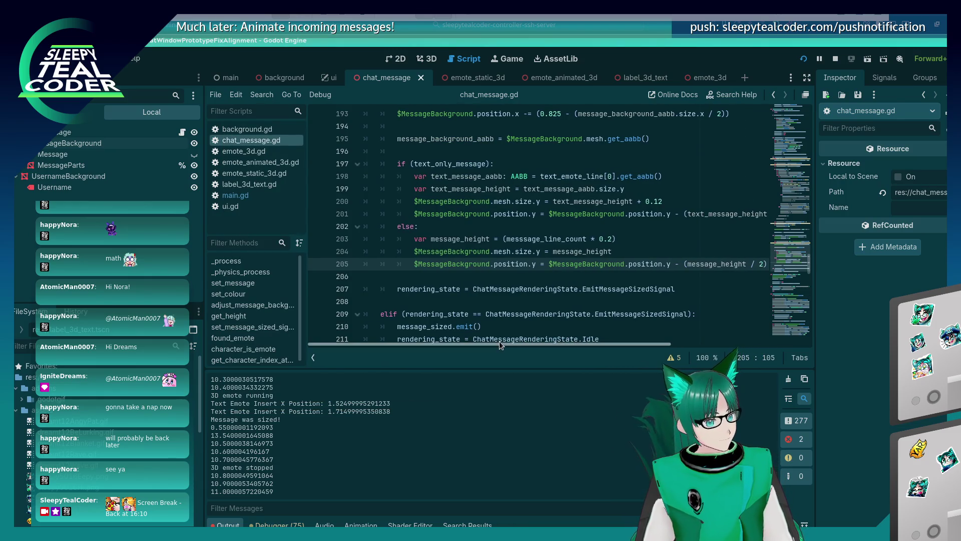
Step: Add '$MessageParts.position.y -= 0.125' after line 205, run the project, and post a test message
left_click(490, 266)
key("End")
key("Return")
type("$Mess")
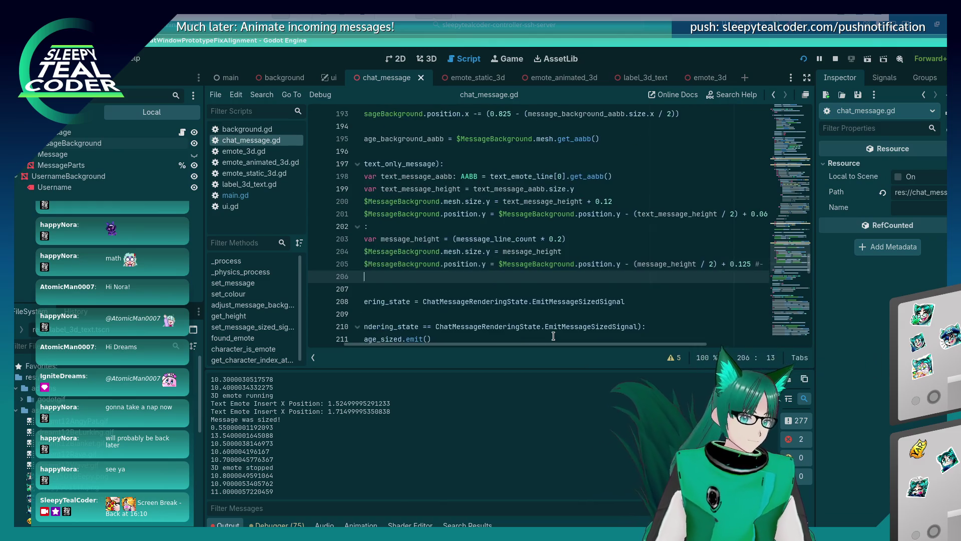
type("ageParts.position.y")
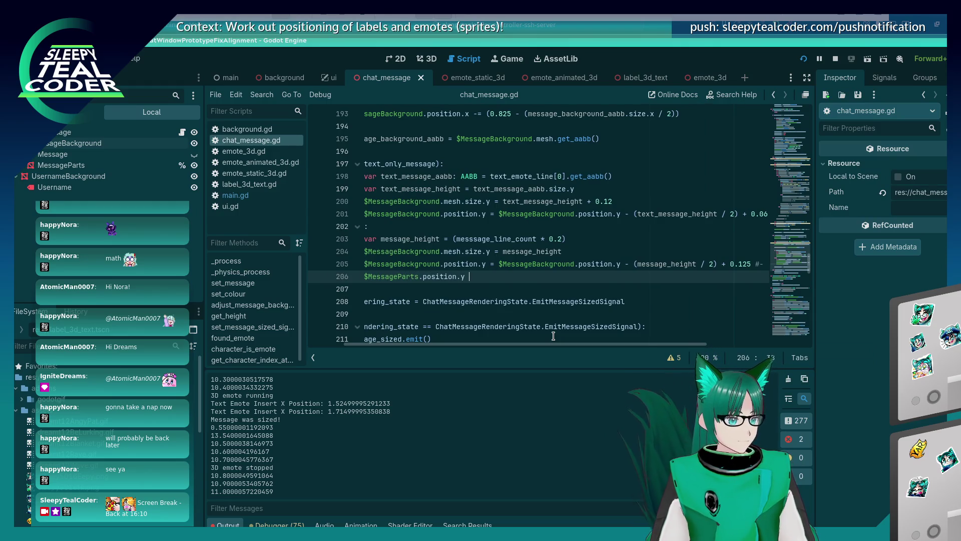
type(" 0.125")
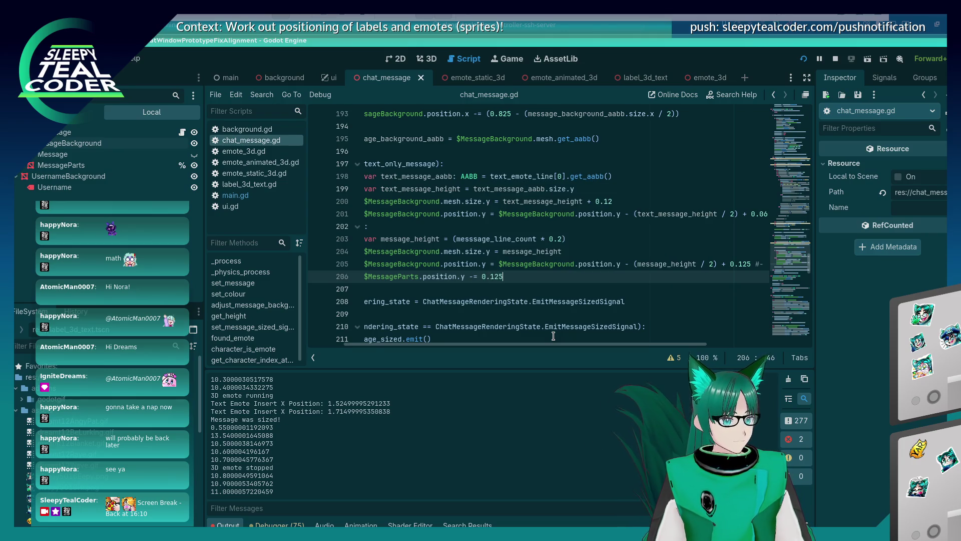
key("F5")
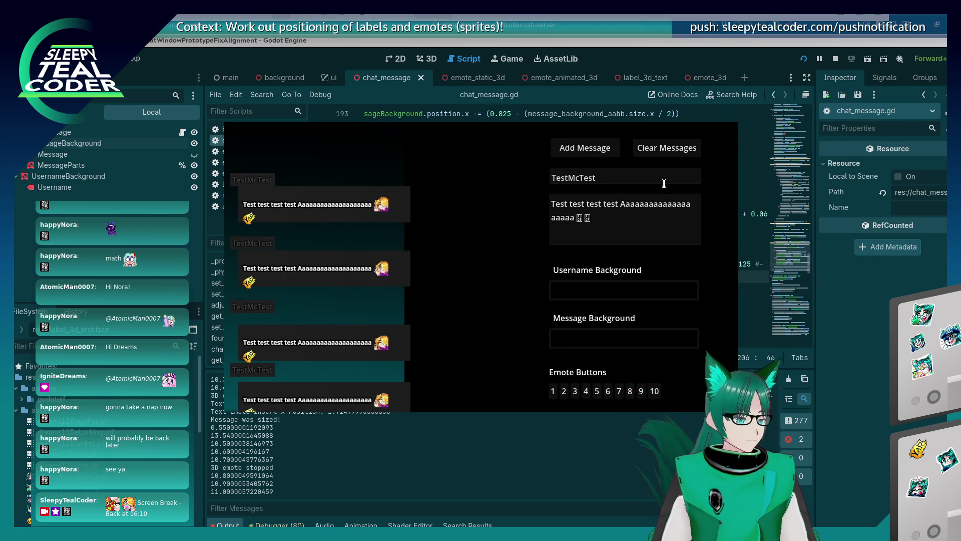
left_click(585, 148)
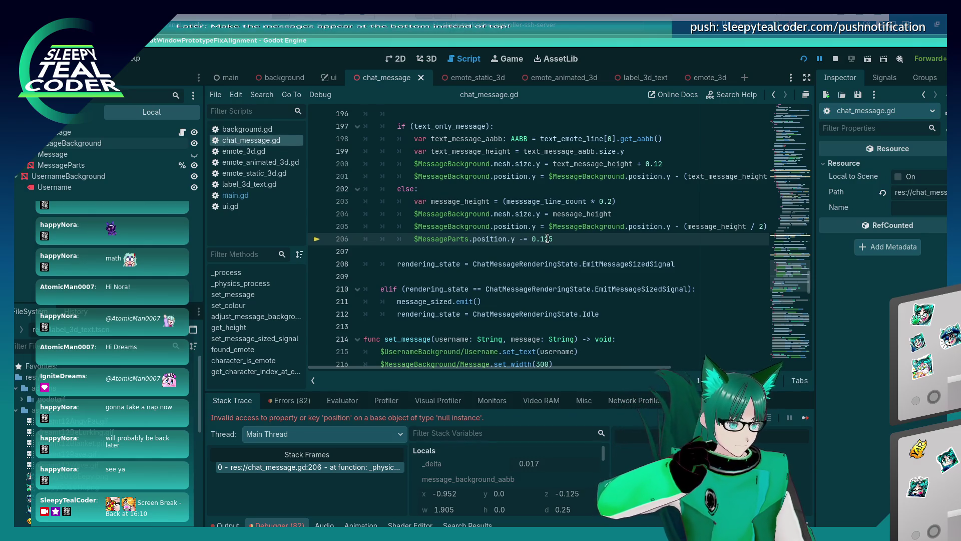
Step: Inspect the MessageParts node, delete the failing line's text, and save
left_click(92, 166)
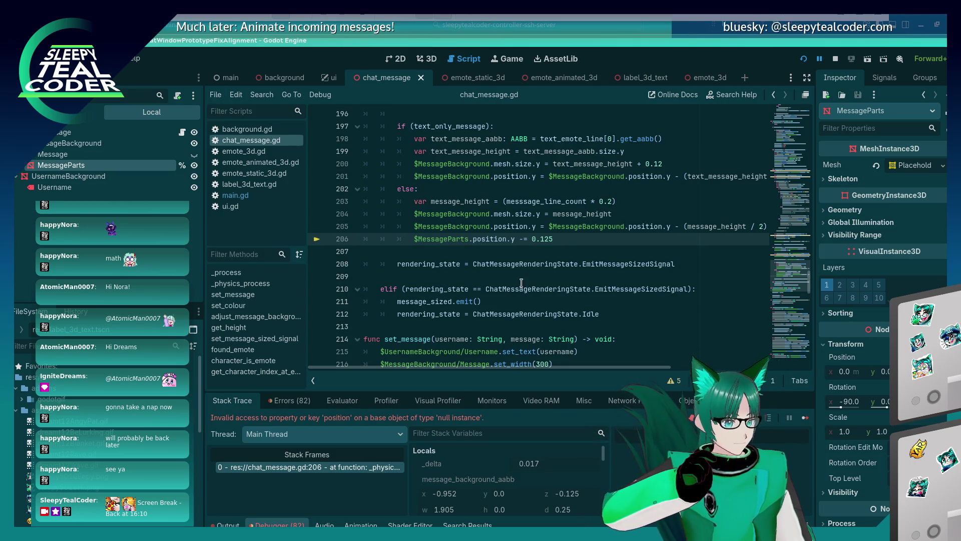
key("shift+Home")
key("shift+Home")
key("BackSpace")
key("BackSpace")
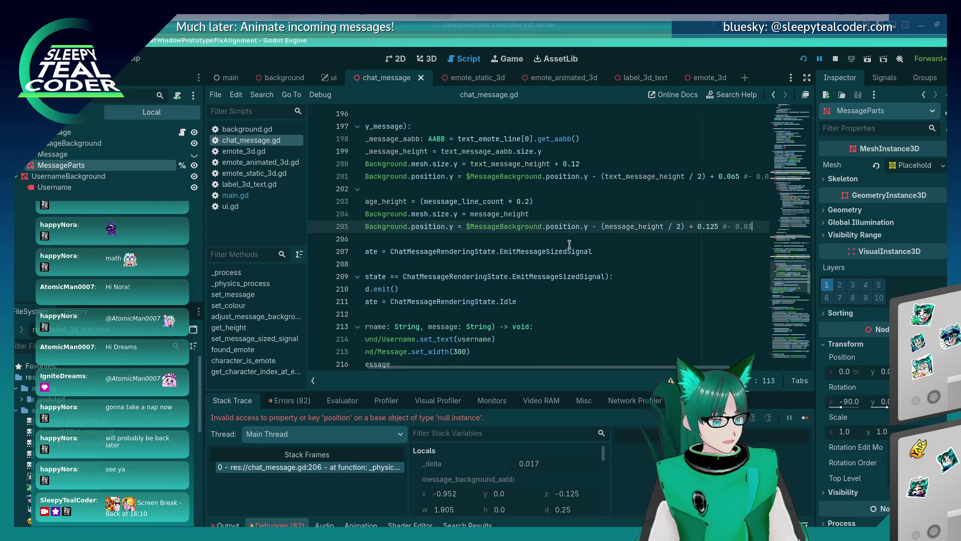
key("ctrl+s")
Step: Search the script for add_child
scroll(569, 244, "down", 8)
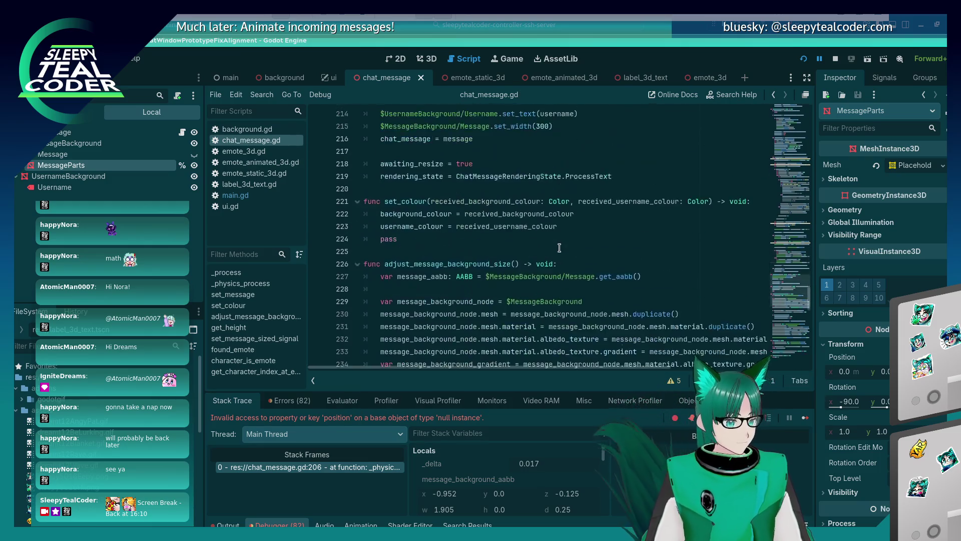
key("ctrl+f")
type("add_child")
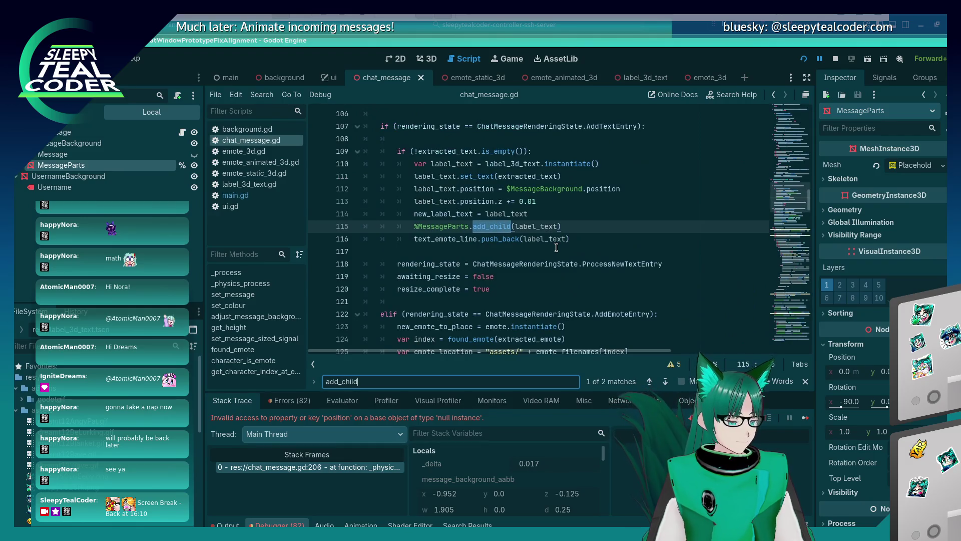
key("Return")
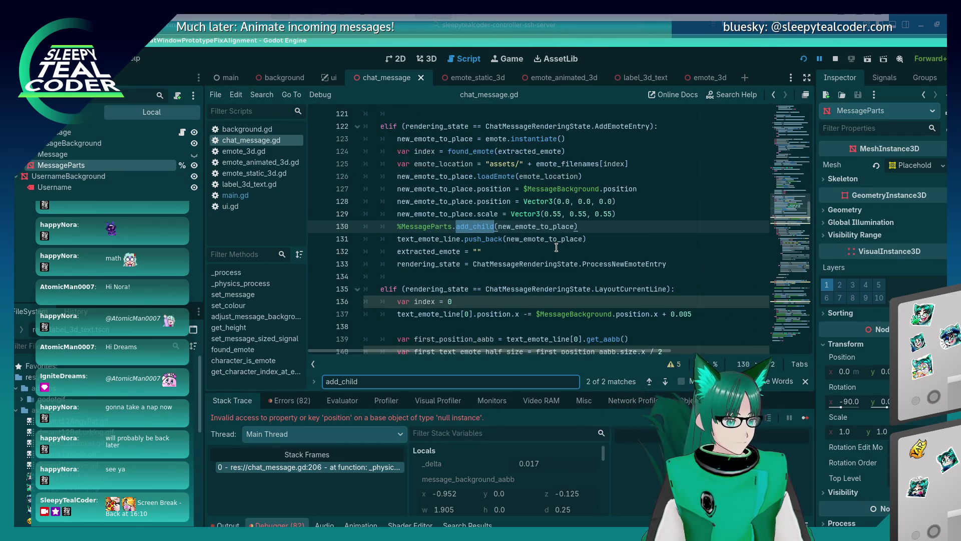
Step: Change $MessageParts to %MessageParts on line 206, save, and resume the paused game
left_click(463, 236)
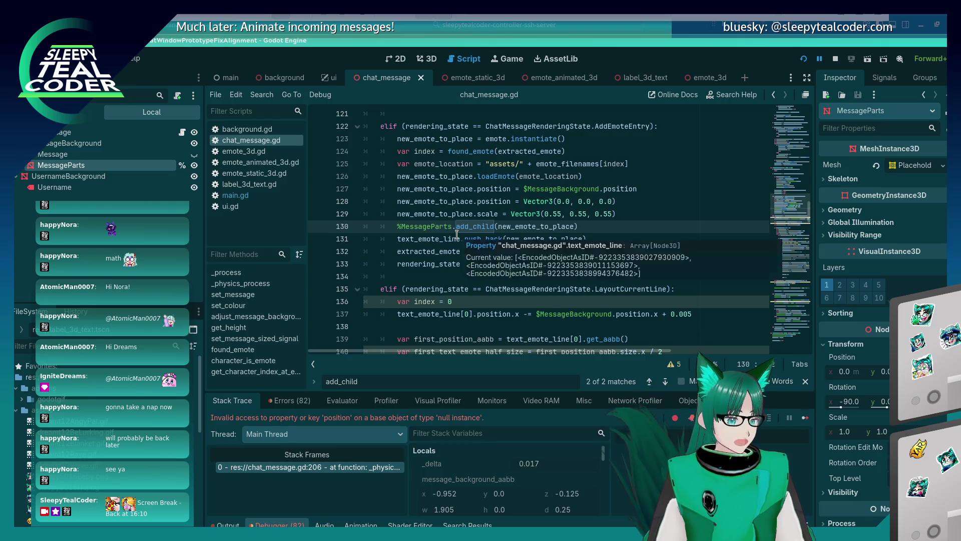
key("BackSpace")
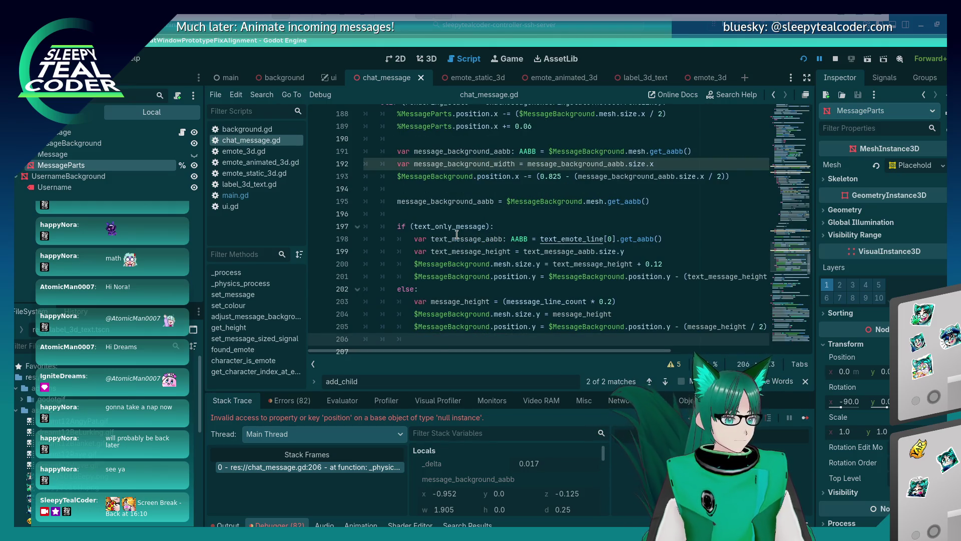
key("Delete")
type("%")
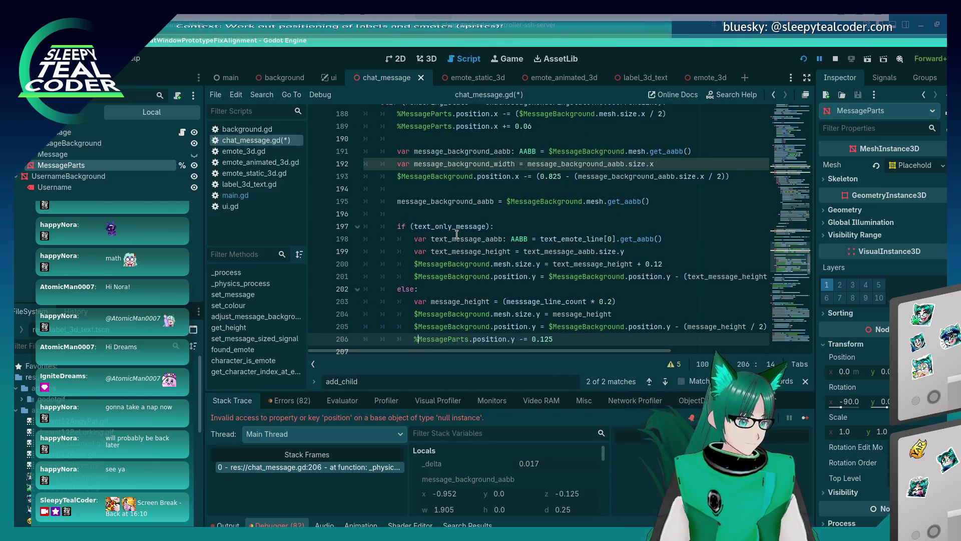
key("ctrl+s")
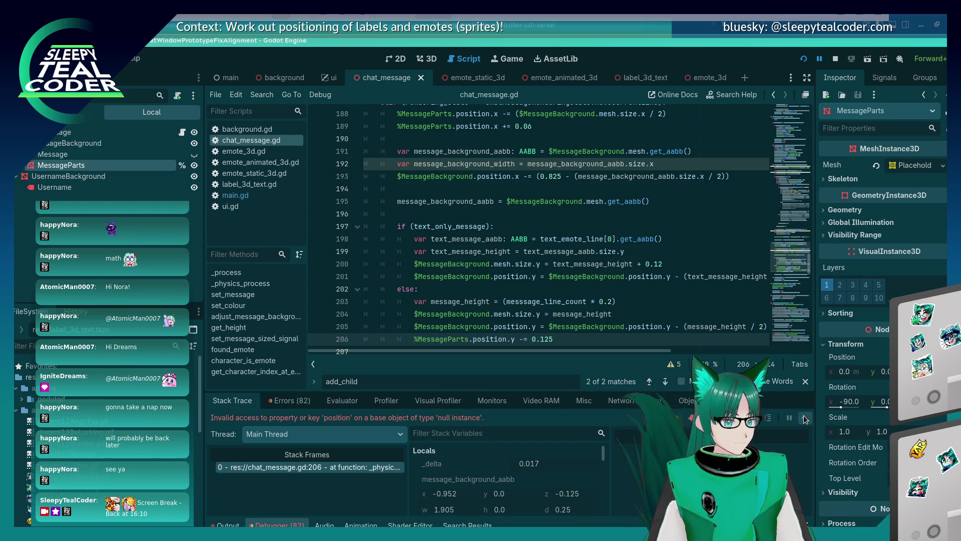
left_click(805, 419)
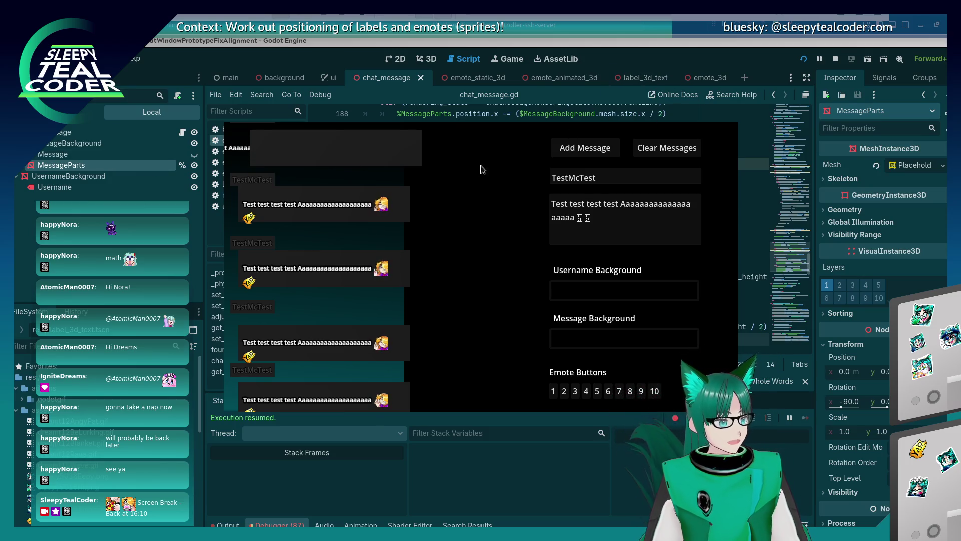
Step: Place the caret on line 206, then add another test message in the running chat
left_click(642, 58)
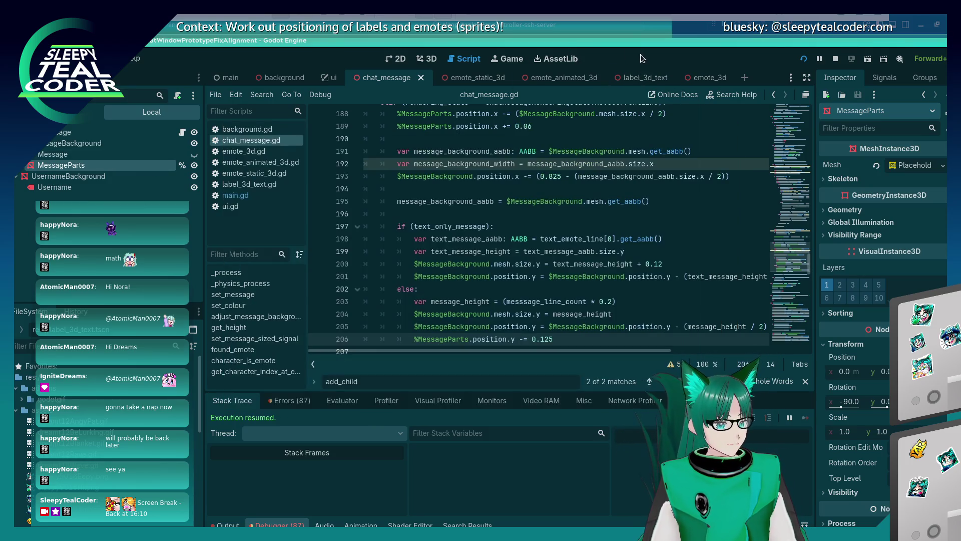
left_click(550, 246)
scroll(561, 215, "down", 2)
left_click(515, 264)
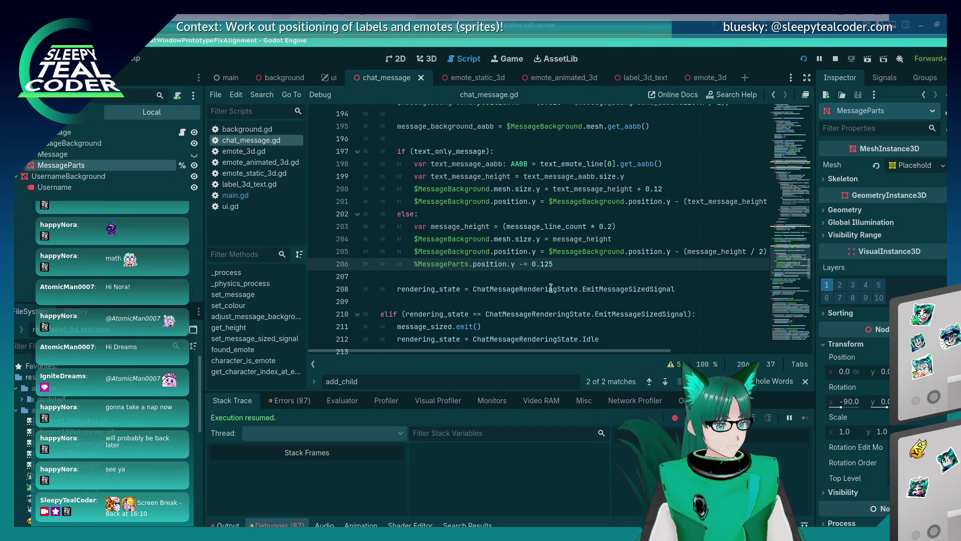
type("#")
key("alt+Tab")
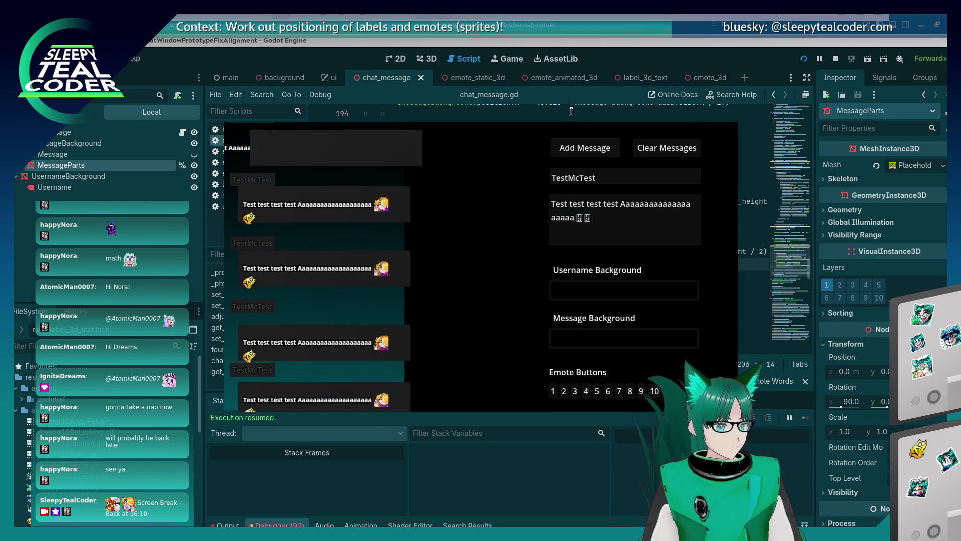
left_click(582, 150)
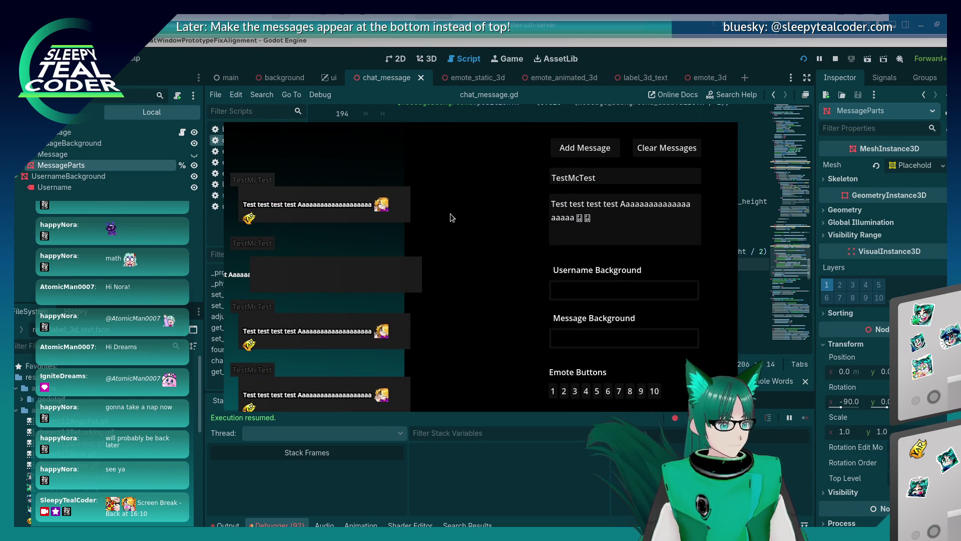
key("alt+Tab")
key("alt+Tab")
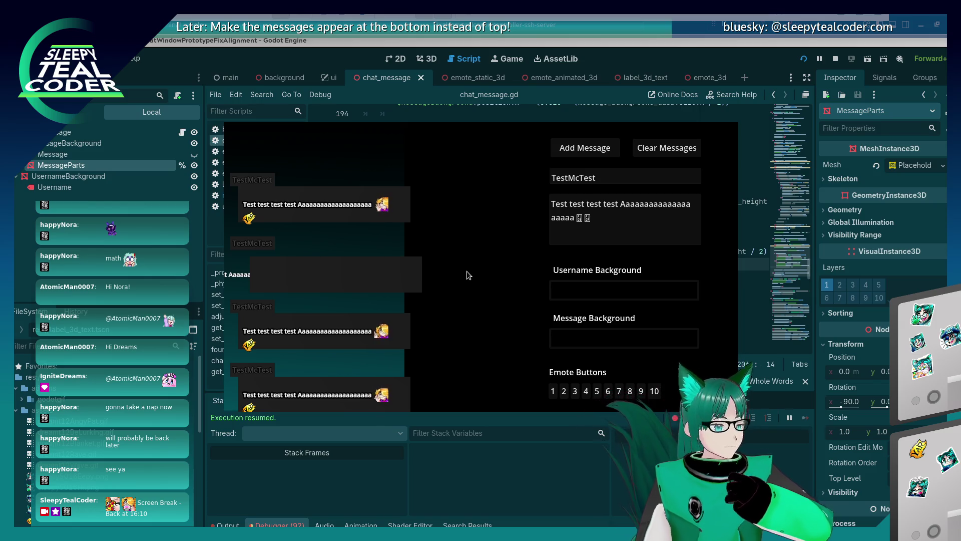
Step: Post messages with a third emote and with the last emote removed, then return to the editor
left_click(614, 236)
left_click(617, 391)
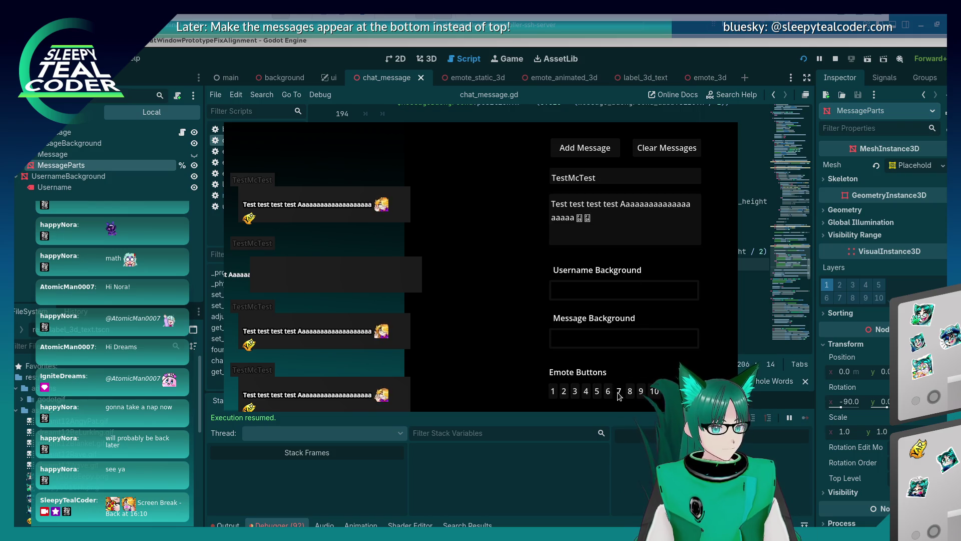
left_click(579, 147)
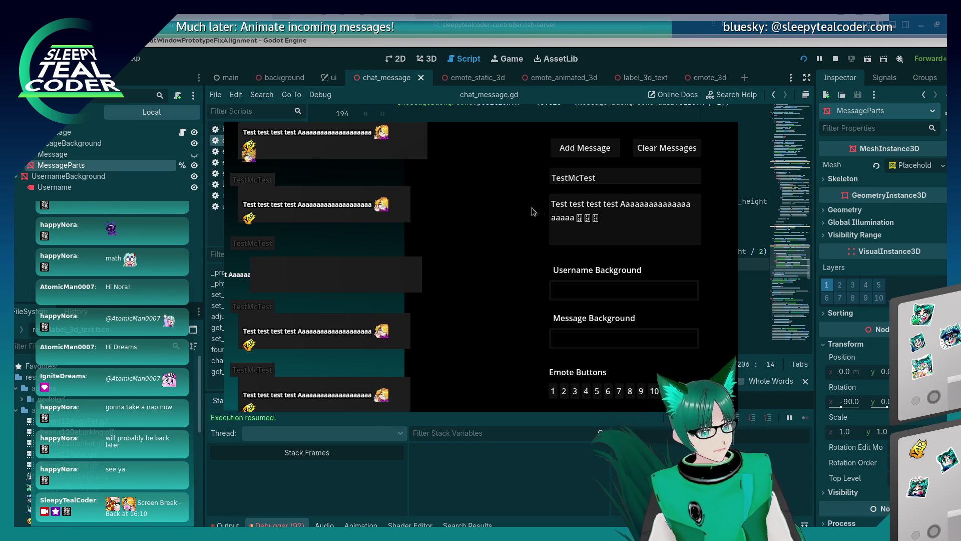
left_click(595, 218)
key("BackSpace")
left_click(585, 147)
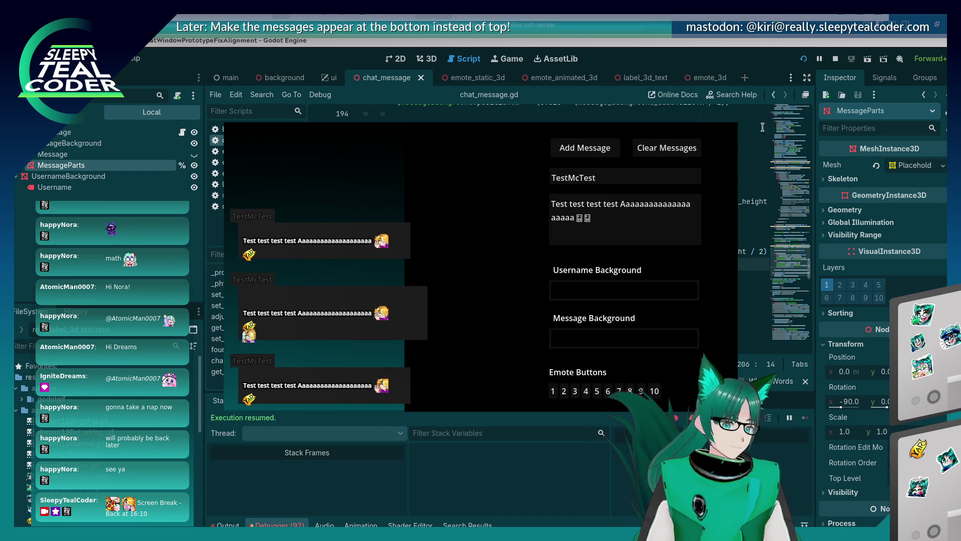
left_click(723, 58)
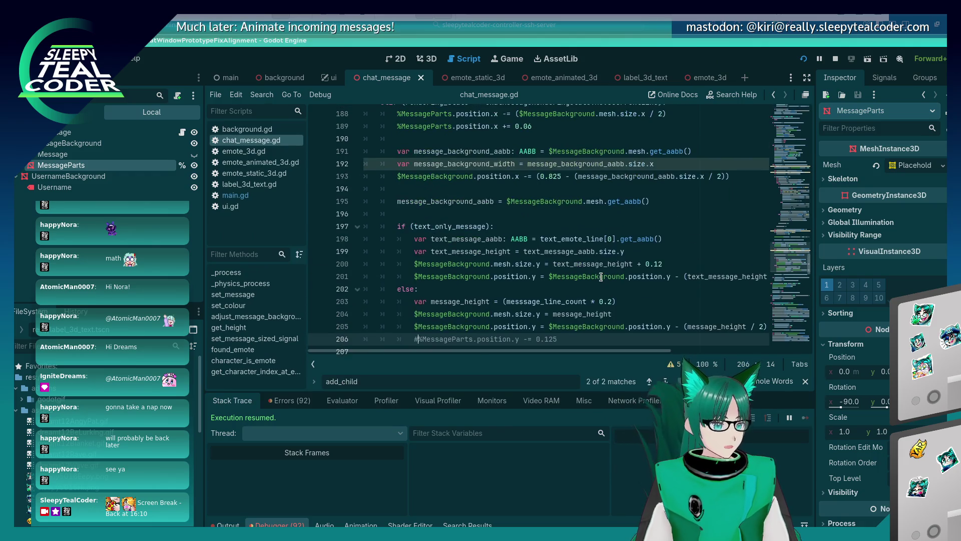
Step: Review the emote line-wrapping code, placing the caret at line 161
scroll(601, 277, "up", 3)
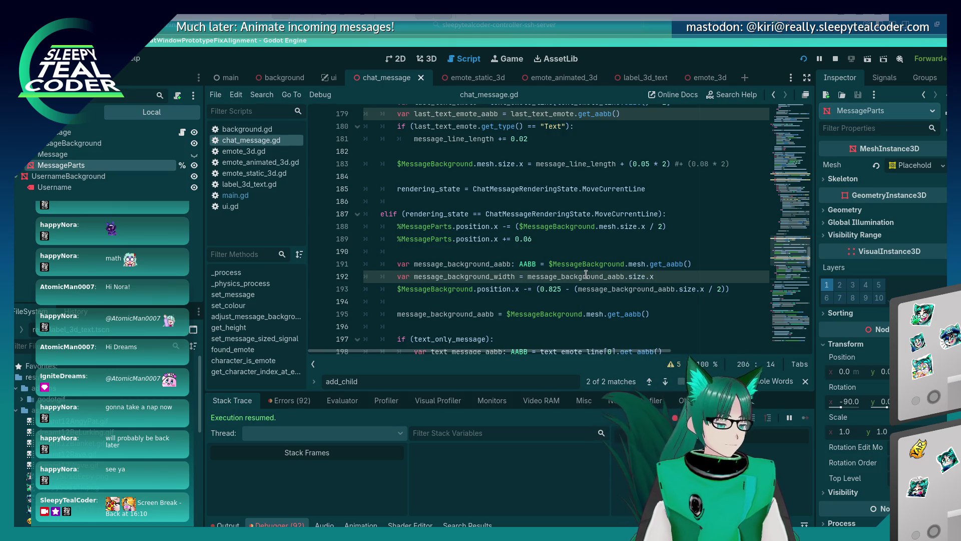
key("alt+Tab")
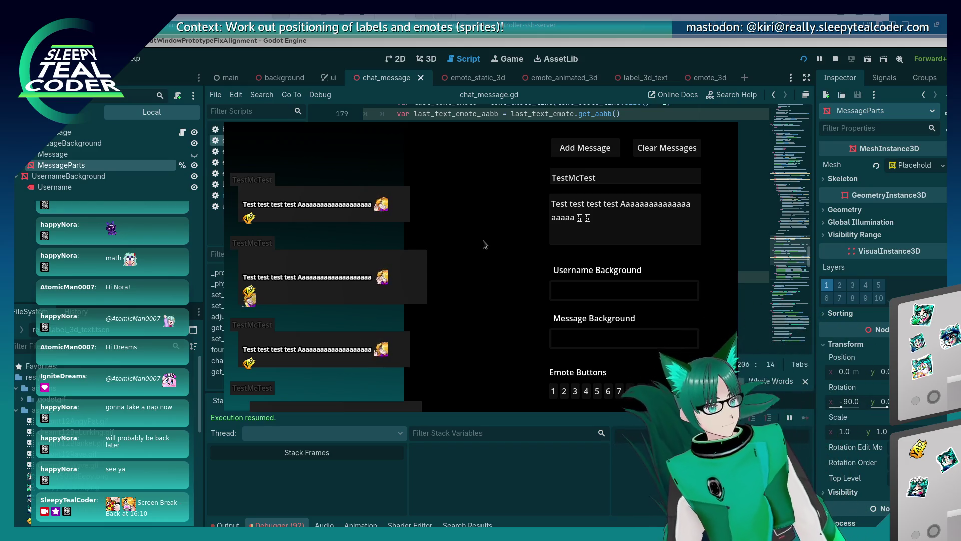
left_click(647, 50)
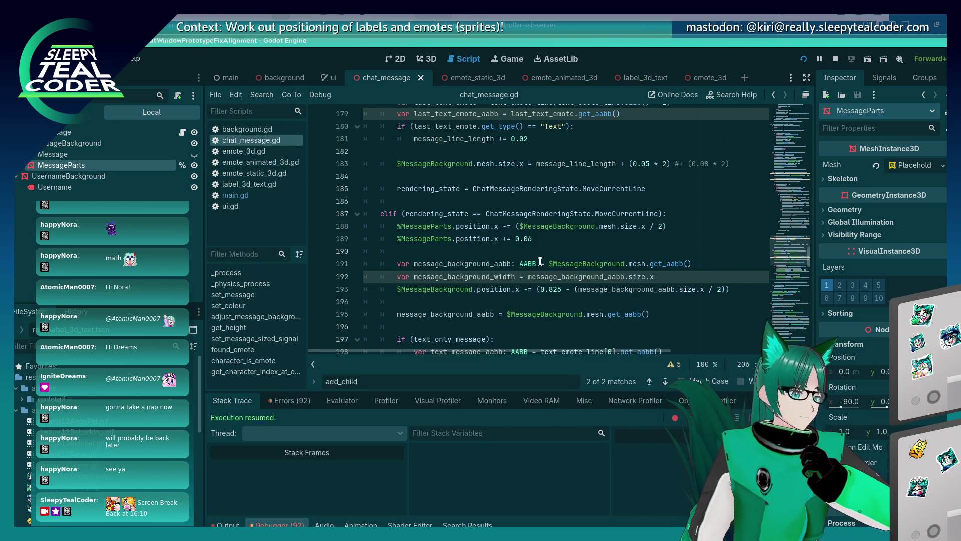
scroll(540, 261, "up", 7)
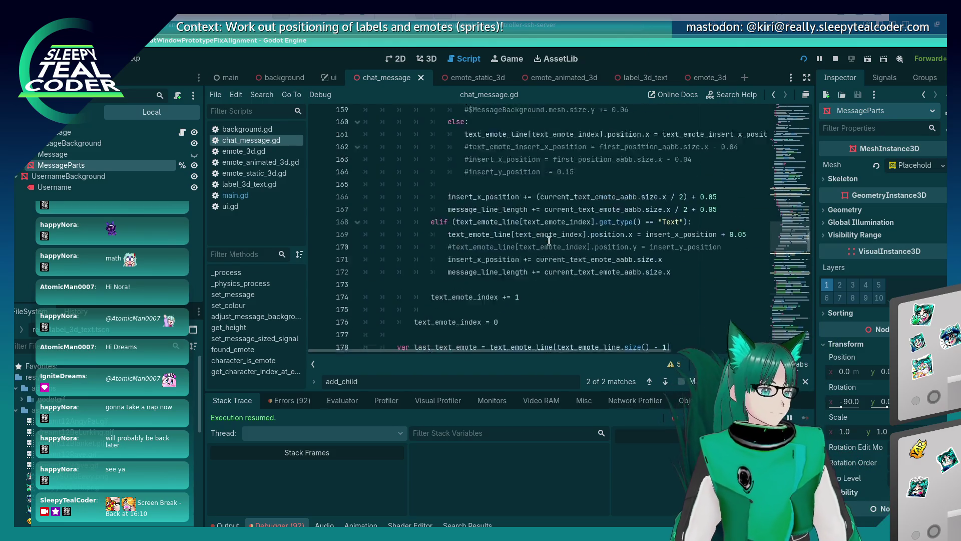
scroll(549, 241, "up", 2)
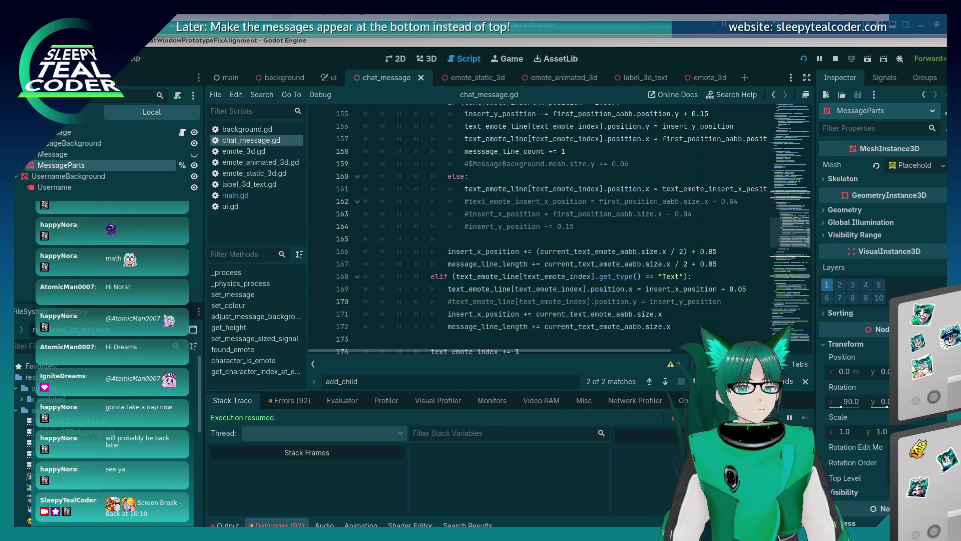
scroll(624, 222, "up", 3)
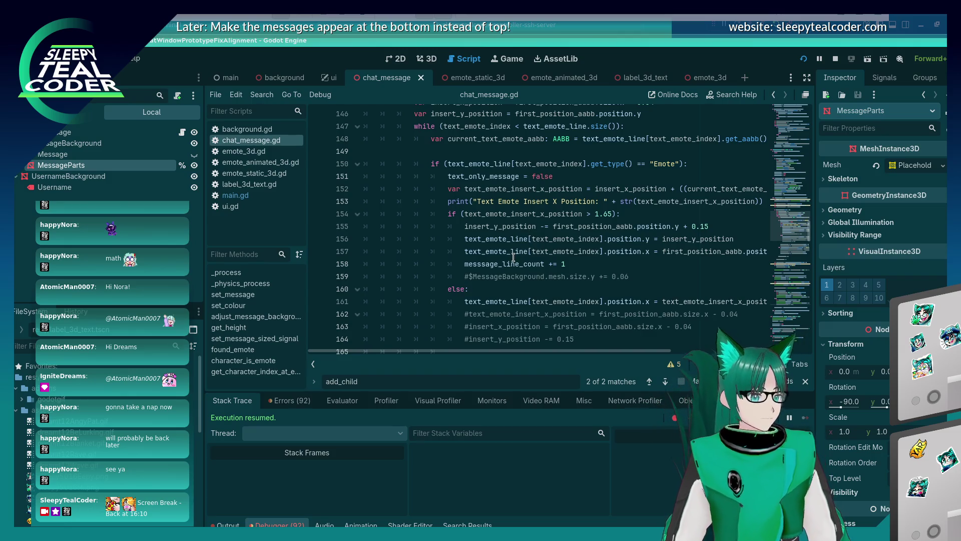
left_click(467, 302)
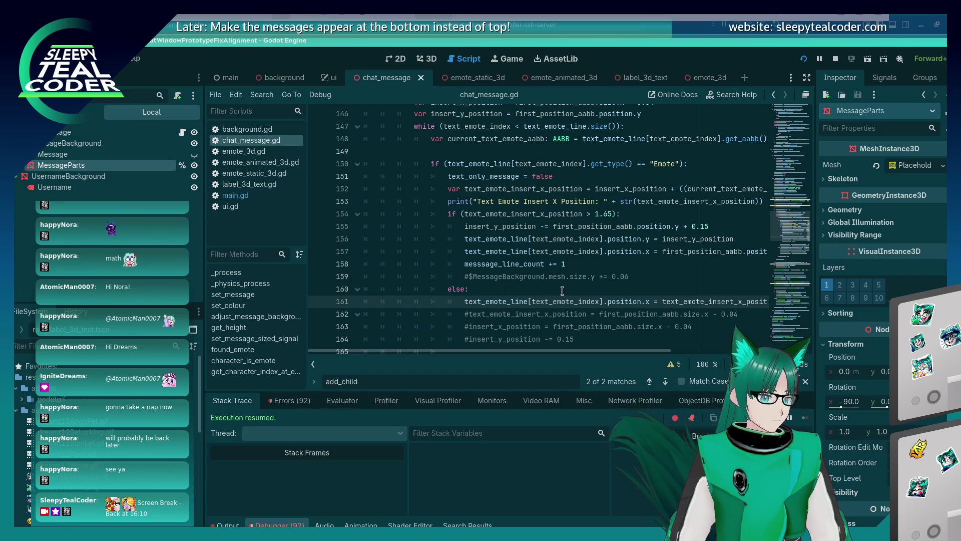
type("#")
Step: Check the git log in Konsole, then add a new test message in the running chat
key("alt+Tab")
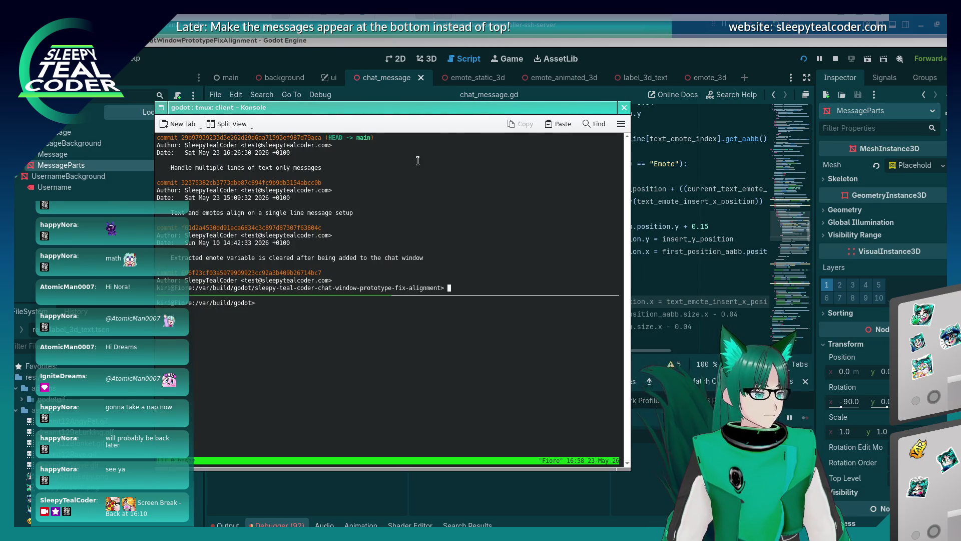
key("alt+Tab")
left_click(583, 148)
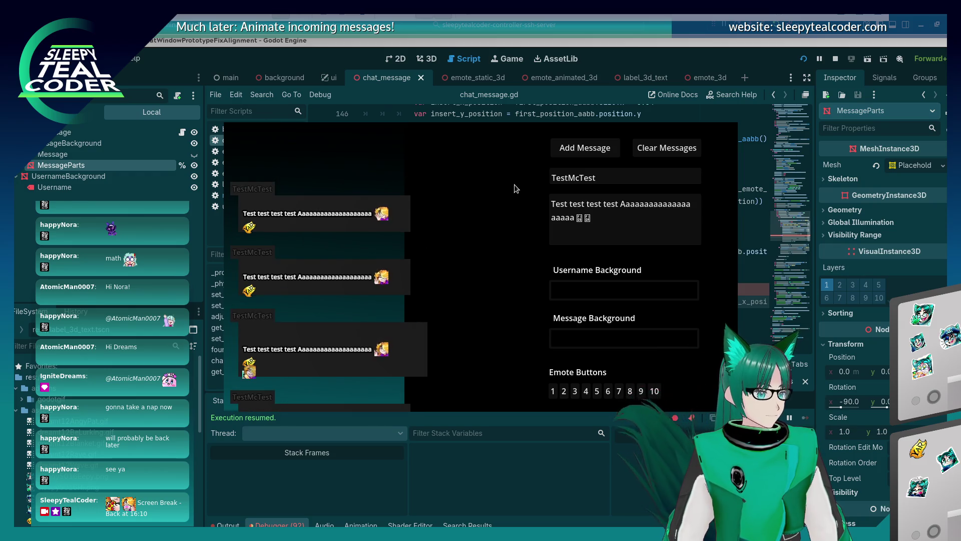
Step: Return to the script and uncomment the emote statement on line 161
key("alt+Tab")
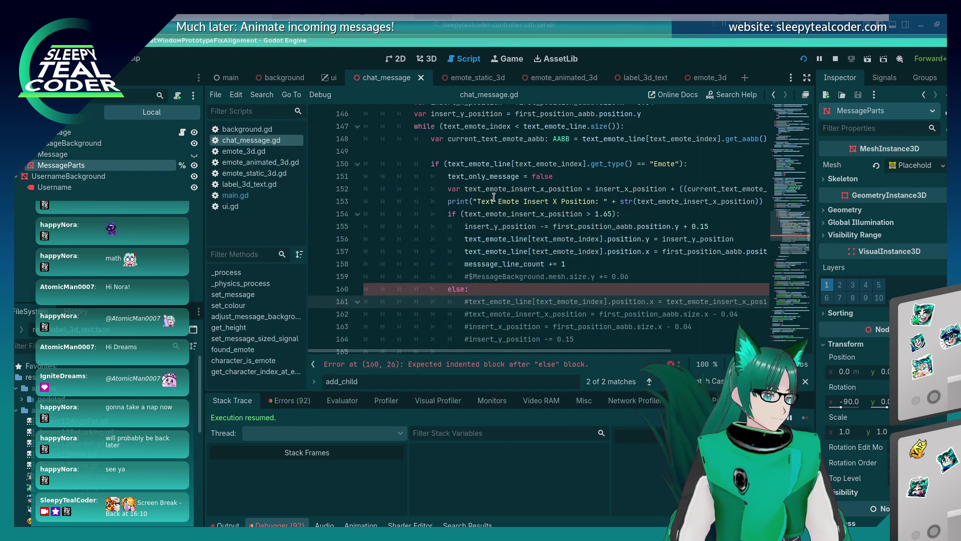
scroll(476, 238, "up", 3)
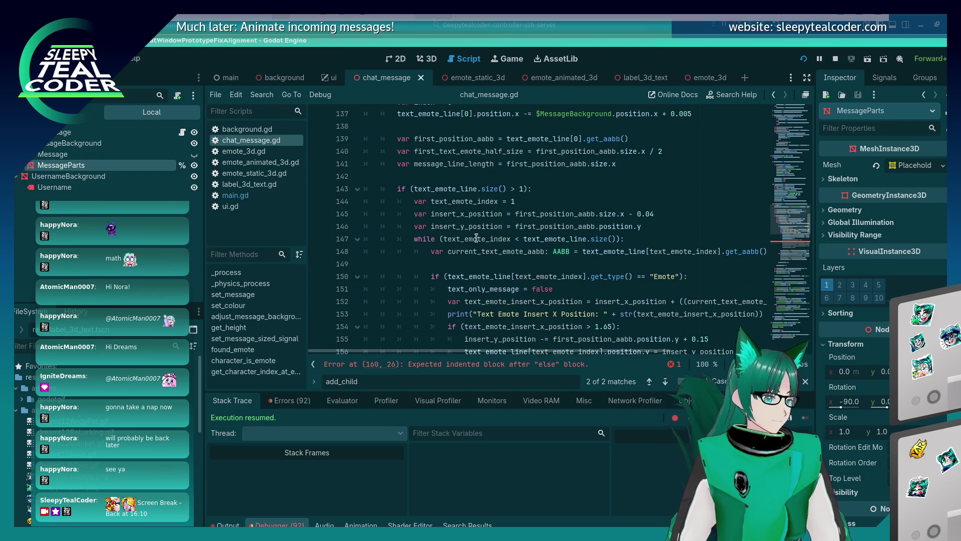
scroll(463, 237, "up", 1)
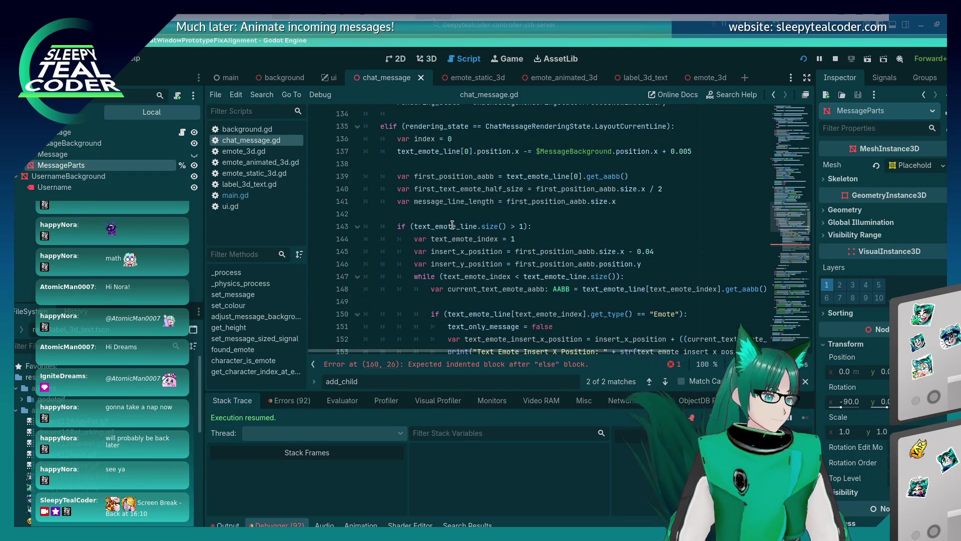
scroll(452, 225, "down", 3)
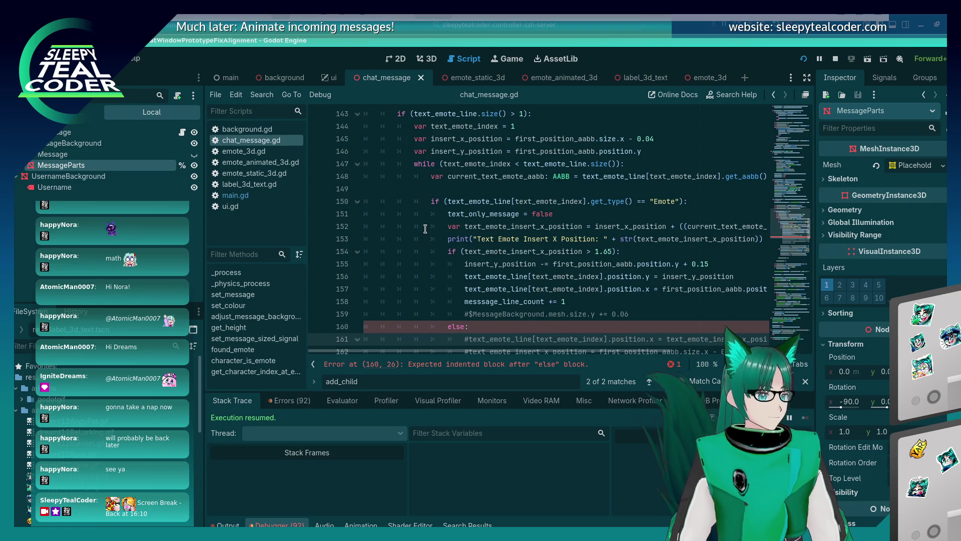
scroll(425, 204, "down", 1)
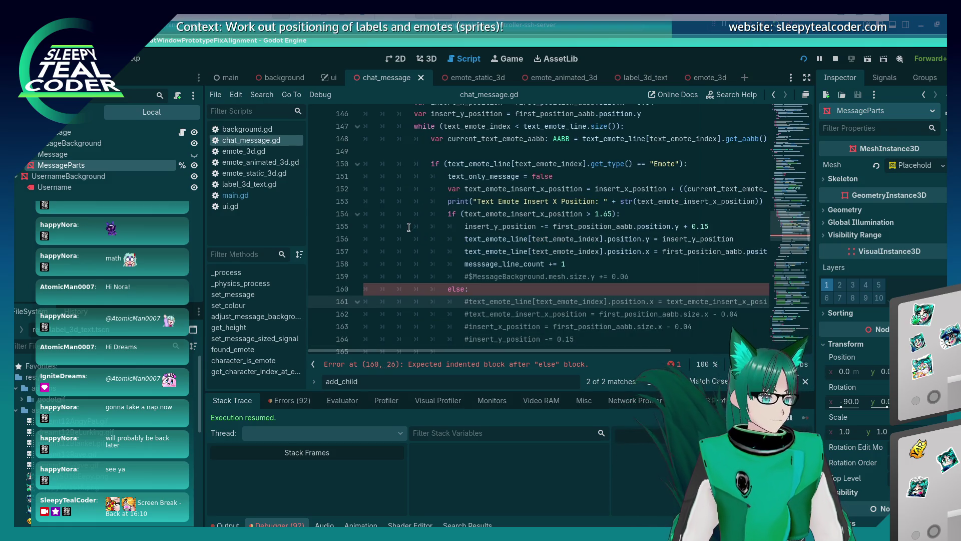
scroll(410, 223, "down", 1)
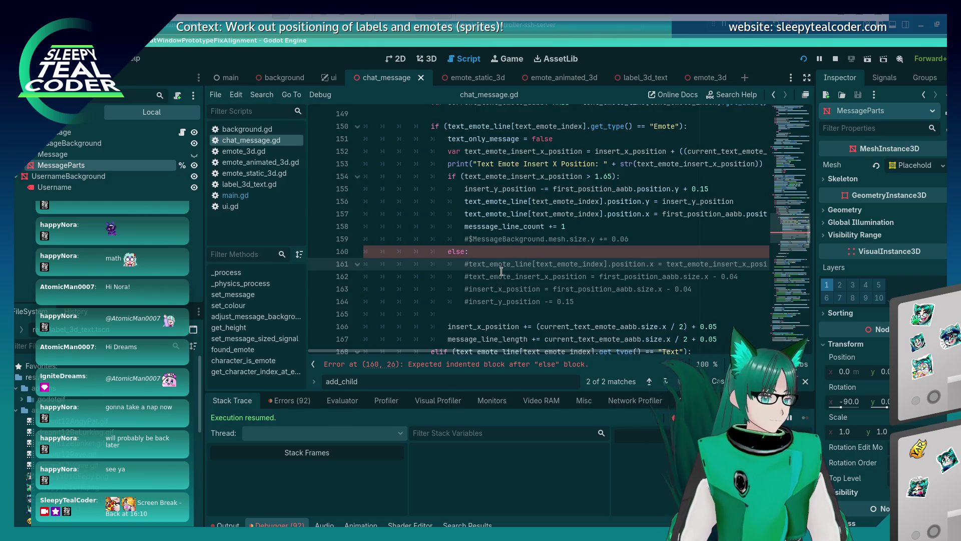
key("BackSpace")
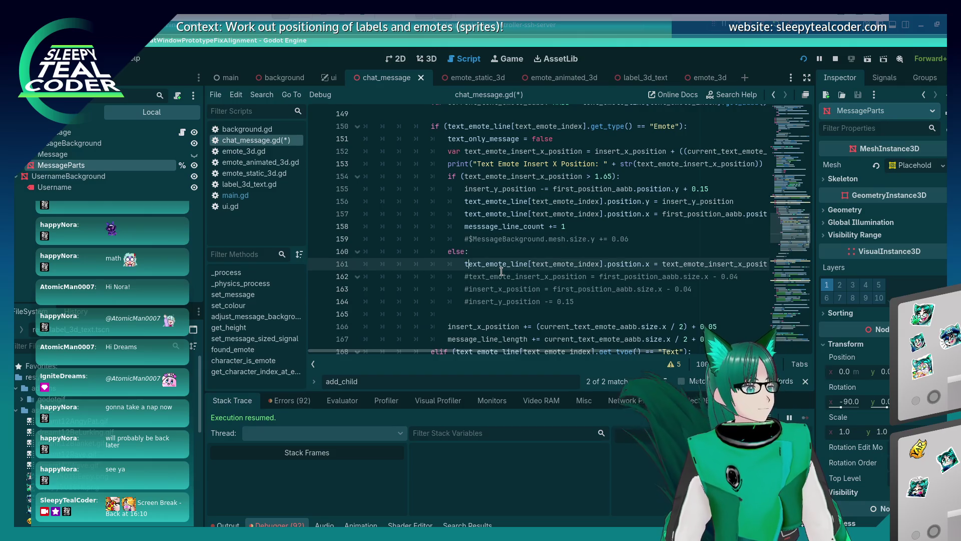
Step: Add 'text_emote_line[text_emote_index].position.y = -0.5', save, and post a test message
key("Return")
key("Up")
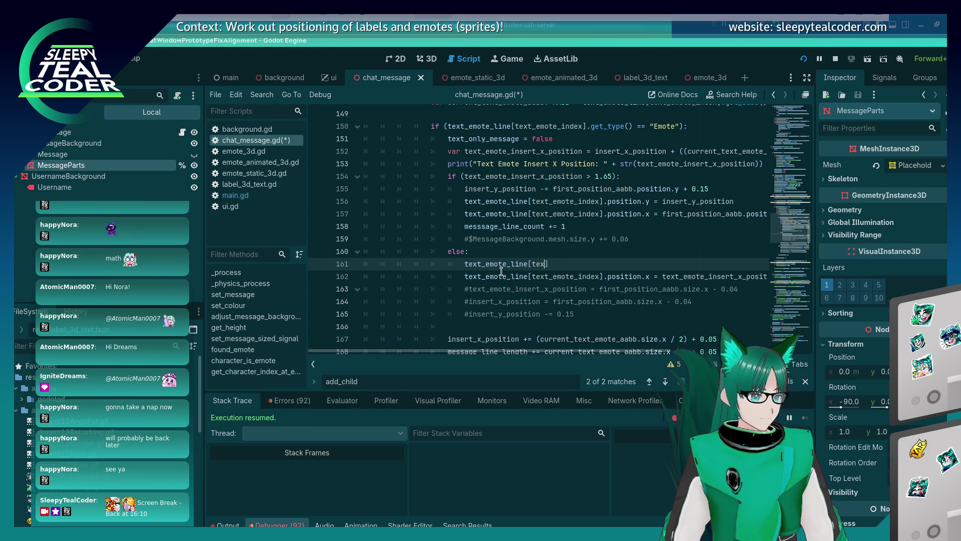
type("t_emote_ind")
key("Return")
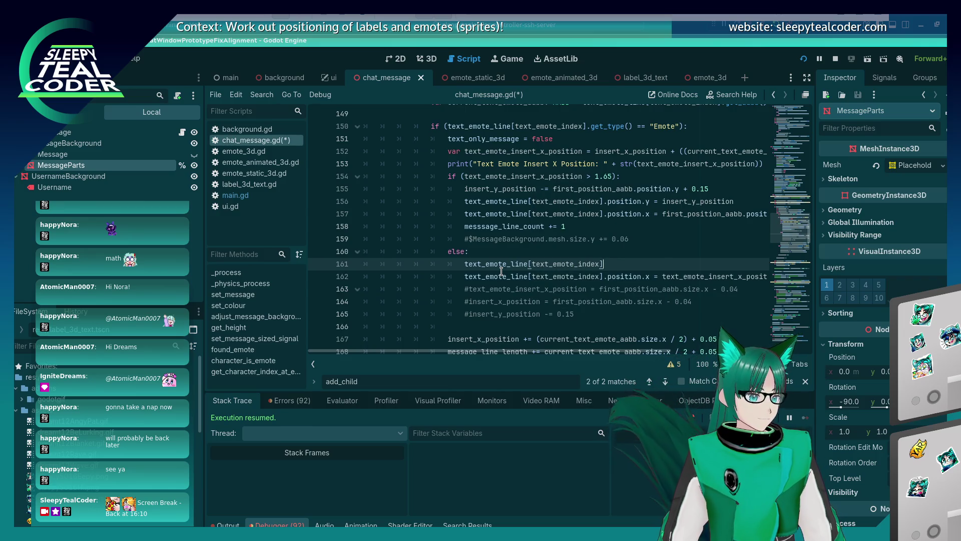
type(".position.y = -0.5")
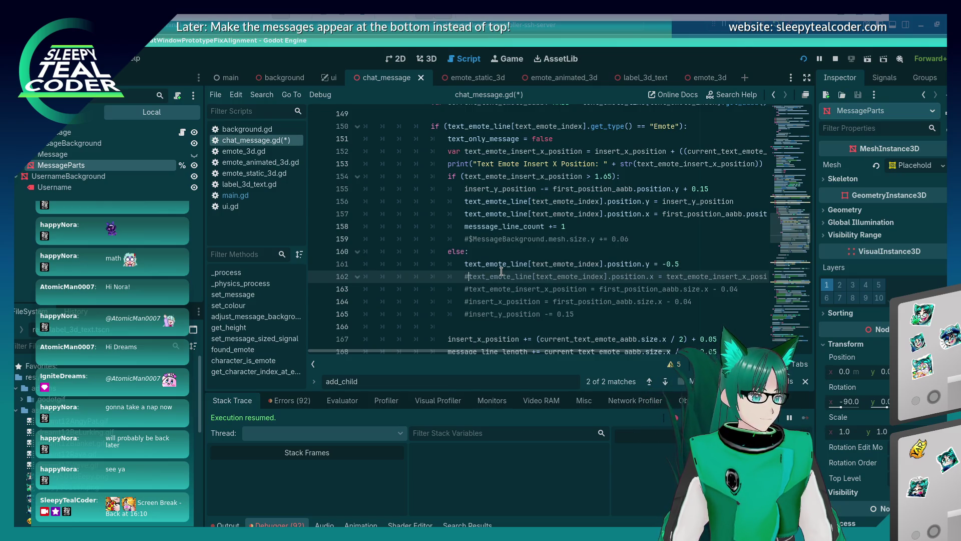
key("ctrl+s")
left_click(611, 153)
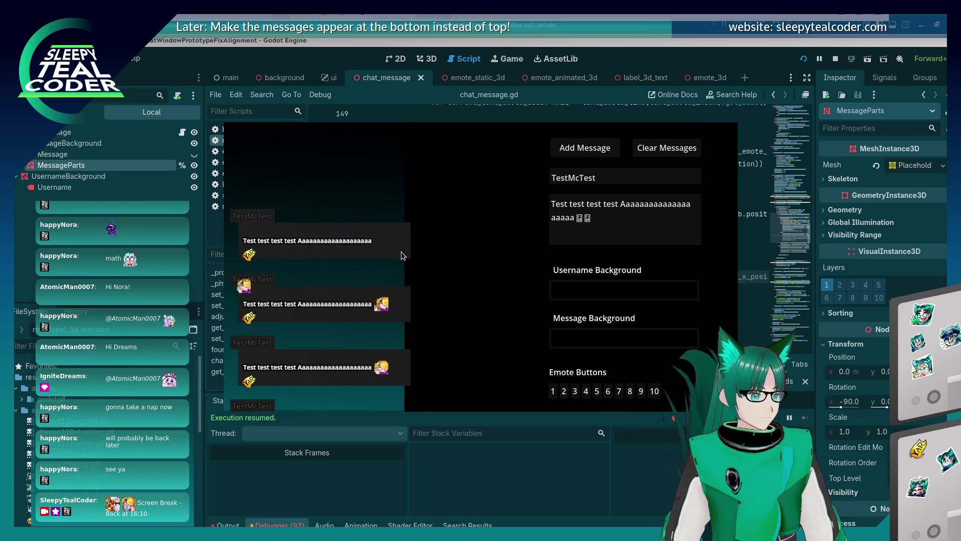
Step: Restore the emote x-position line, remove the -0.5 y line, rerun, and post a message
key("F8")
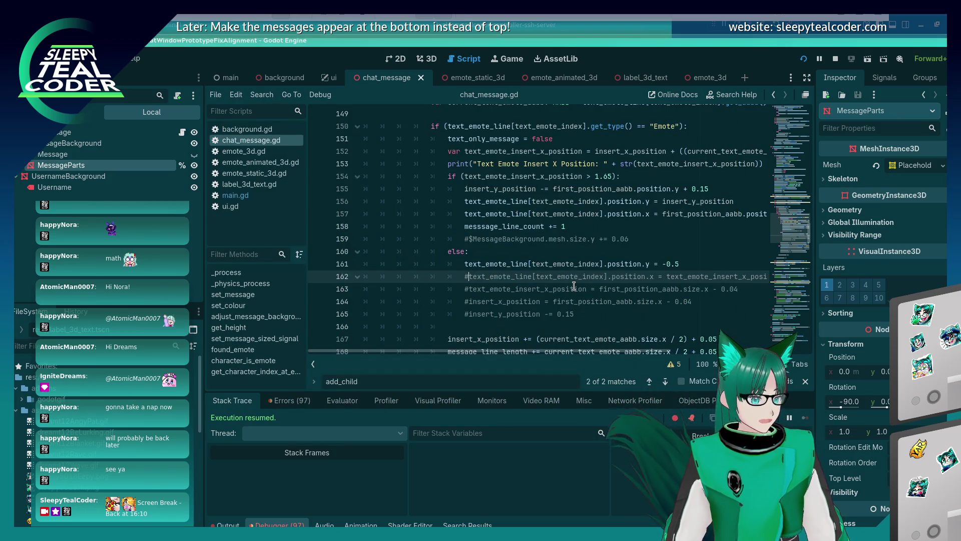
key("BackSpace")
key("Up")
key("End")
key("BackSpace")
key("BackSpace")
key("BackSpace")
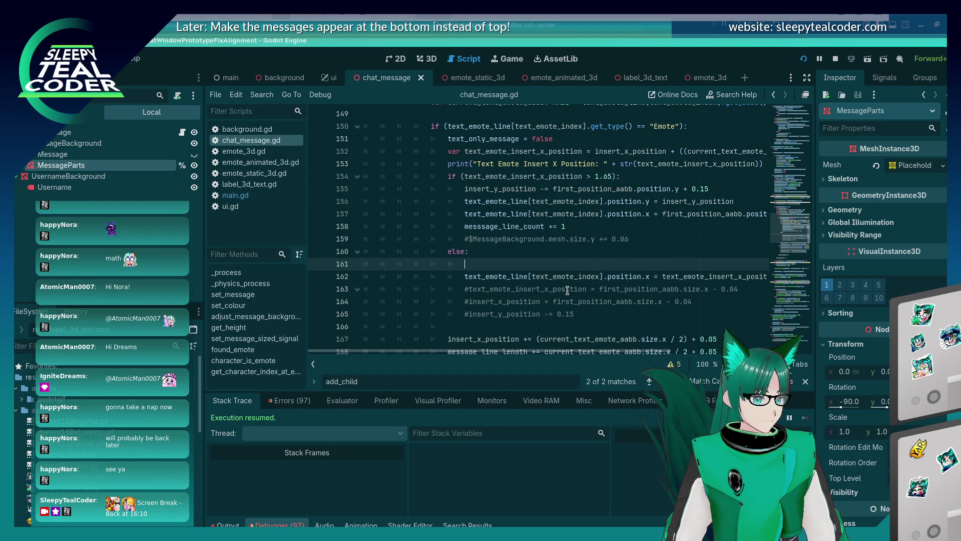
key("F5")
left_click(607, 151)
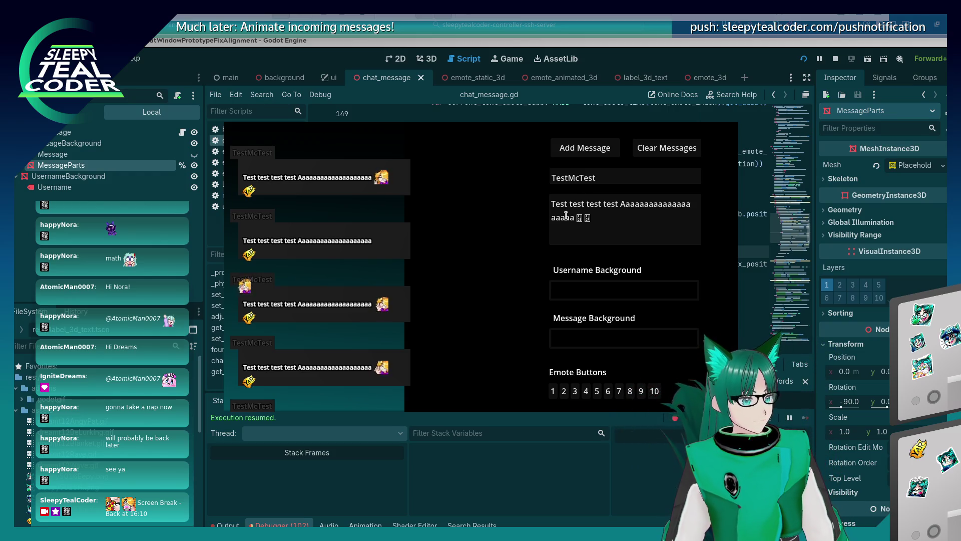
Step: Post a message lengthened with 'aa', then one with a backslash among the a's
left_click(579, 194)
type("aa")
left_click(591, 153)
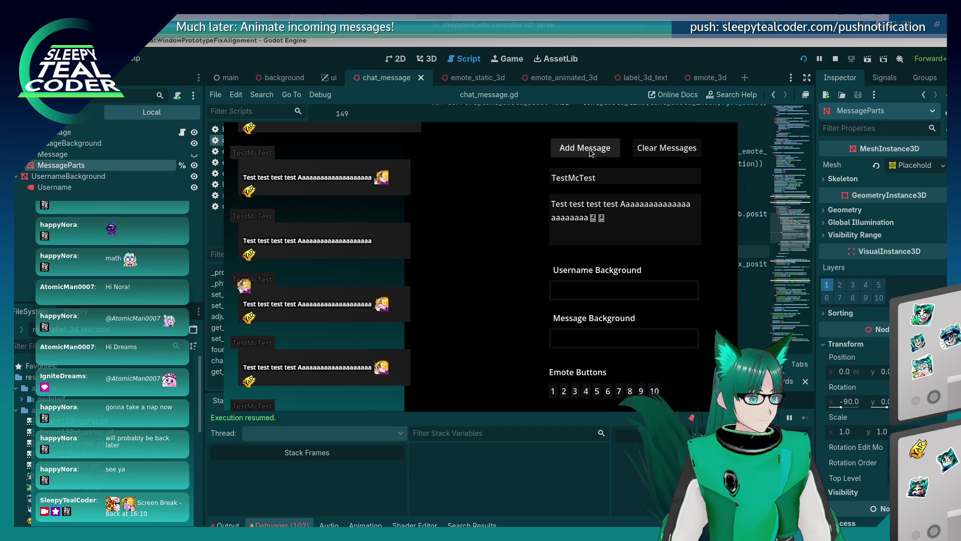
left_click(570, 217)
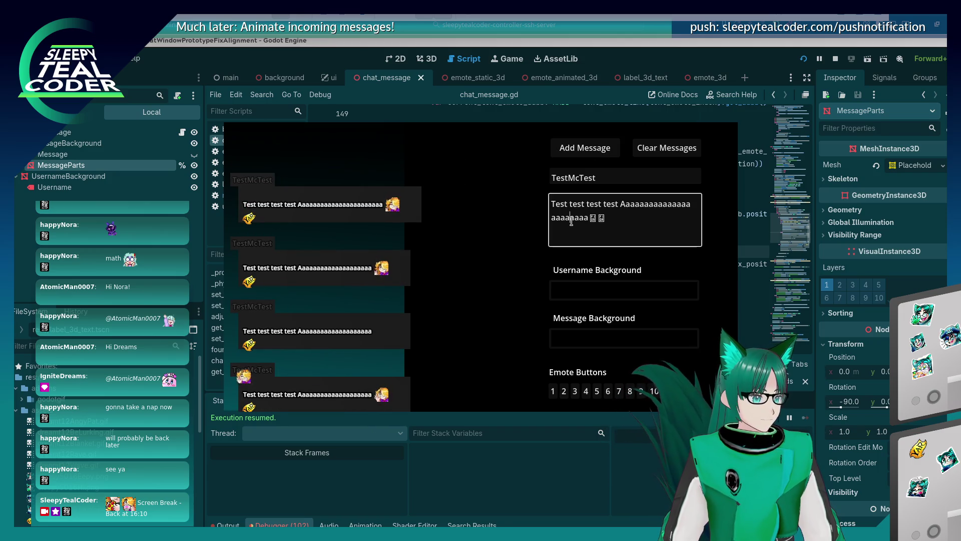
type("\\")
left_click(585, 147)
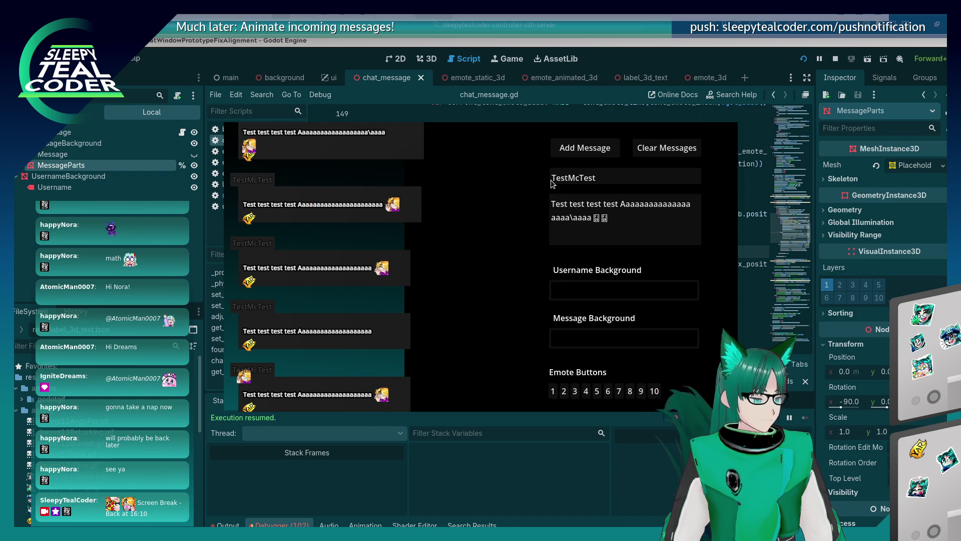
left_click(630, 114)
scroll(609, 152, "up", 1)
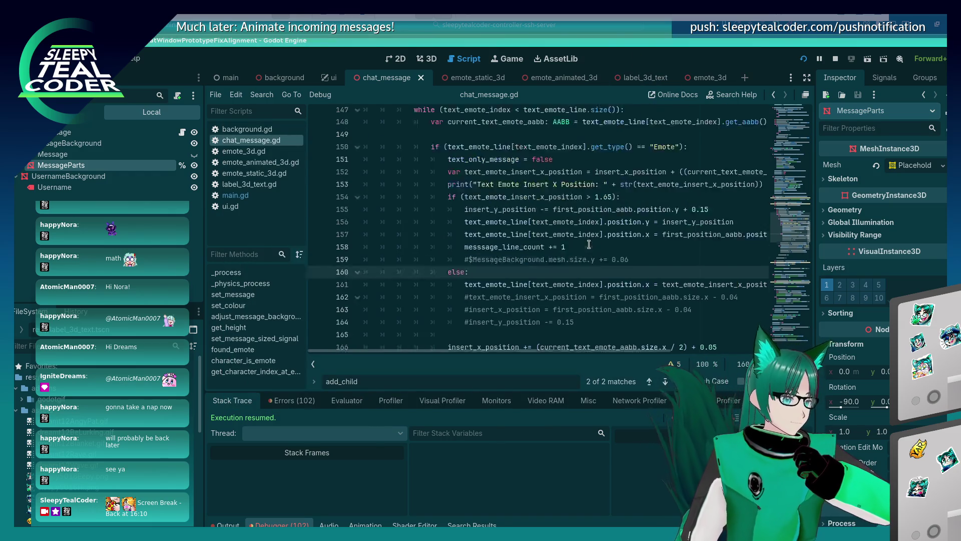
Step: Compare the running chat messages against line 155 of chat_message.gd
scroll(591, 241, "down", 1)
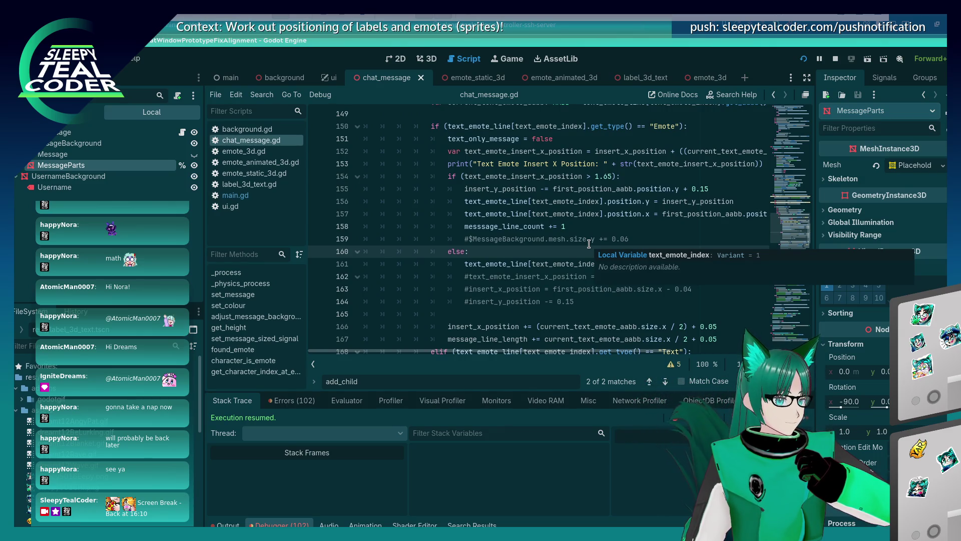
left_click(698, 190)
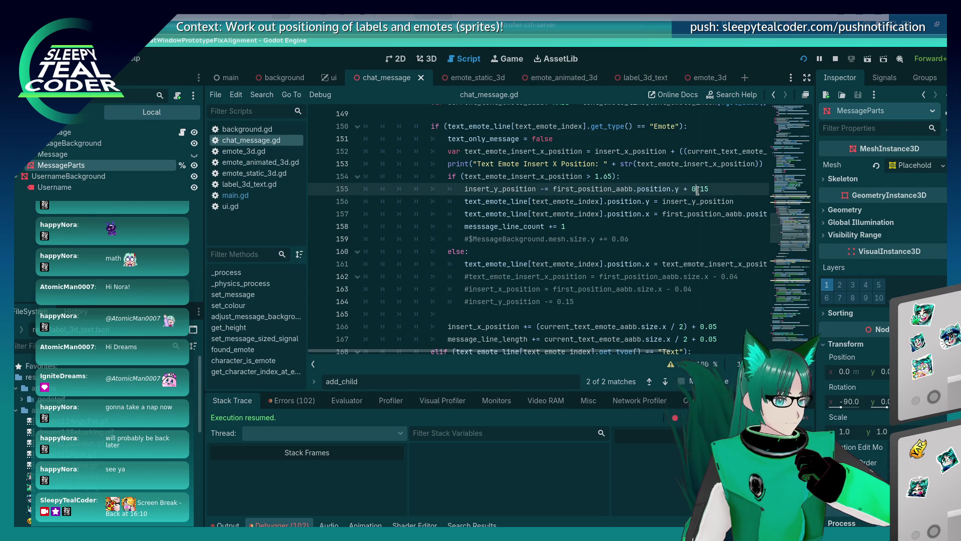
key("F5")
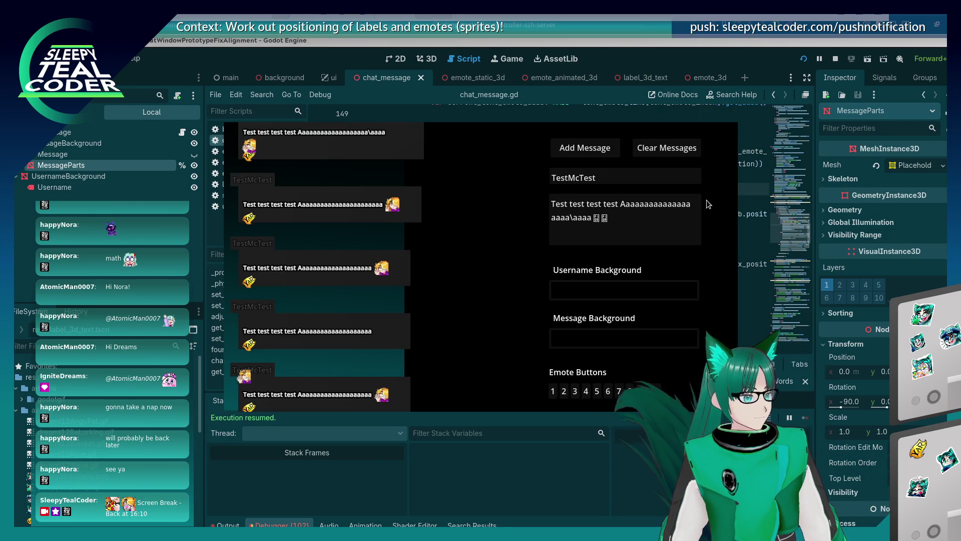
key("alt+Tab")
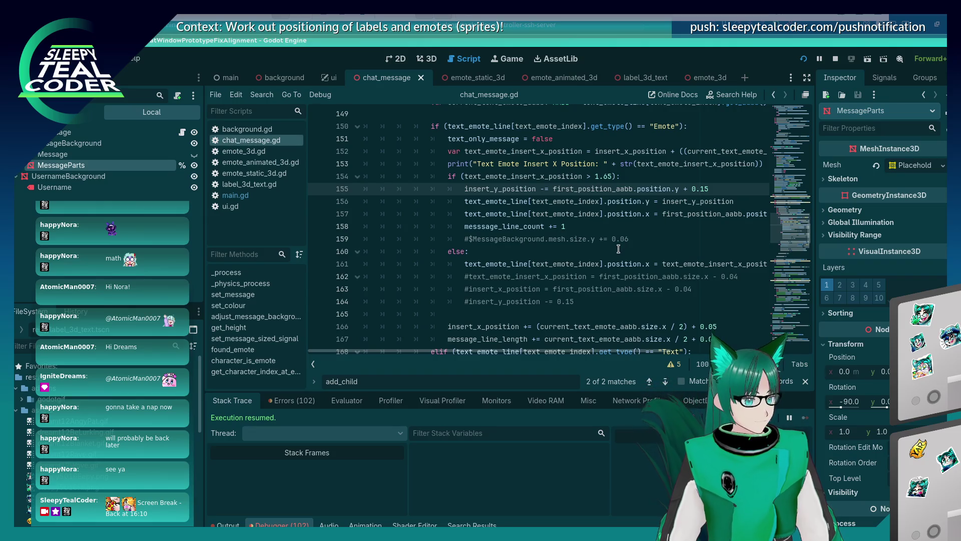
scroll(615, 249, "up", 1)
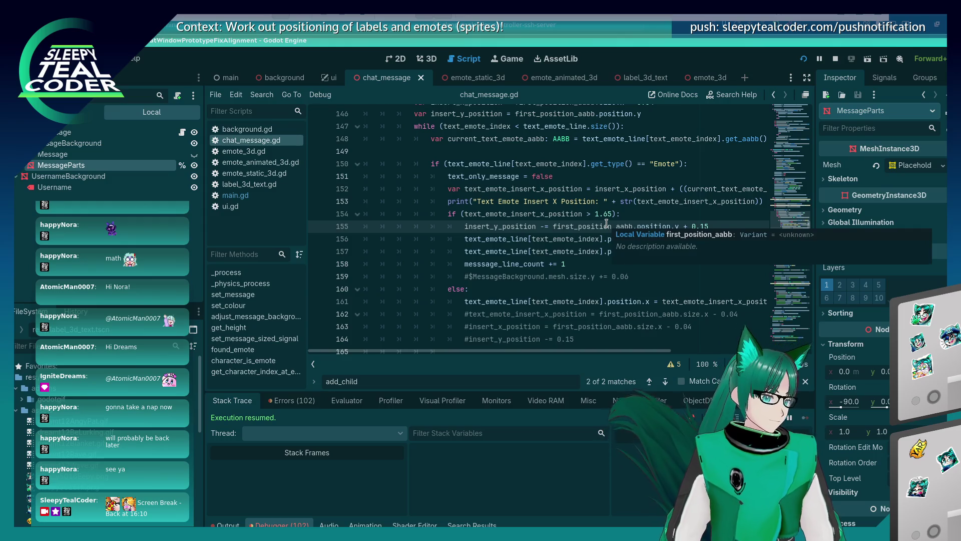
key("alt+Tab")
key("alt+Tab")
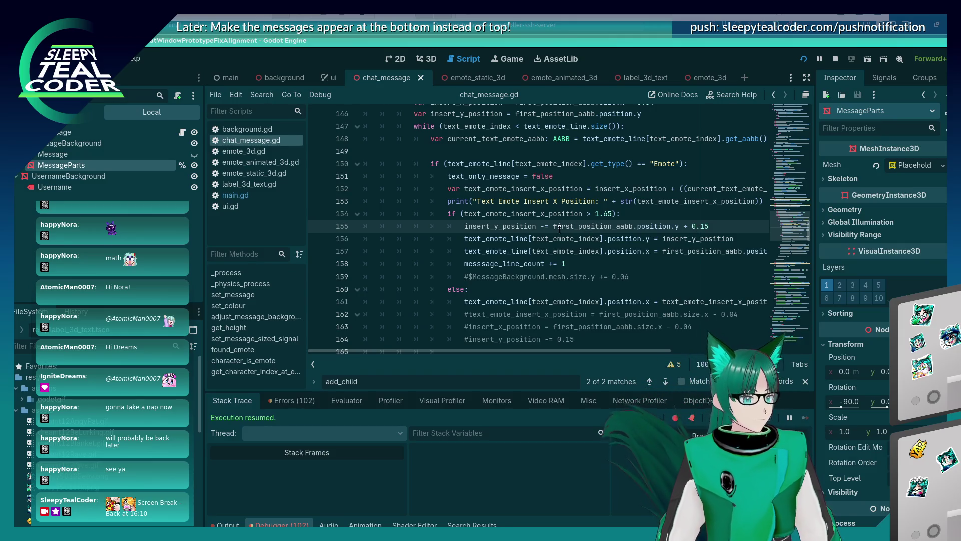
type("(")
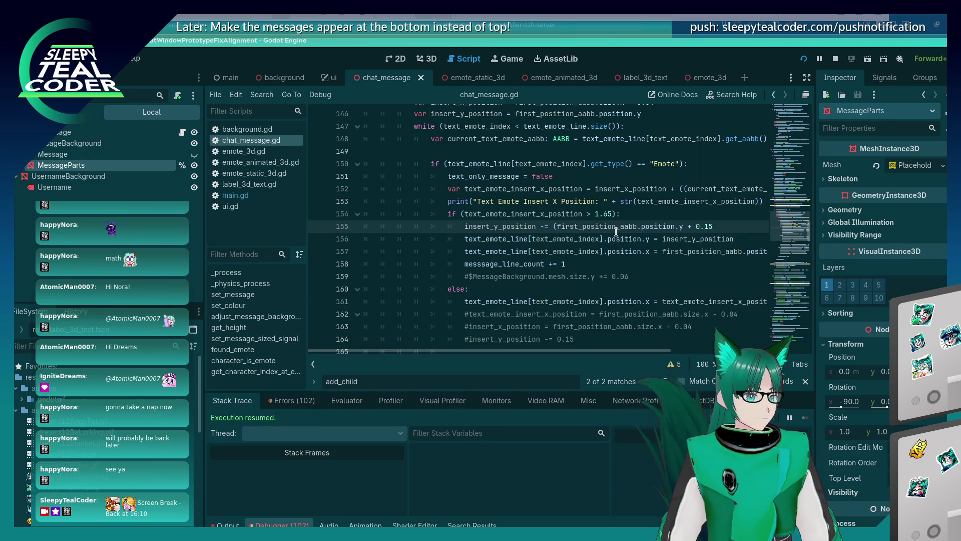
type(")")
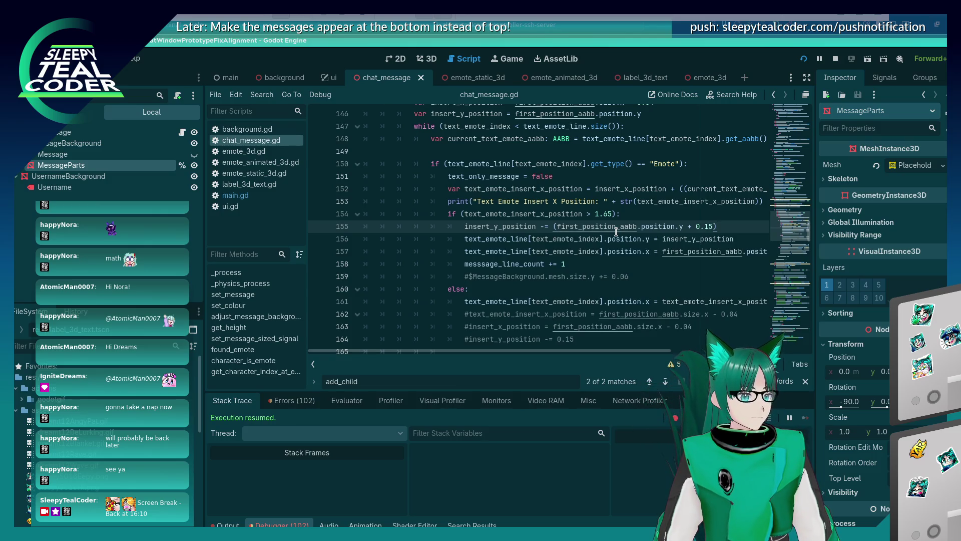
key("alt+Tab")
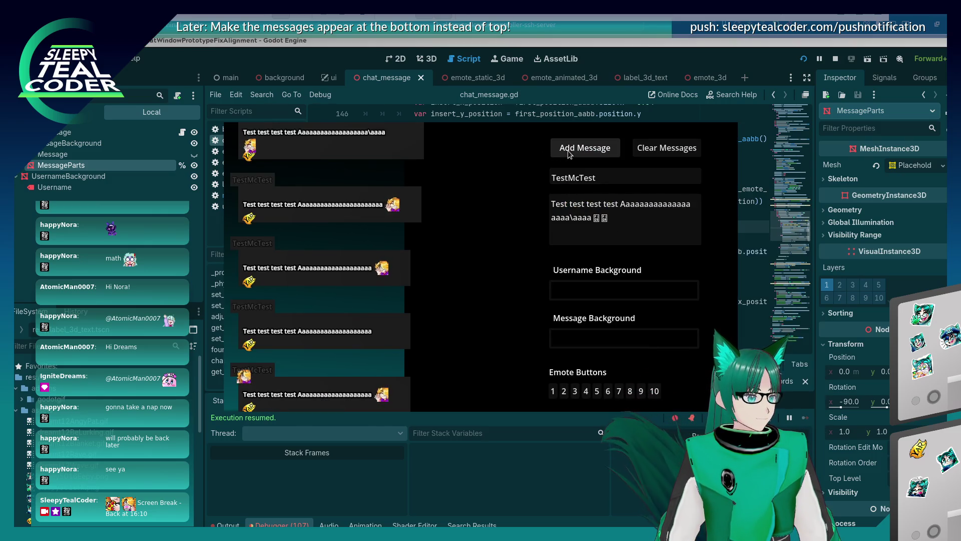
key("alt+Tab")
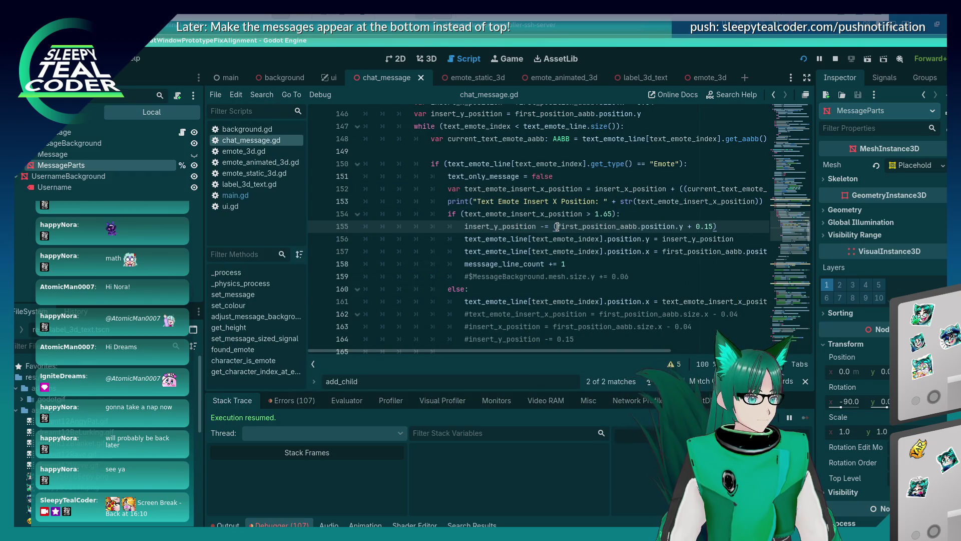
scroll(549, 242, "up", 1)
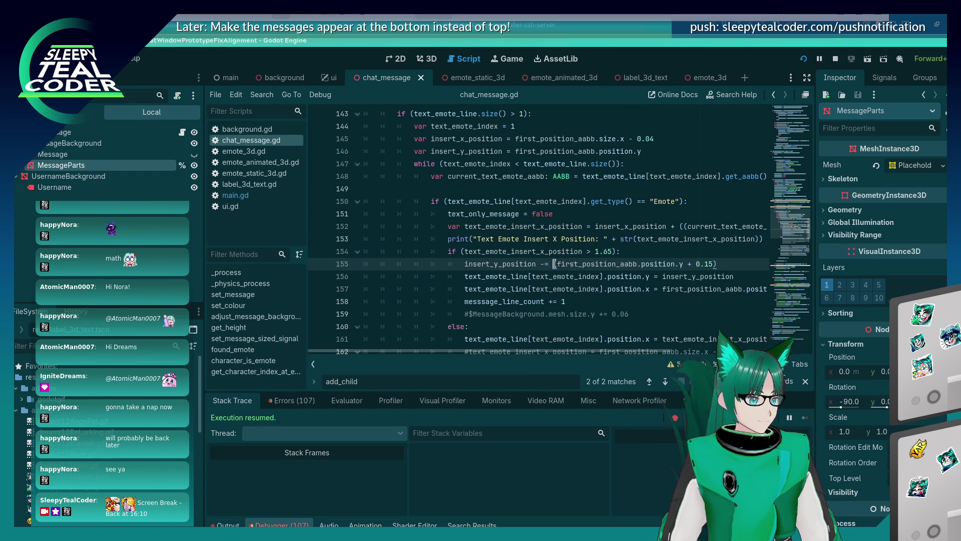
Step: Make line 155 read '-= 0.15', save and test, then append '- 0.04' to line 146
mouse_move(554, 263)
left_mouse_down()
mouse_move(714, 263)
mouse_move(692, 264)
left_mouse_up()
key("BackSpace")
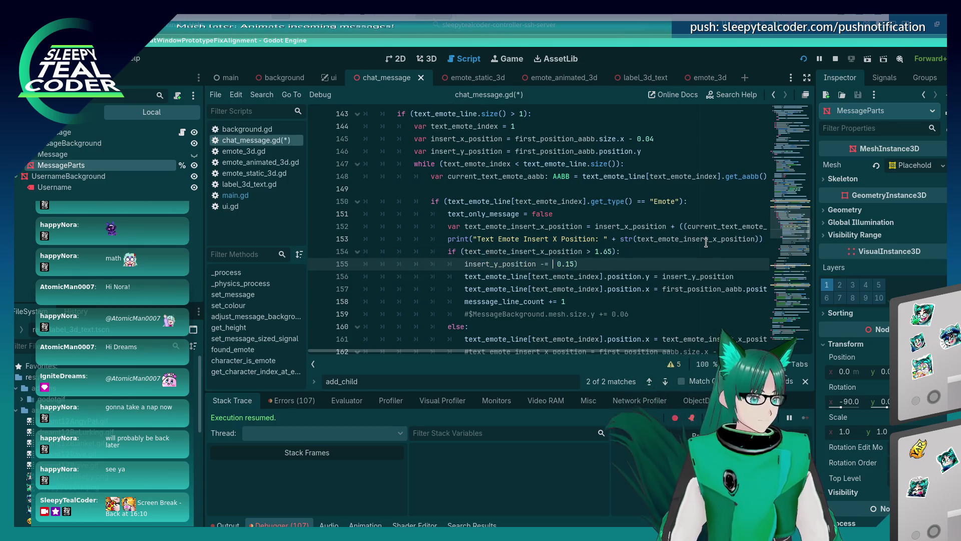
key("Delete")
key("ctrl+s")
key("alt+Tab")
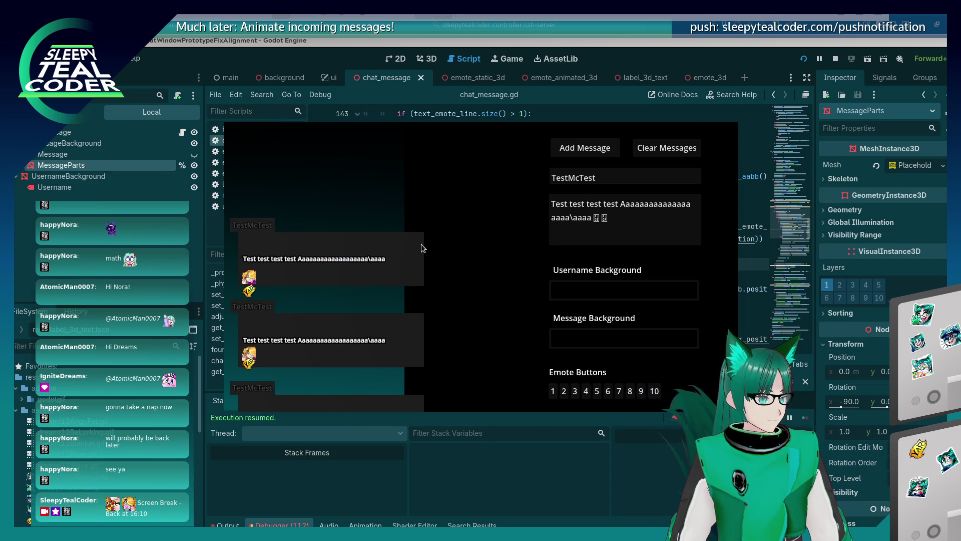
key("F8")
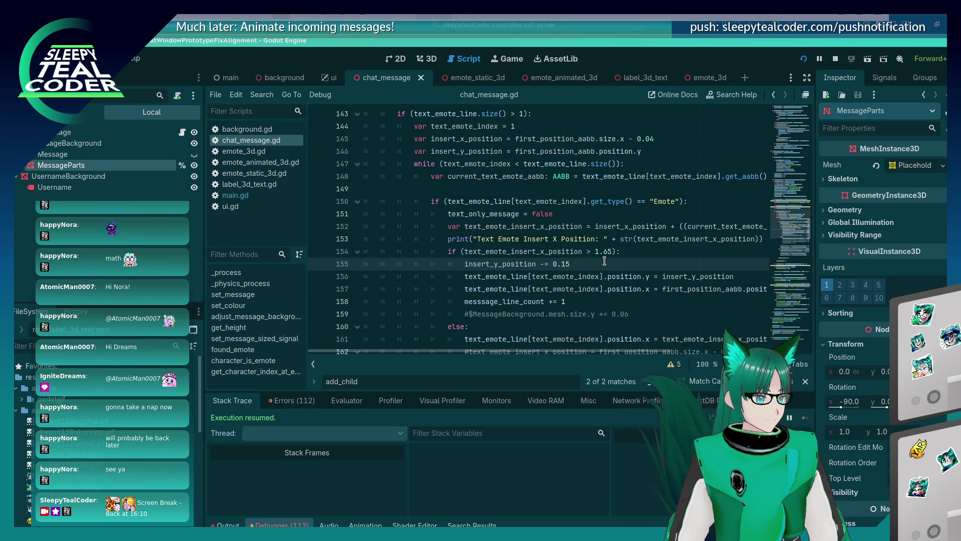
left_click(656, 151)
type("- 0.04")
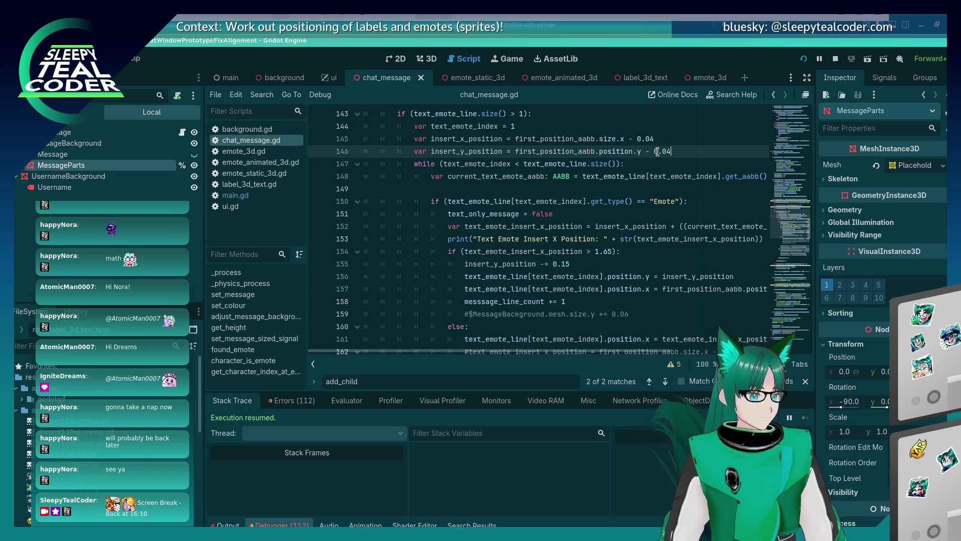
Step: Rerun the chat test with a test message, then remove the extra offset on line 146
key("F5")
left_click(593, 143)
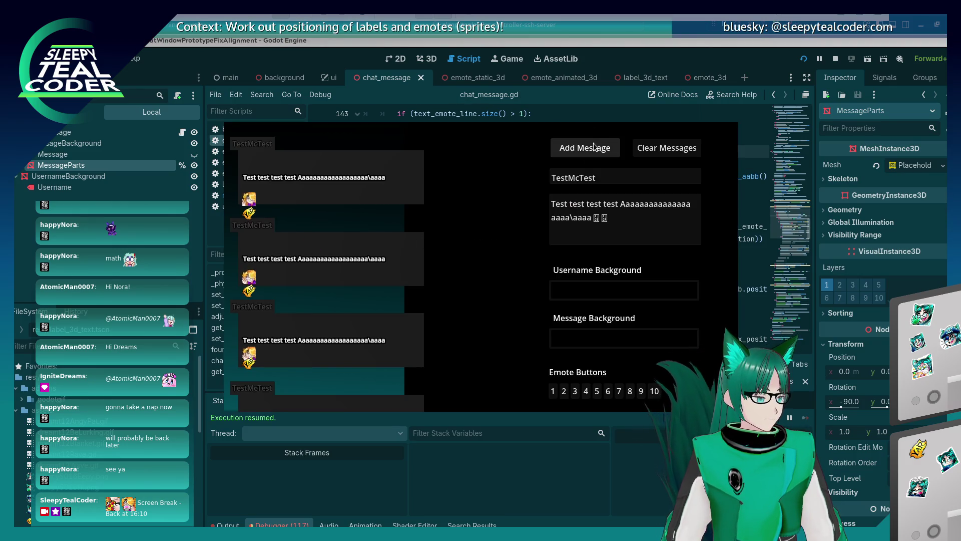
key("F8")
key("BackSpace")
key("BackSpace")
key("BackSpace")
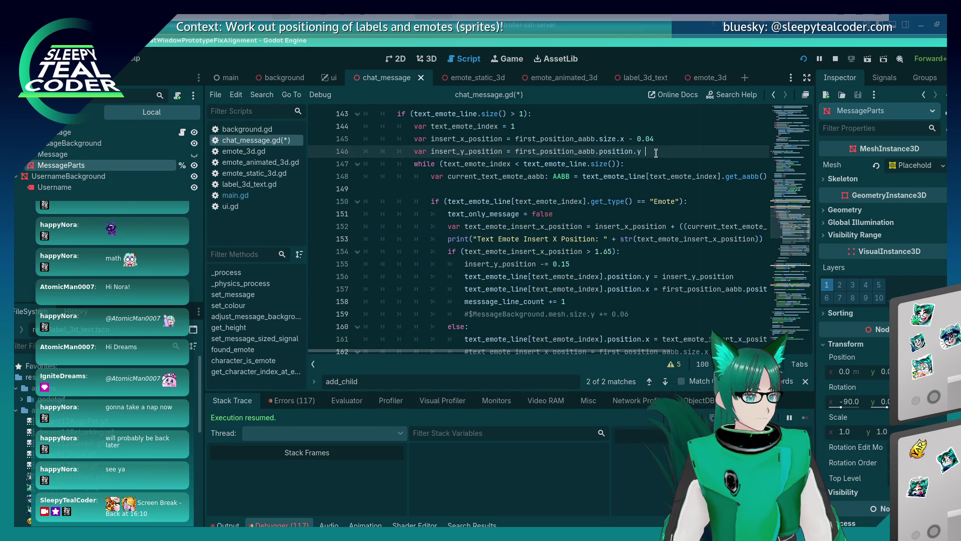
key("F5")
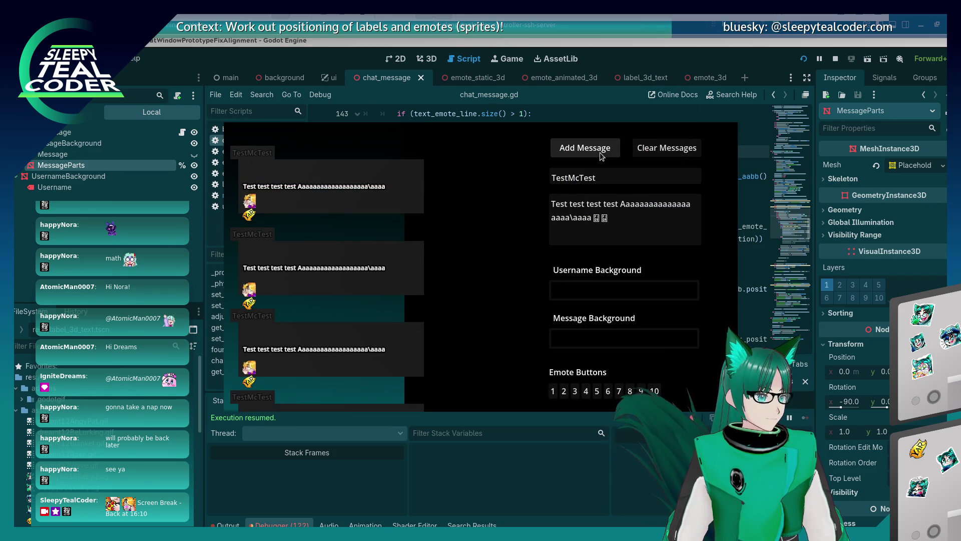
key("F8")
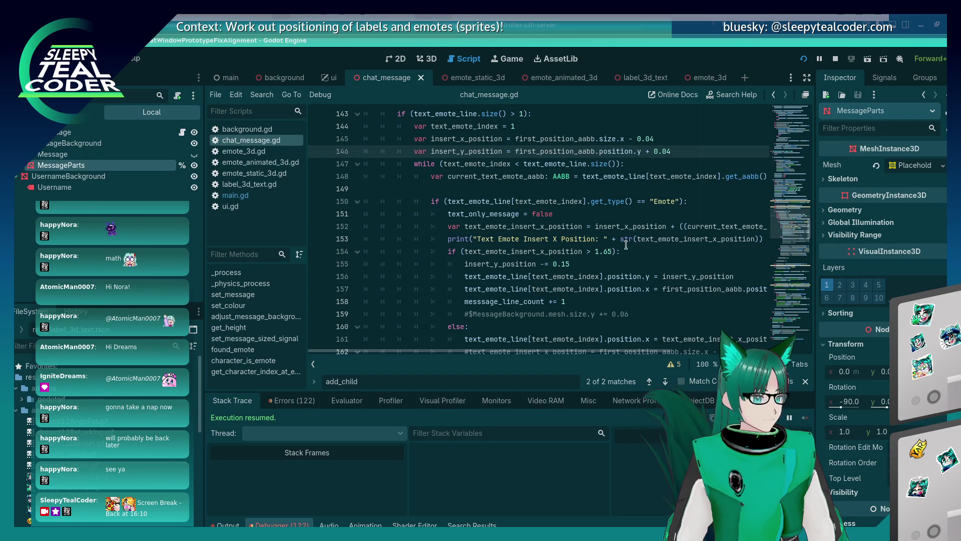
Step: Adjust line 155 and rerun the game to compare the emote positions
left_click(594, 260)
key("F5")
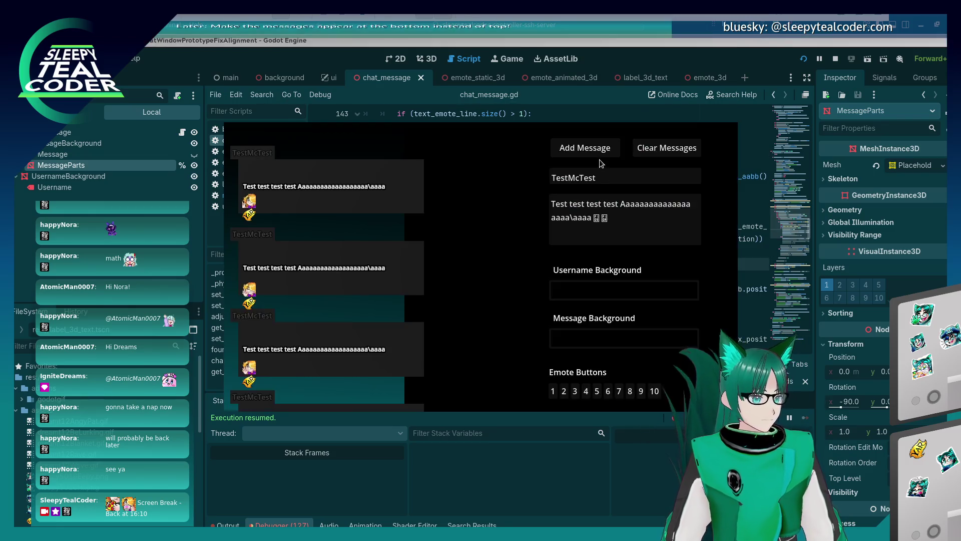
key("F8")
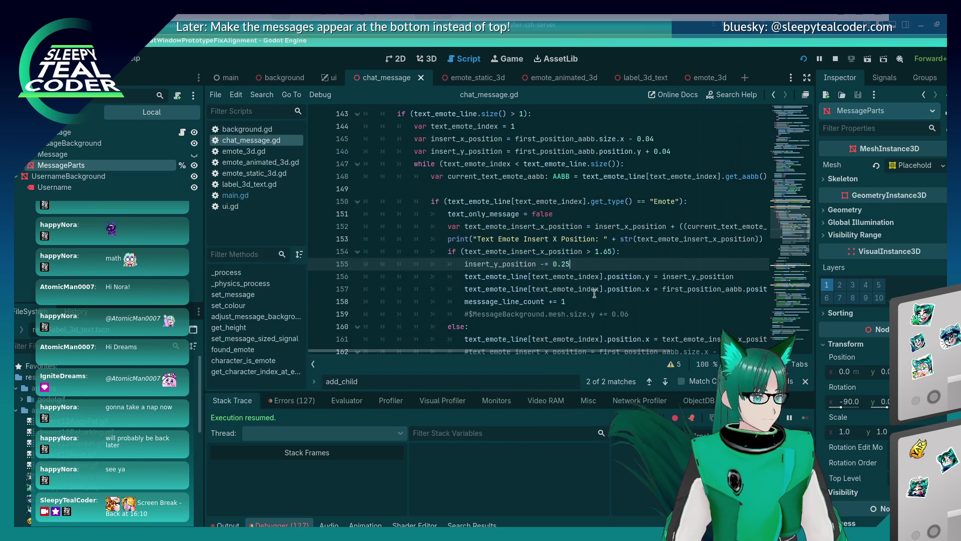
key("F5")
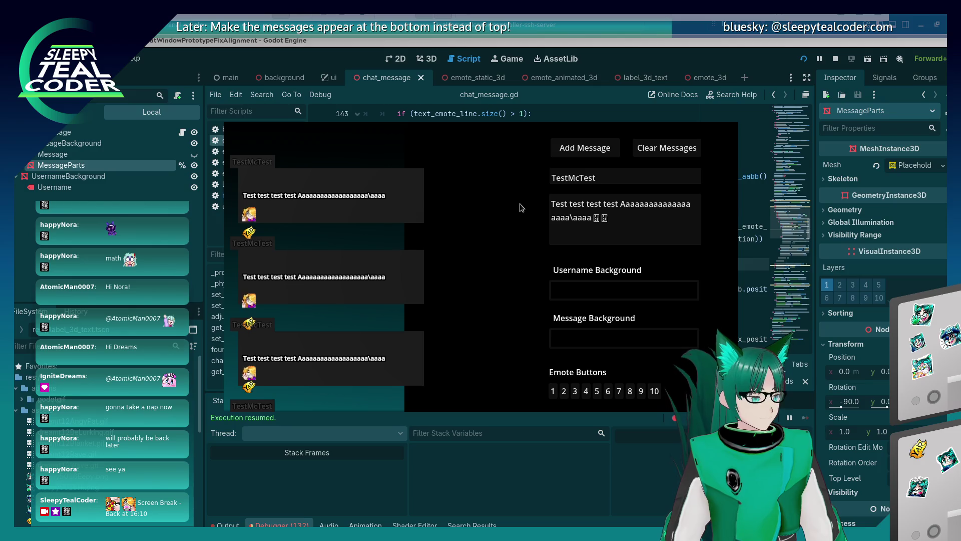
key("alt+Tab")
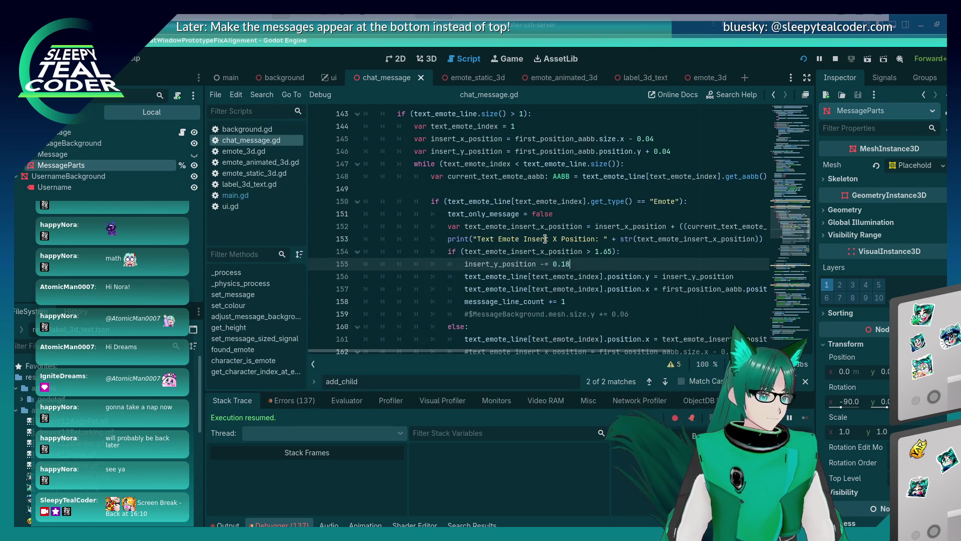
key("alt+Tab")
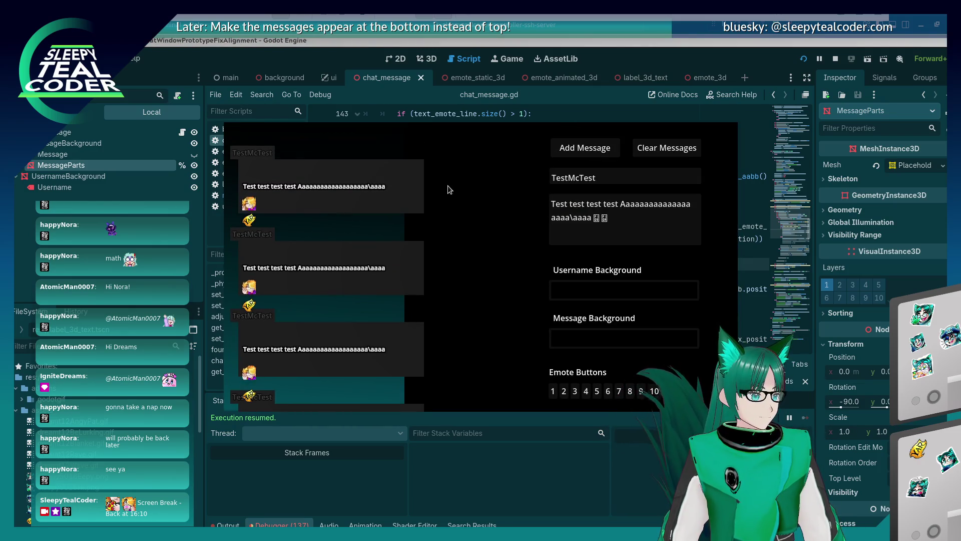
key("alt+Tab")
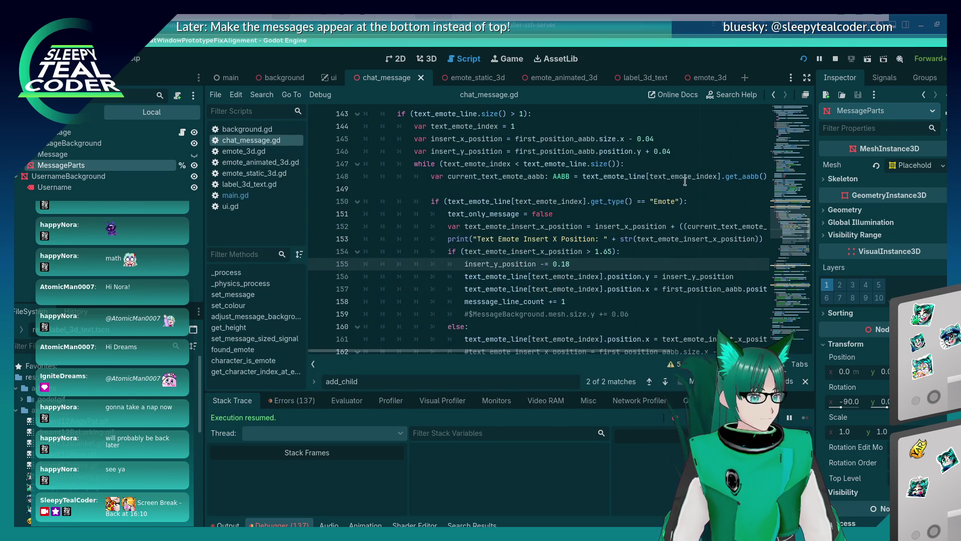
Step: Raise the line-146 emote y offset and rerun the game with a new test message
left_click(683, 156)
key("F5")
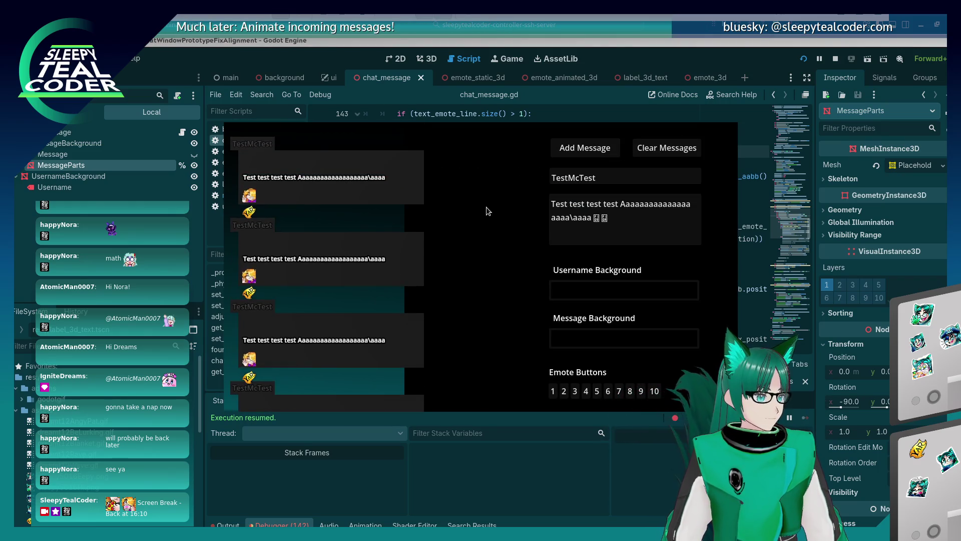
key("alt+Tab")
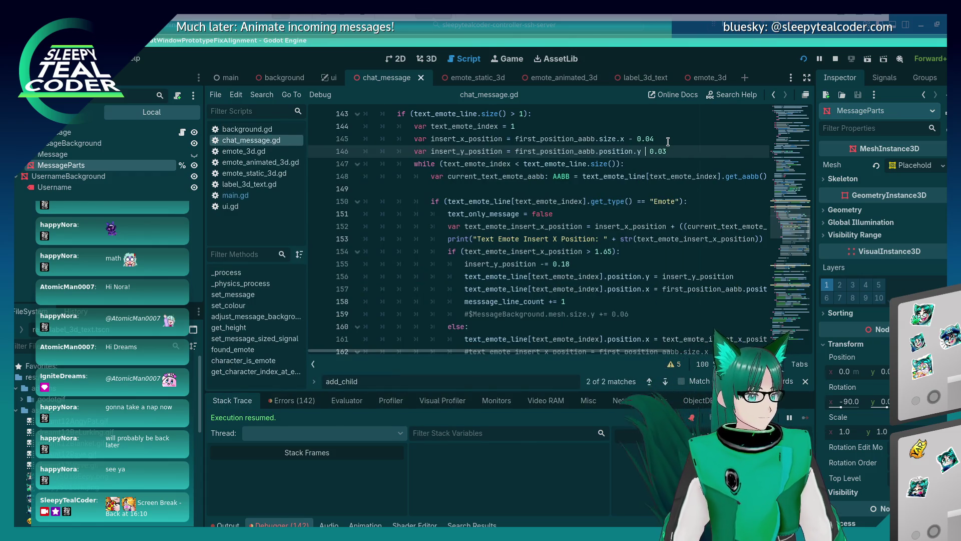
key("F5")
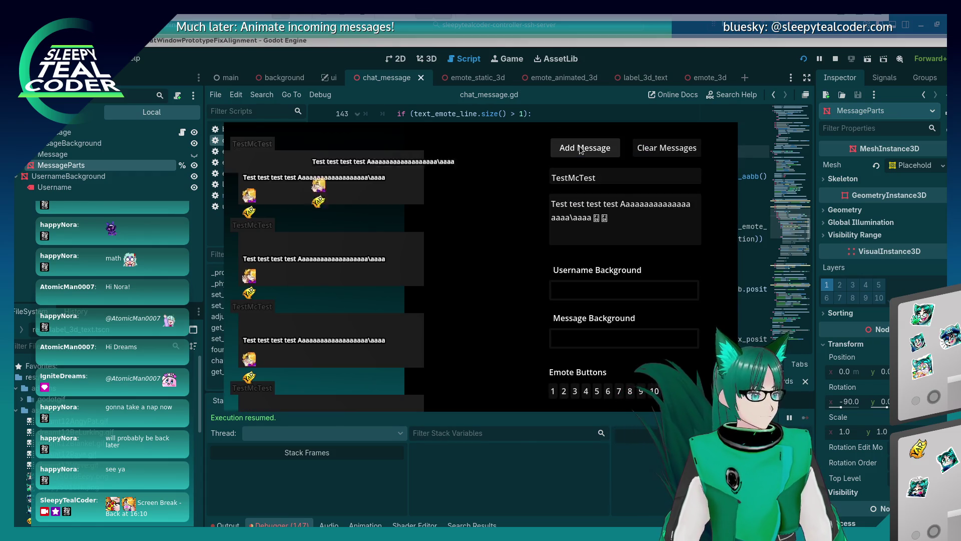
key("alt+Tab")
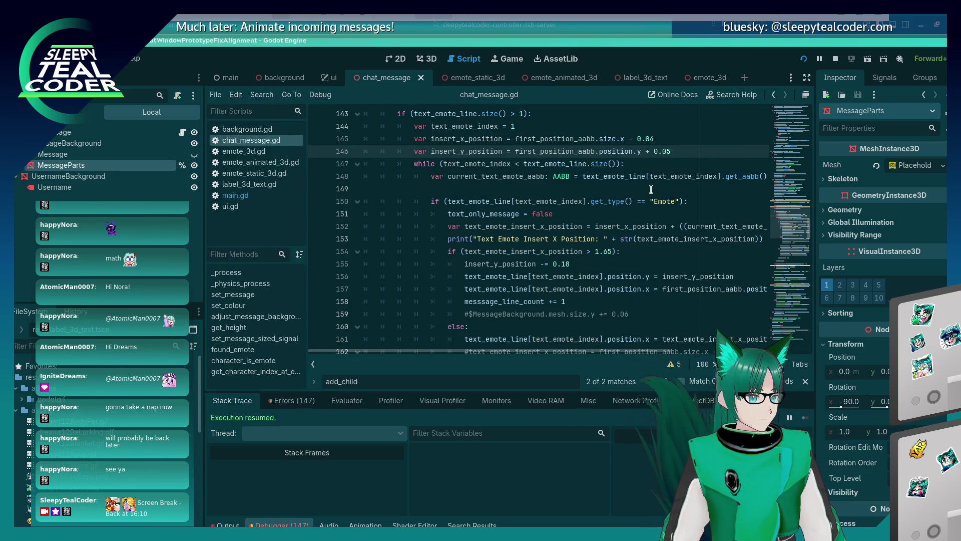
key("alt+Tab")
left_click(585, 147)
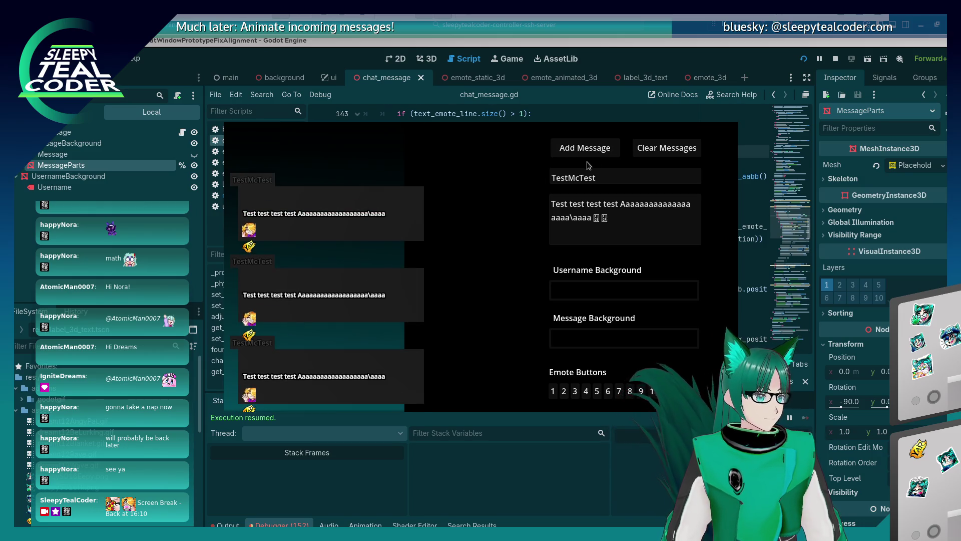
Step: With the line-146 offset at 0.07, add another test message to the running chat
key("alt+Tab")
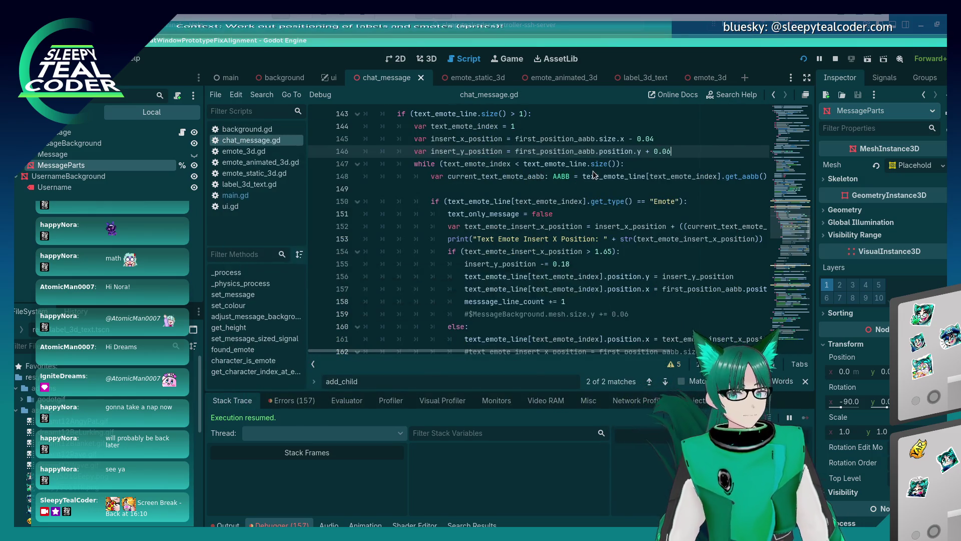
key("alt+Tab")
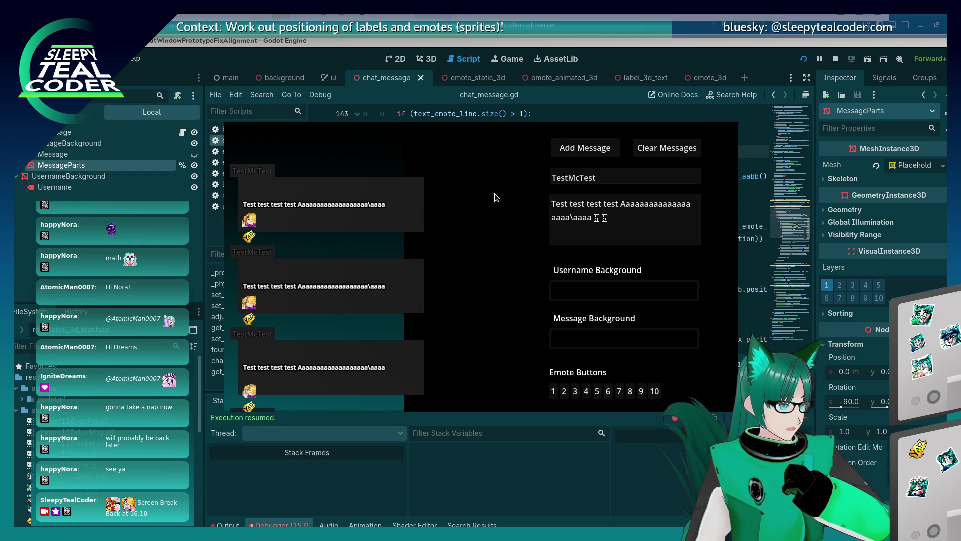
key("alt+Tab")
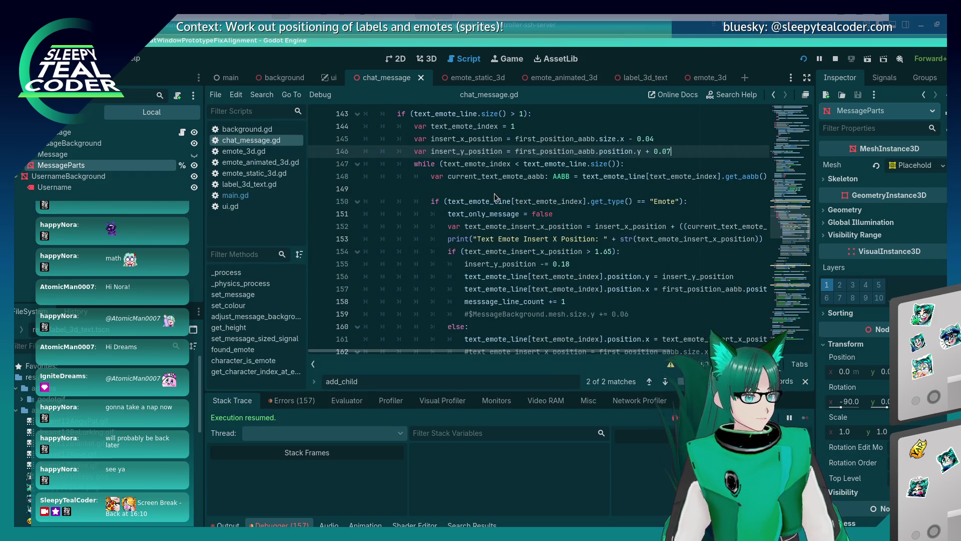
key("alt+Tab")
left_click(583, 151)
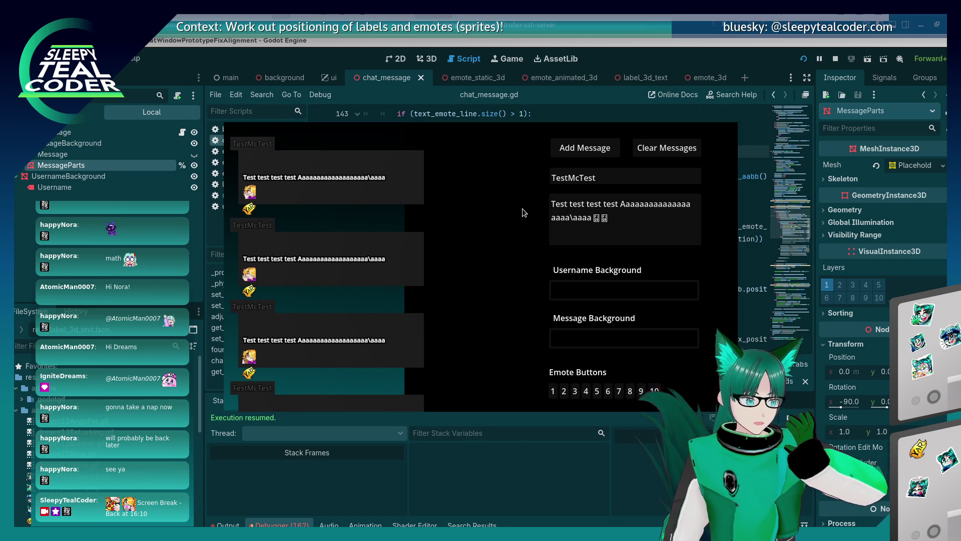
left_click(585, 240)
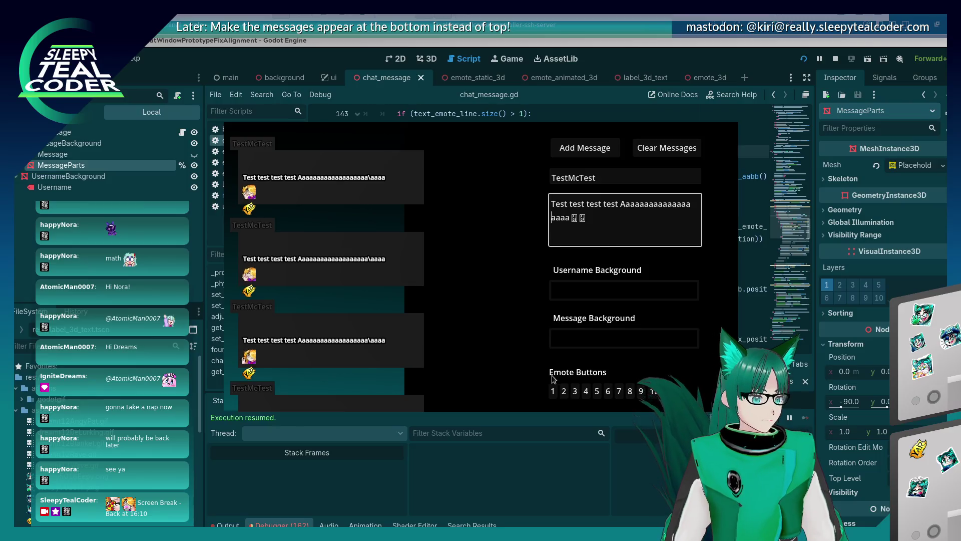
Step: Post a test message containing an inline emote to the chat
left_click(552, 391)
left_click(560, 220)
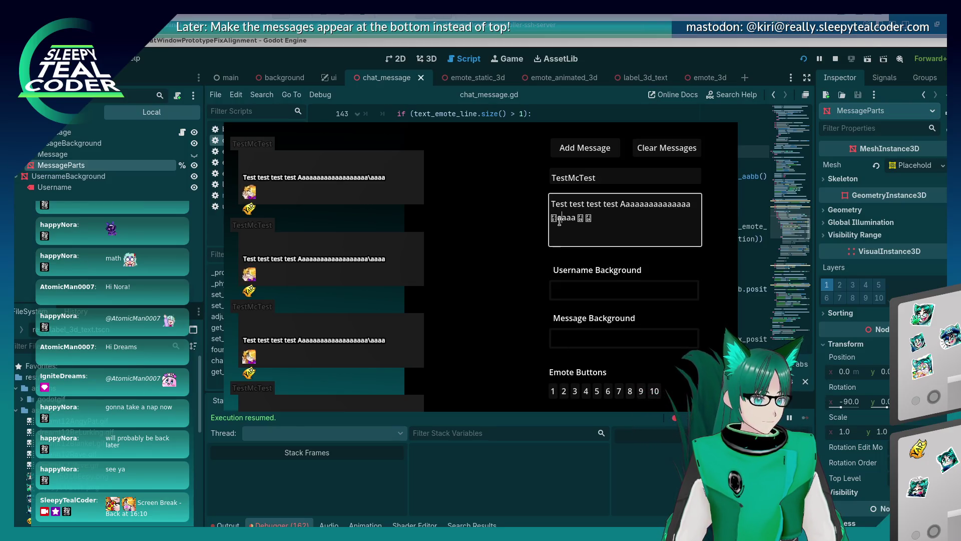
left_click(598, 152)
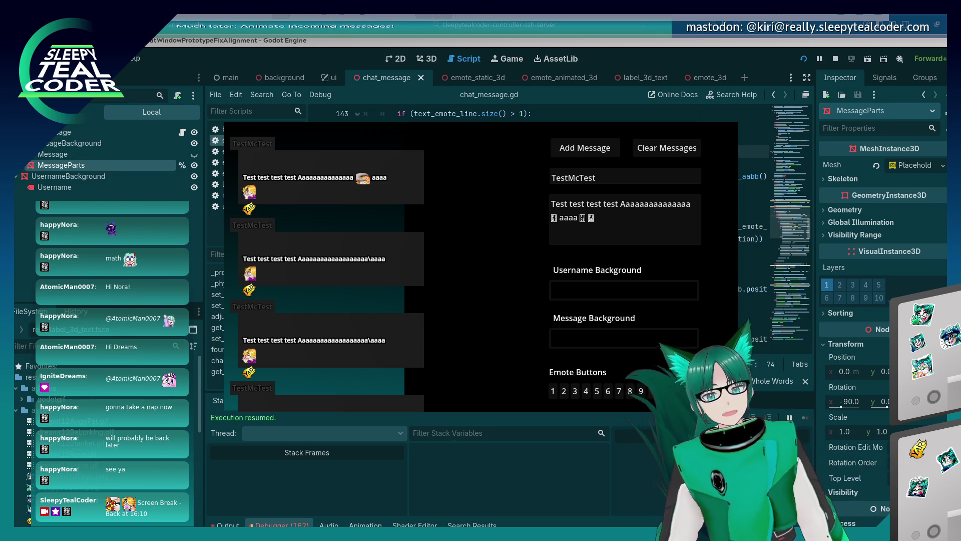
Step: Measure the message's line spacing with KDE Screen Ruler, then clear line 146's 0.07 offset digit
left_click(601, 292)
left_click_drag(601, 292, 297, 205)
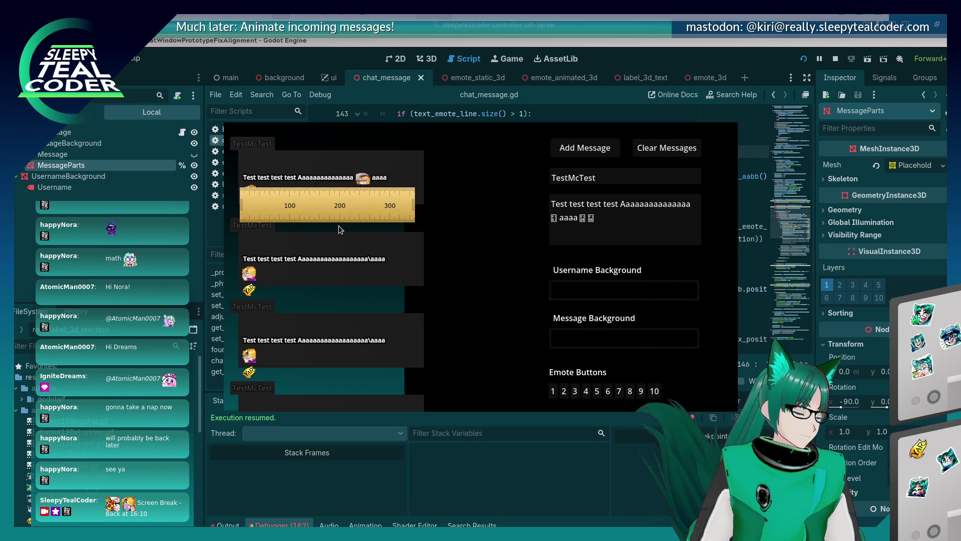
key("Right")
key("Right")
key("Right")
key("Up")
key("Up")
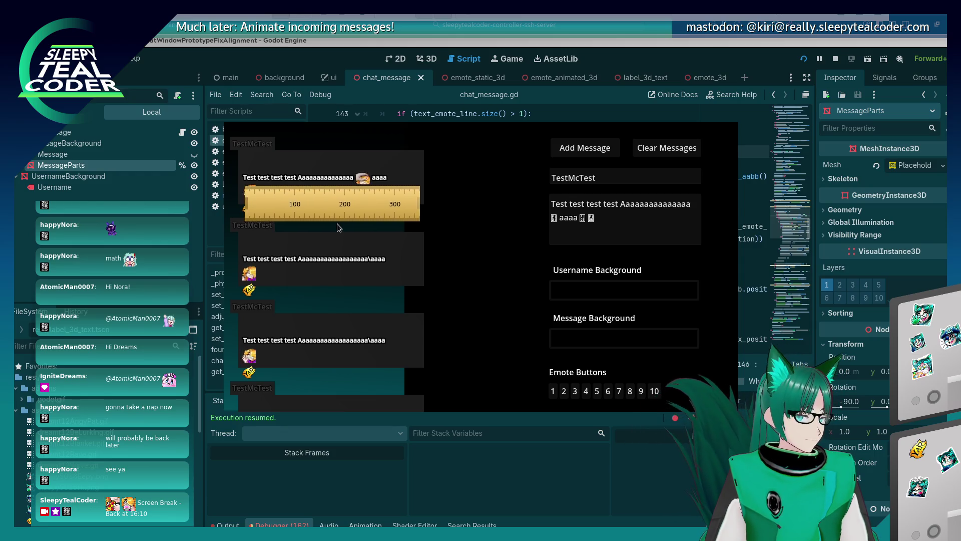
key("Left")
key("Up")
key("Up")
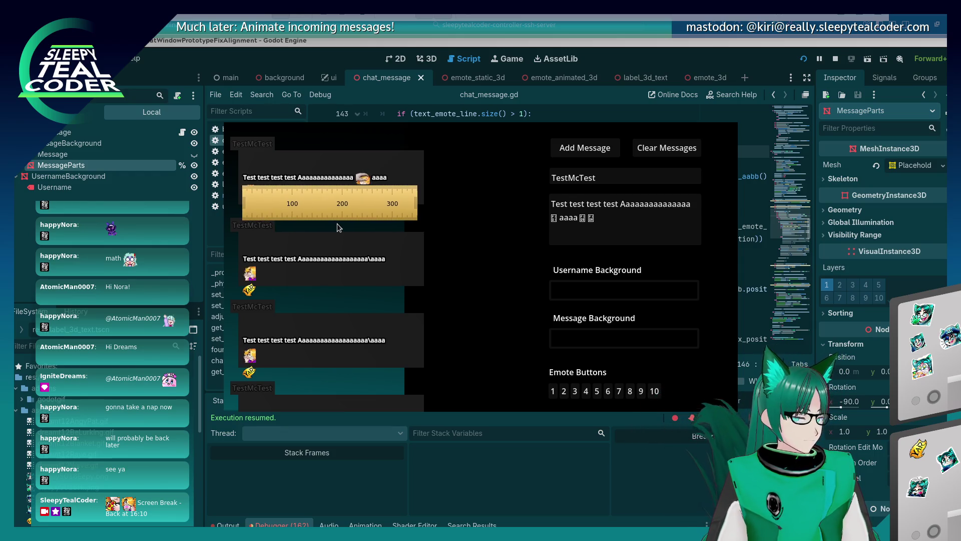
key("Down")
key("Down")
key("Down")
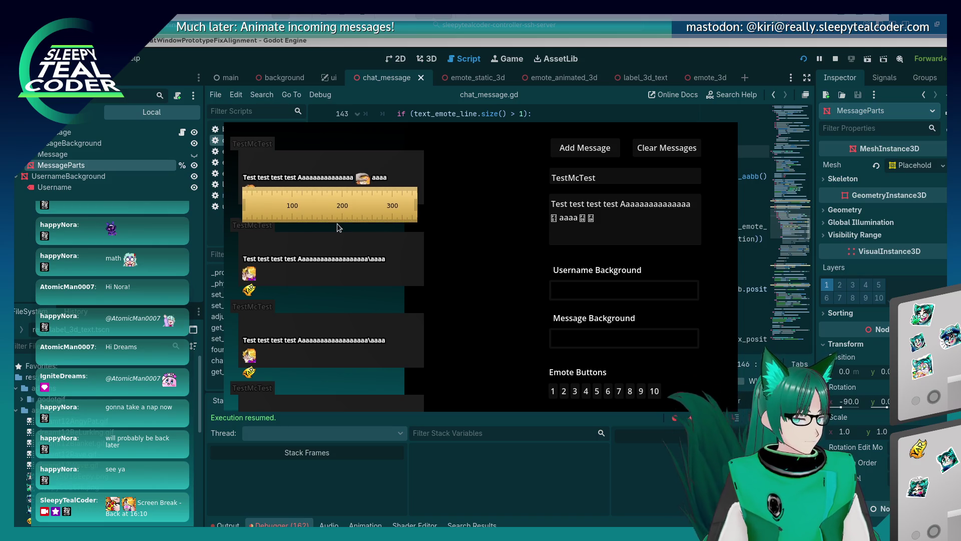
key("Up")
key("Up")
key("Up")
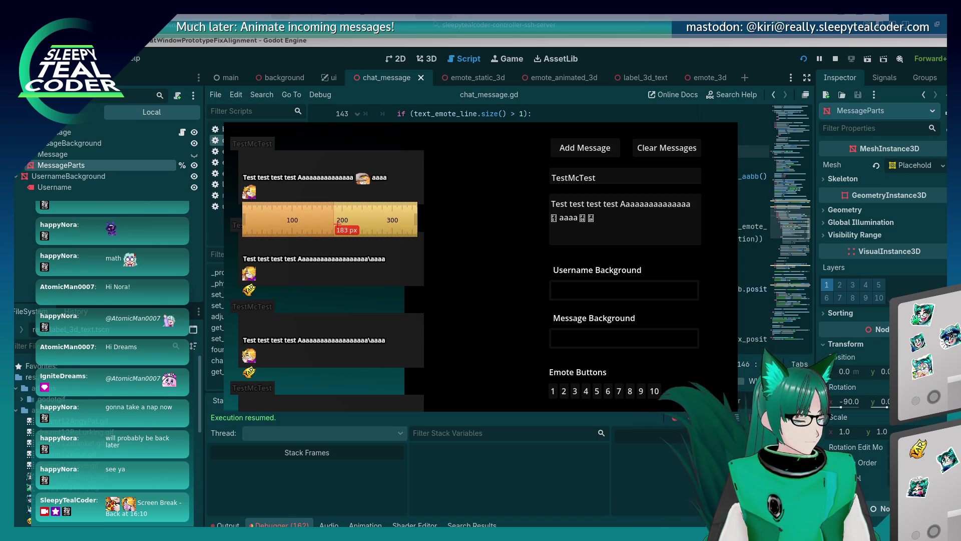
key("Up")
key("Up")
key("Up")
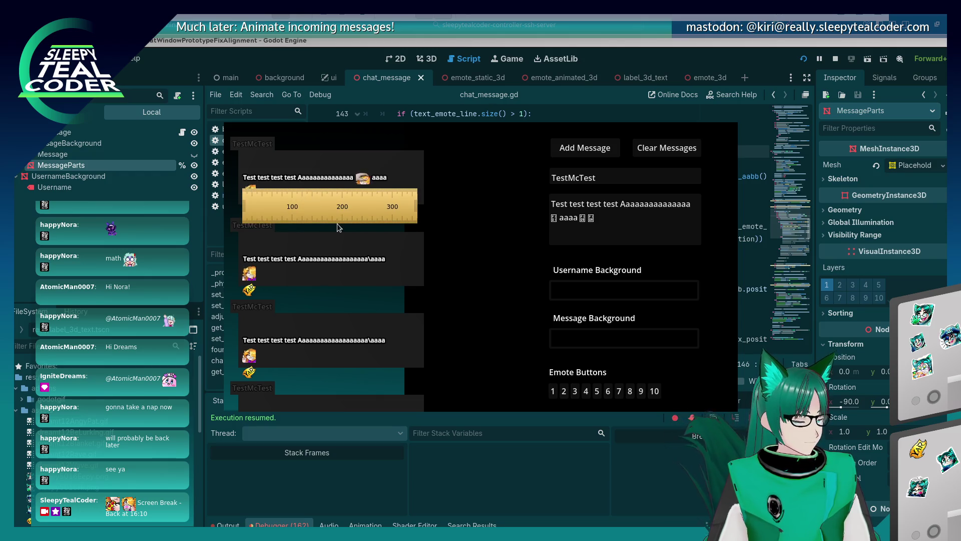
key("Left")
key("Left")
key("Up")
key("Up")
key("Up")
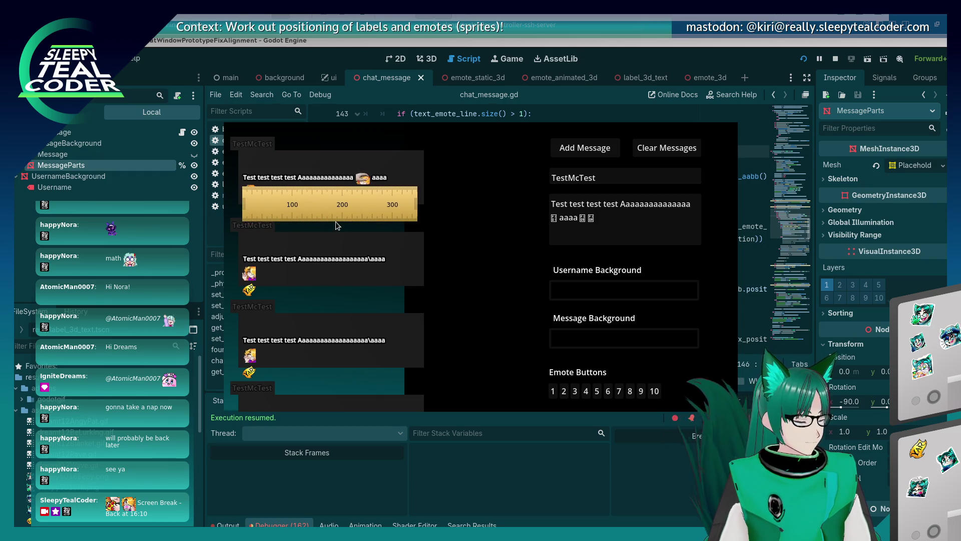
key("alt+Tab")
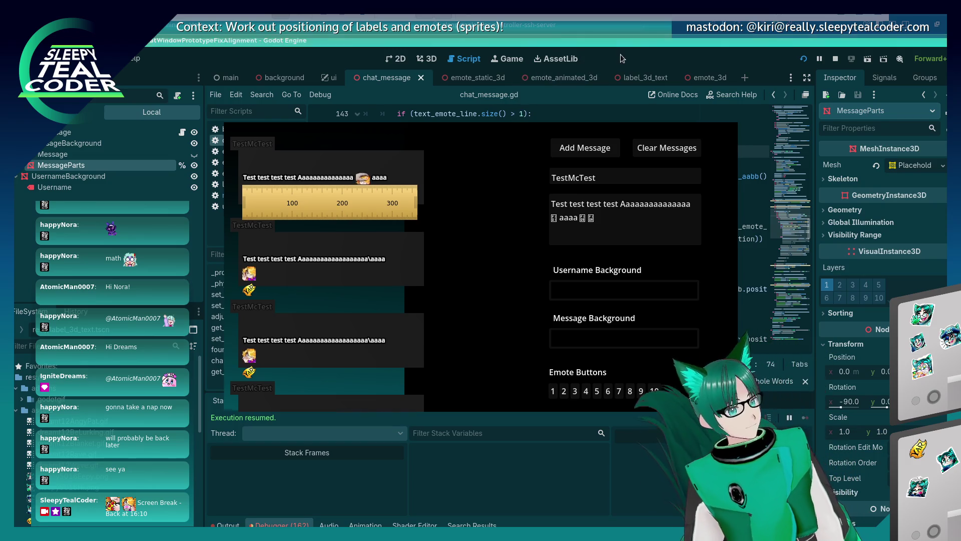
key("BackSpace")
Step: Set the line-146 offset to 0.06, save, and inspect the chat in the running game
type("6")
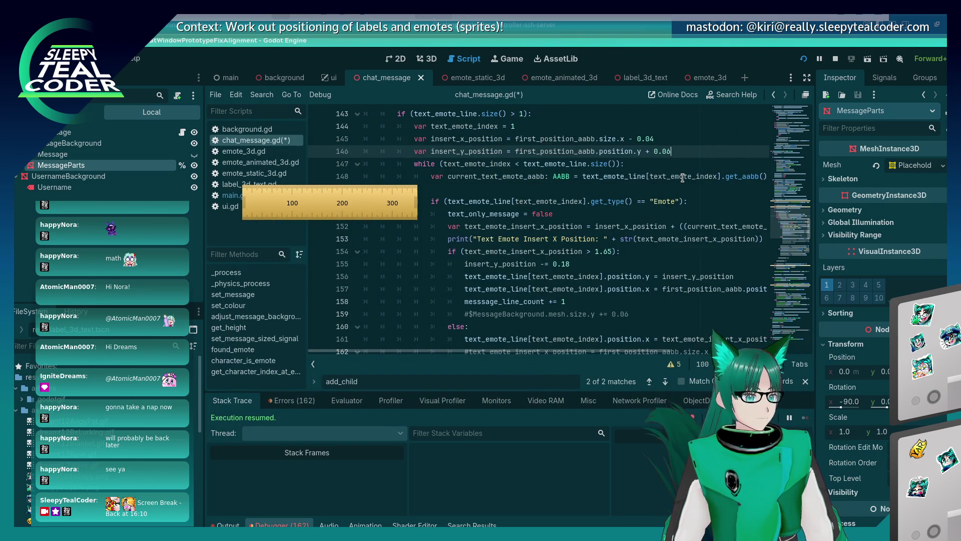
key("ctrl+s")
key("alt+Tab")
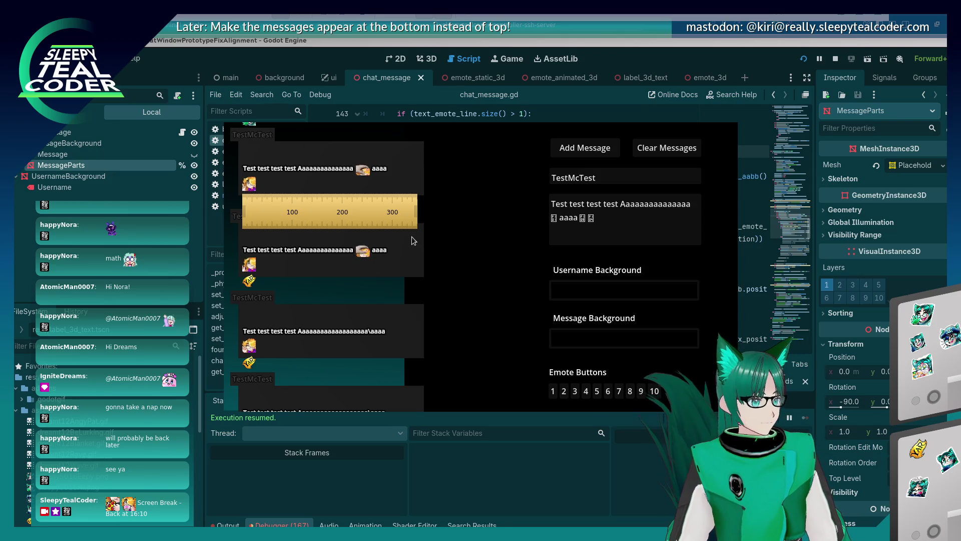
scroll(412, 236, "down", 1)
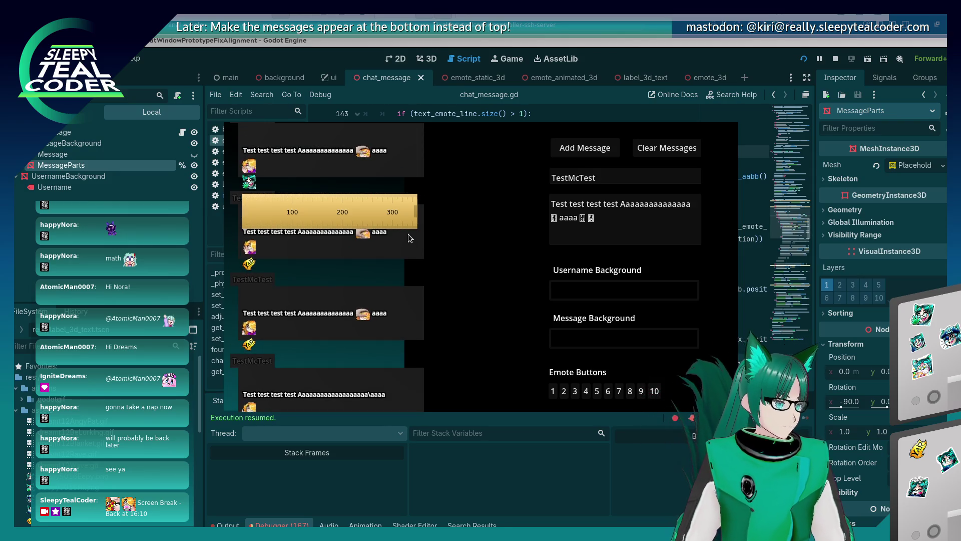
mouse_move(364, 205)
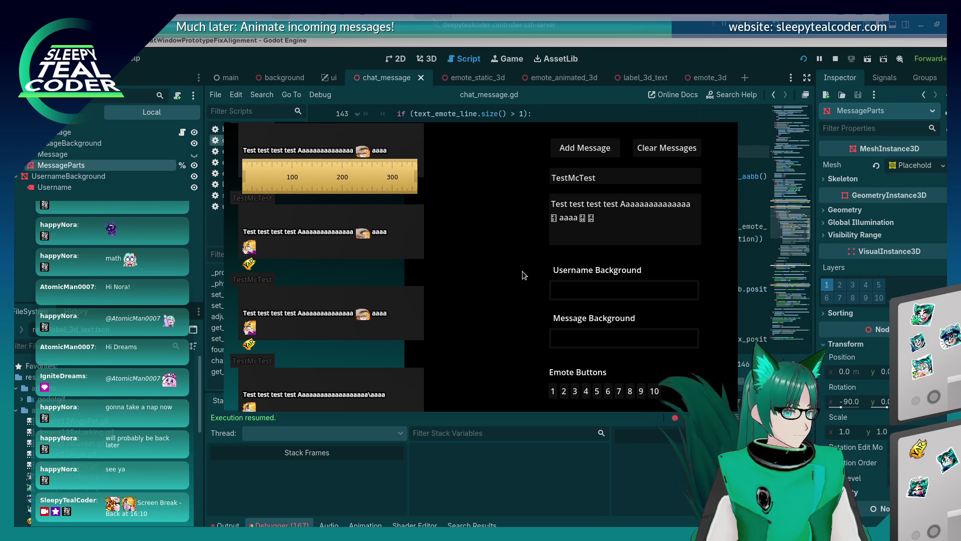
left_click(611, 47)
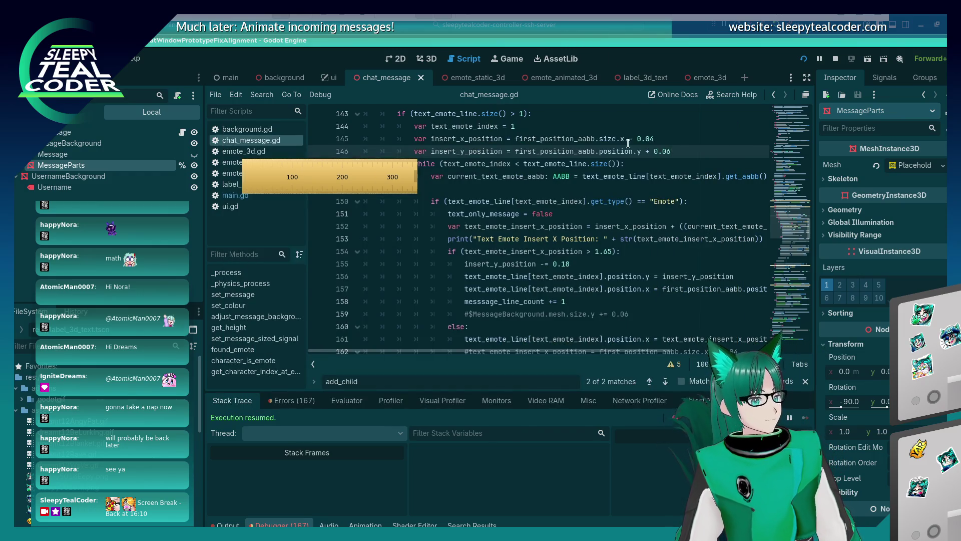
Step: Lower the line-146 offset to 0.05 and check the running game
key("BackSpace")
type("5")
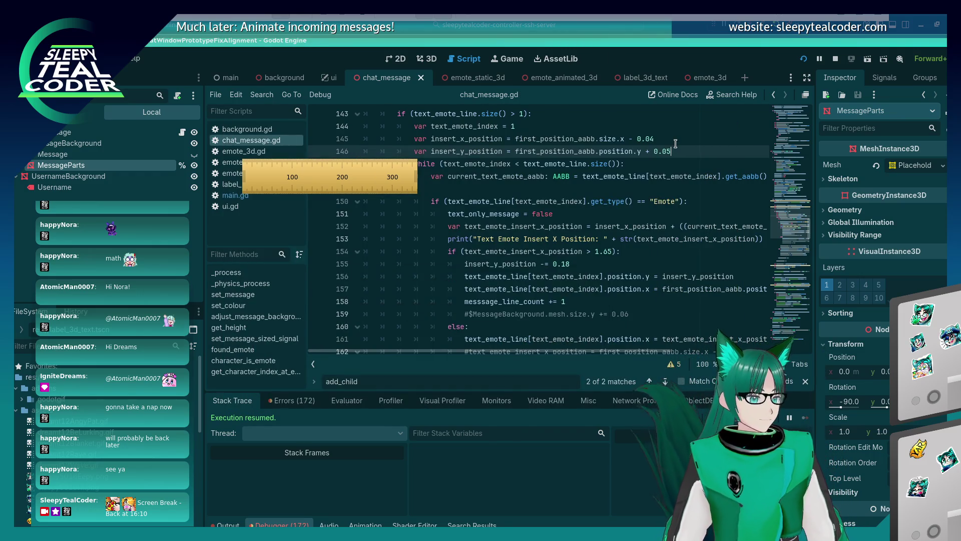
key("alt+Tab")
key("alt+Tab")
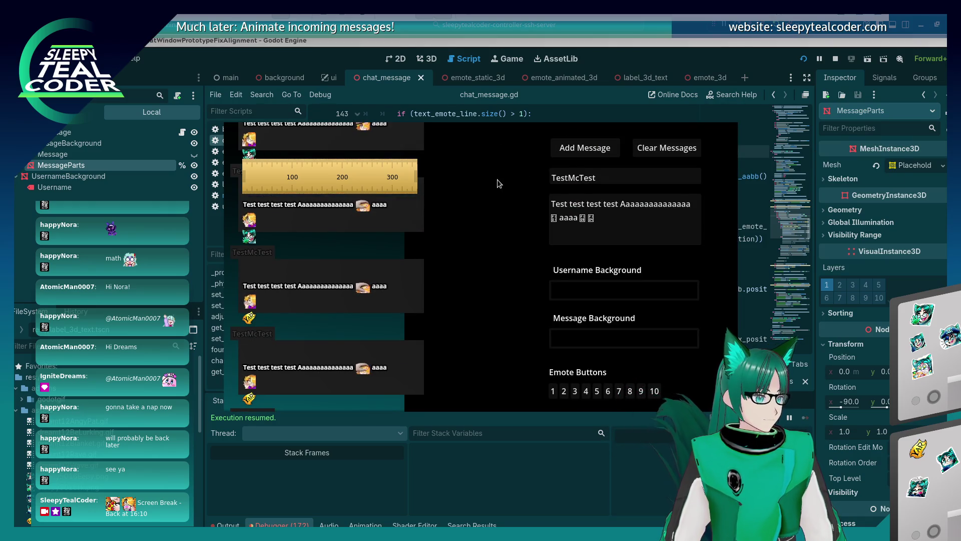
mouse_move(370, 172)
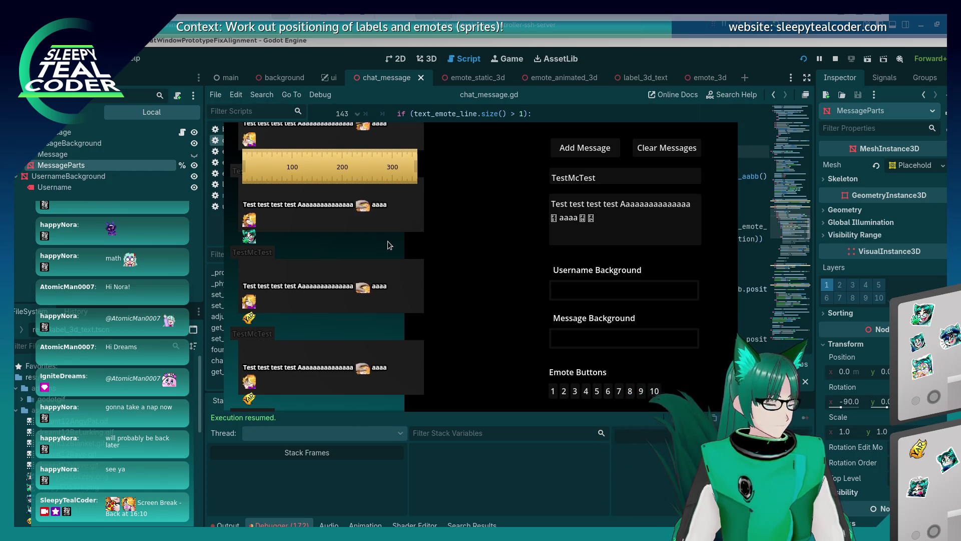
Step: Lower the offset to 0.04, recheck the game, and quit the on-screen ruler
left_click(676, 68)
key("BackSpace")
type("4")
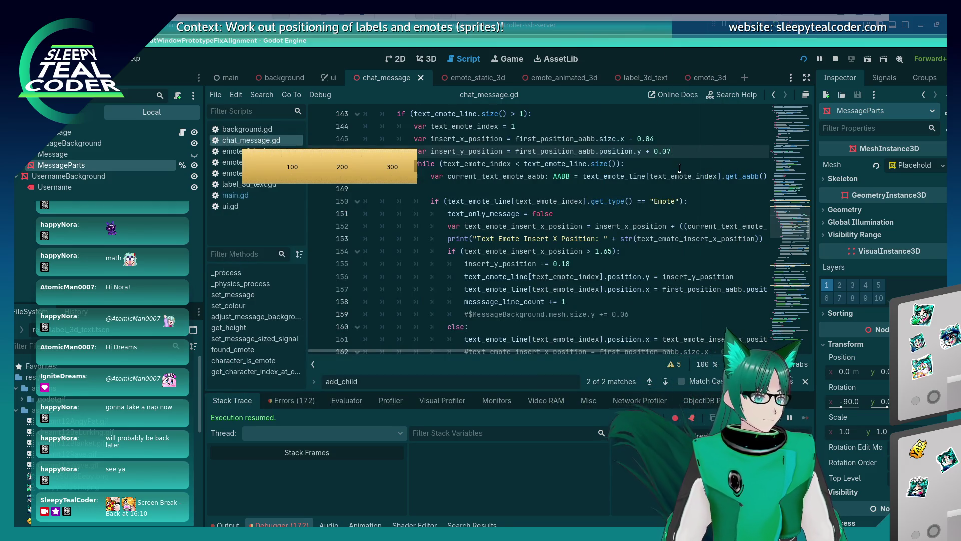
key("alt+Tab")
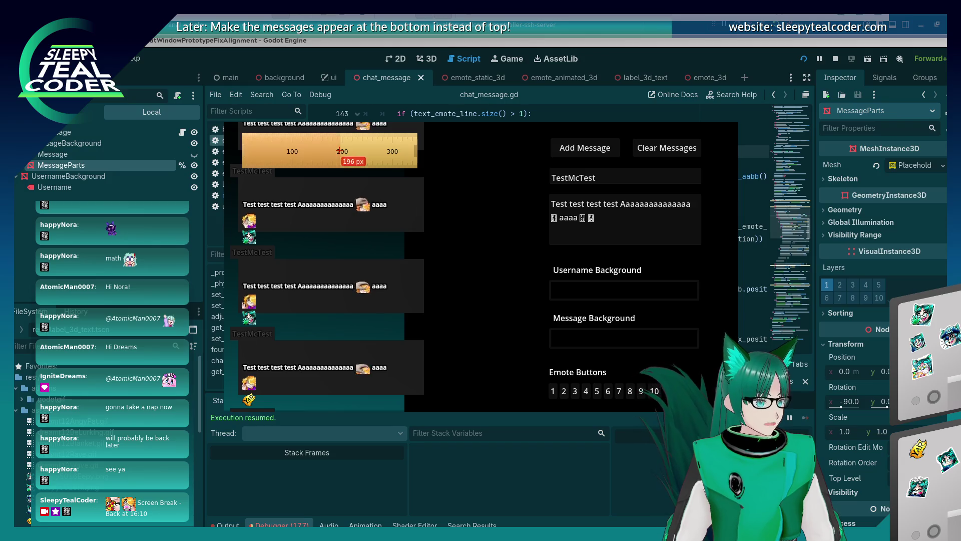
right_click(328, 147)
left_click(368, 221)
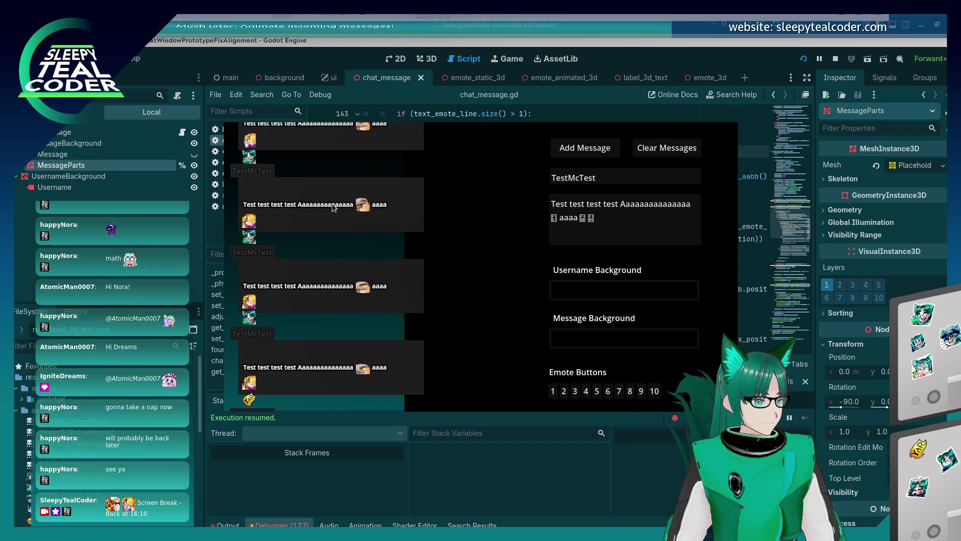
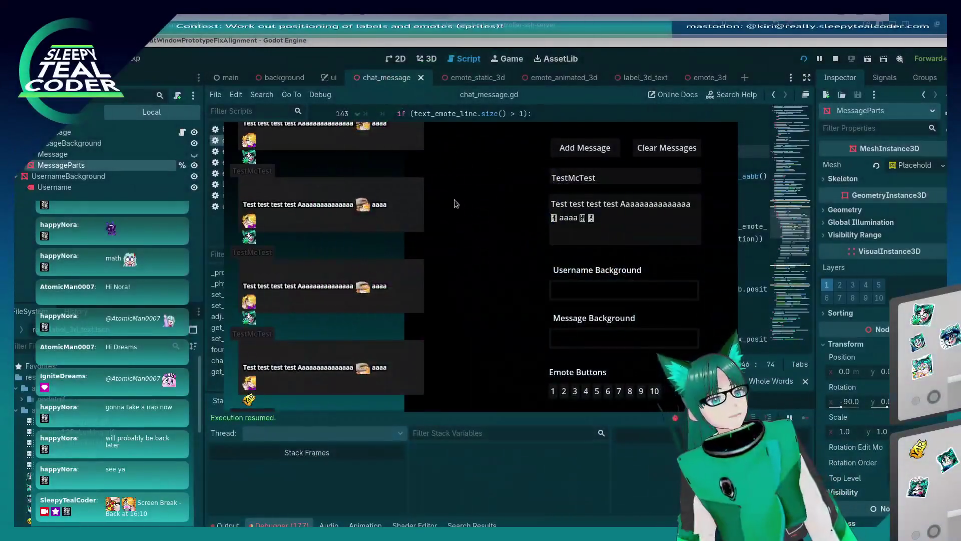
Step: Close the game, find the emote wrapping code and highlight uses of text_emote_insert_x_position
left_click(628, 58)
scroll(533, 243, "down", 2)
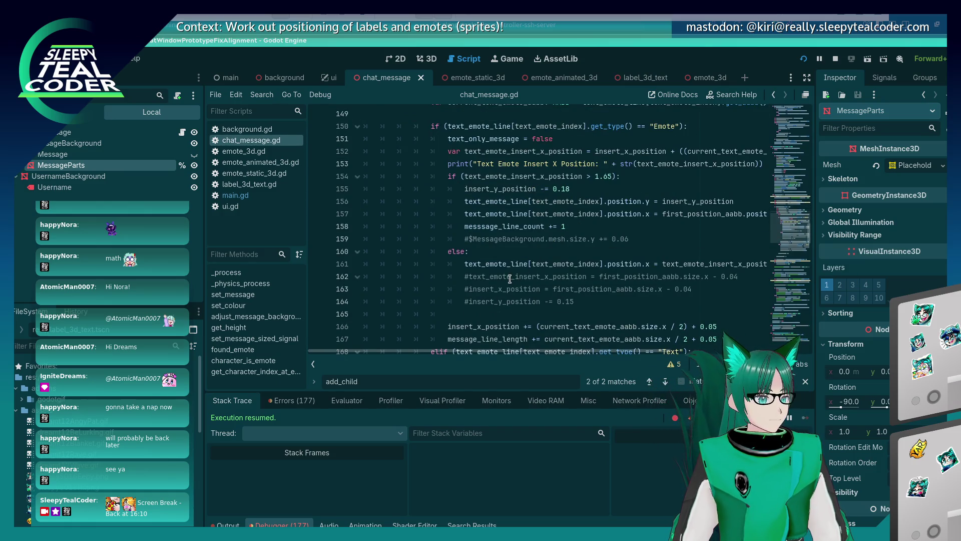
scroll(510, 279, "up", 1)
left_click(533, 263)
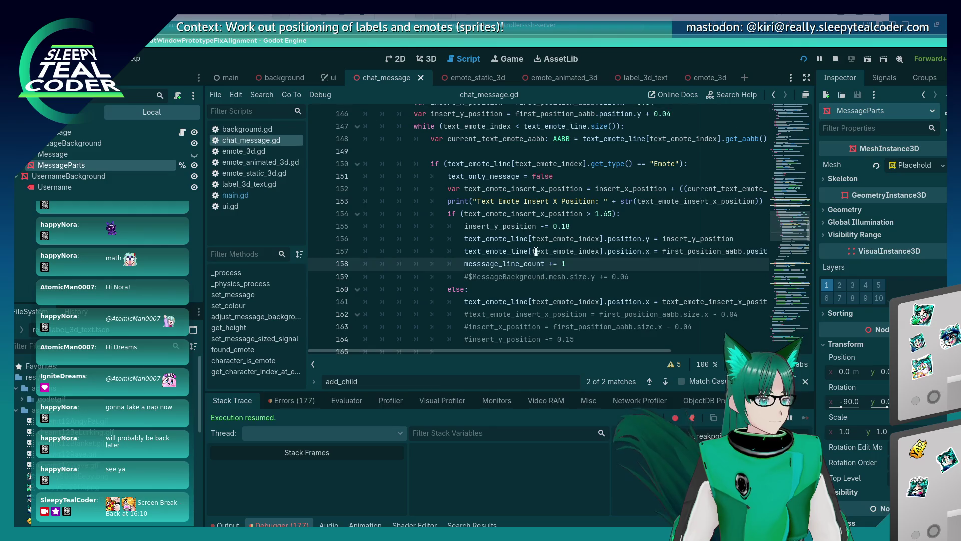
key("Up")
key("Up")
key("Up")
key("Up")
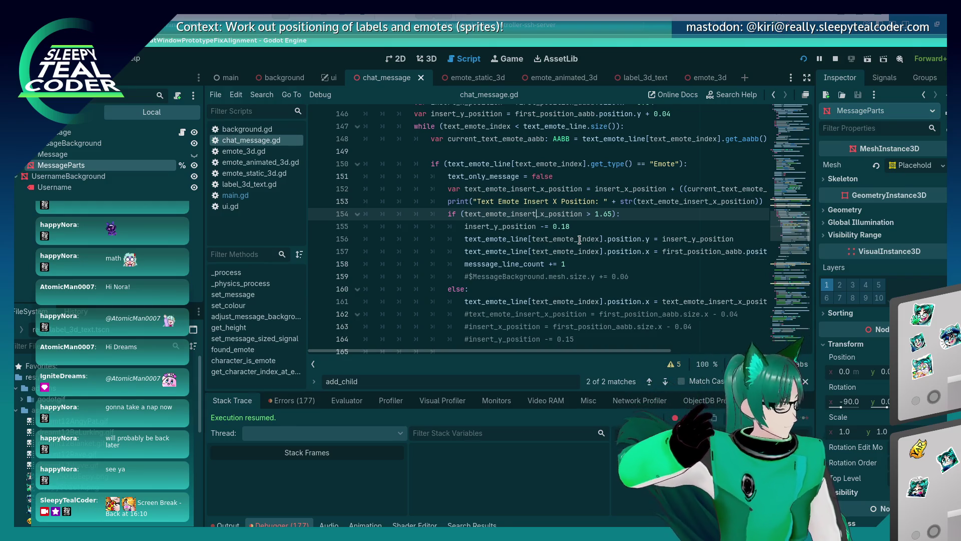
scroll(546, 211, "up", 1)
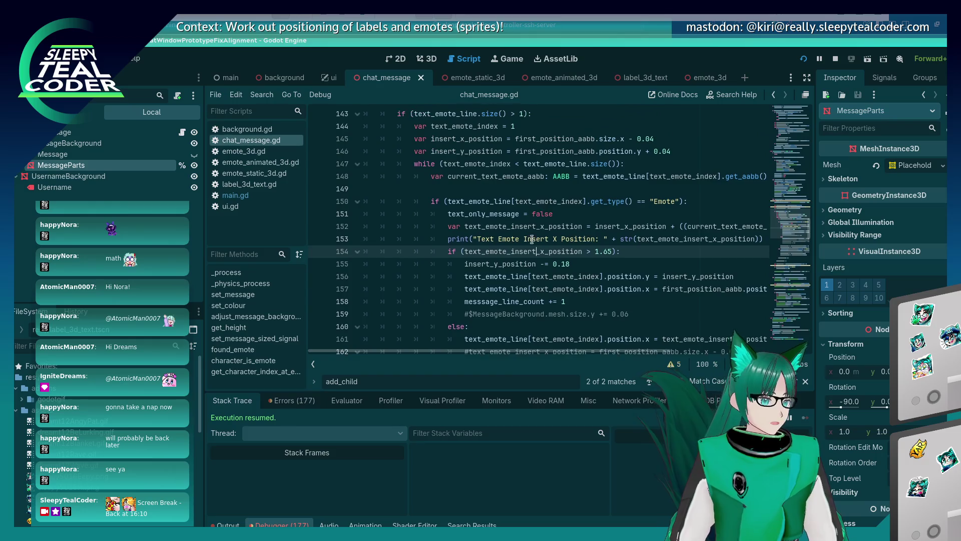
double_click(529, 248)
scroll(529, 240, "up", 2)
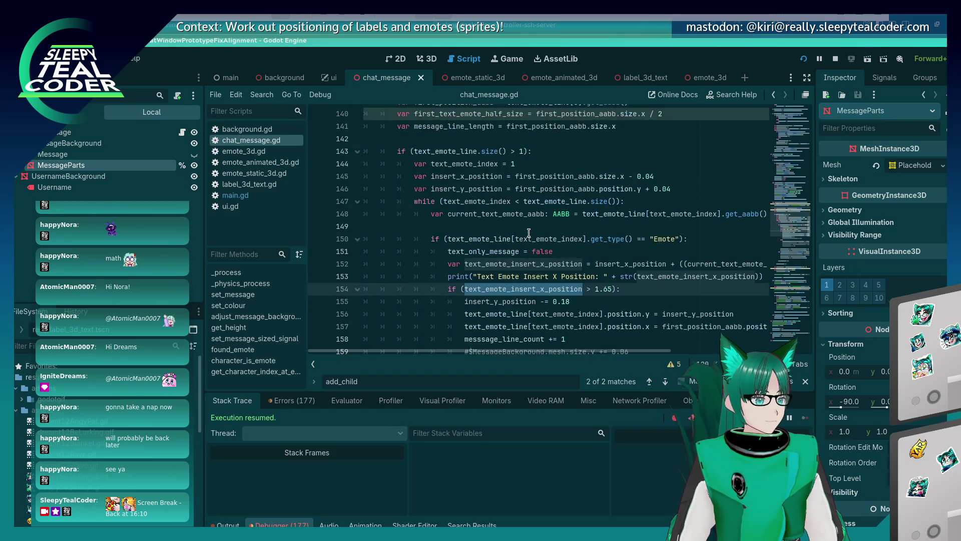
scroll(528, 233, "down", 1)
scroll(528, 233, "down", 1)
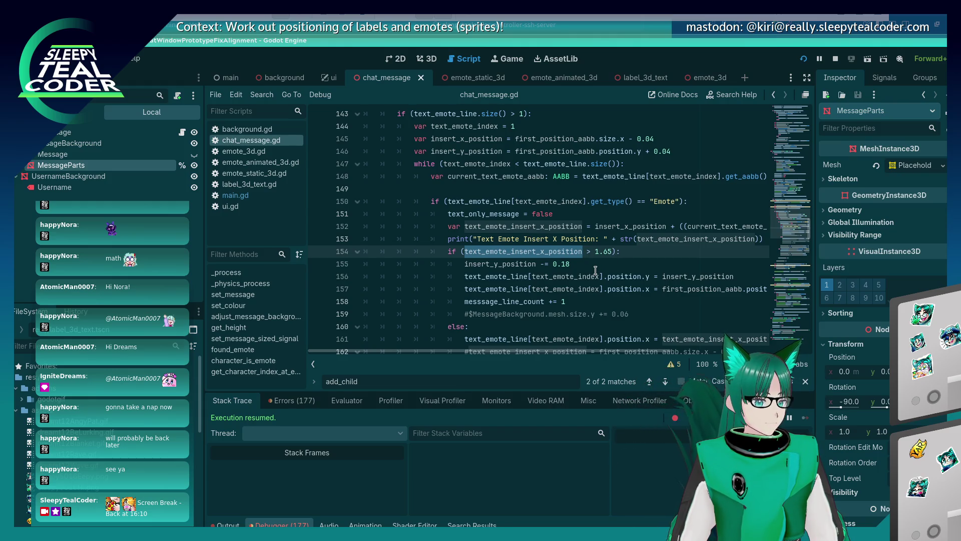
Step: Add insert_x_position = first_position_aabb.size.x - 0.04 under the 'if > 1.65' wrap check
left_click(606, 226)
left_click(595, 263)
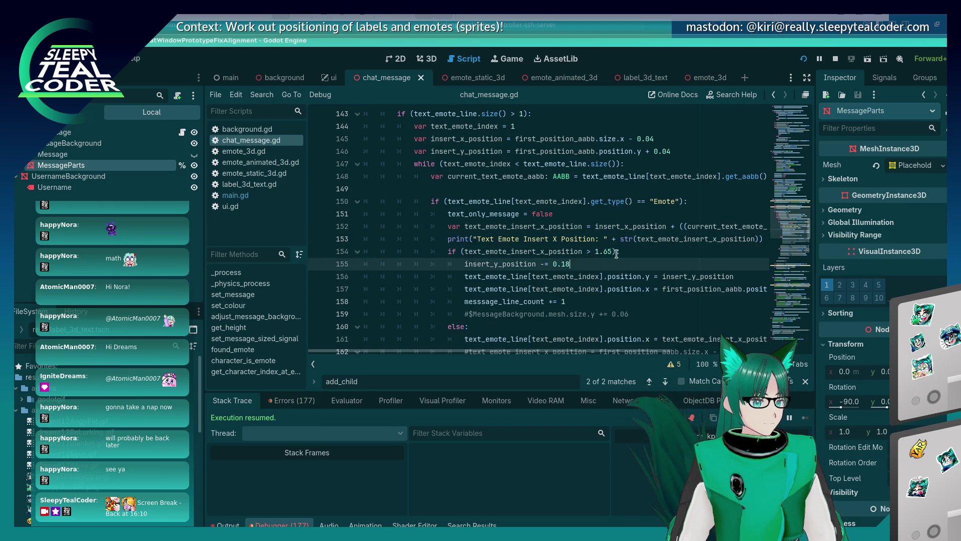
left_click(658, 248)
key("Return")
type("insert_x_position =")
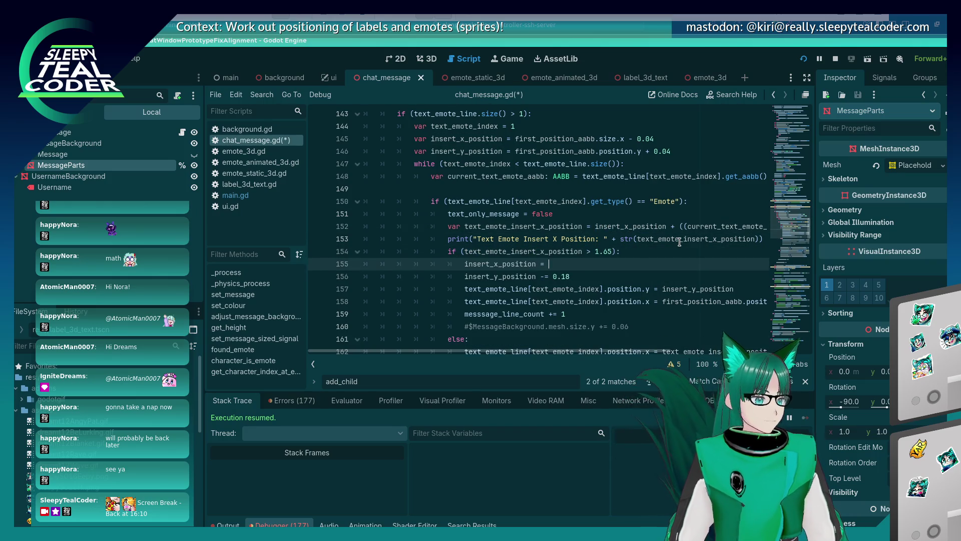
left_click_drag(517, 140, 617, 140)
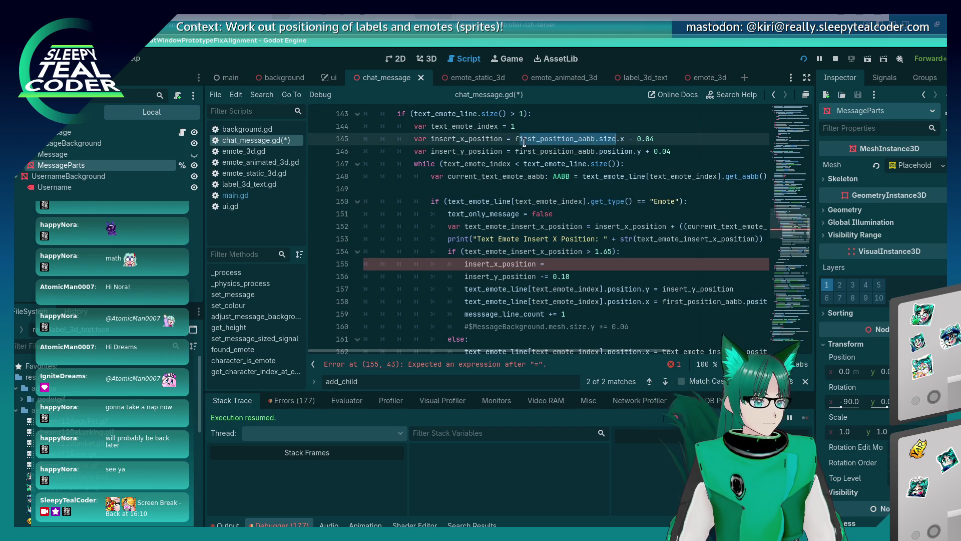
left_click(579, 266)
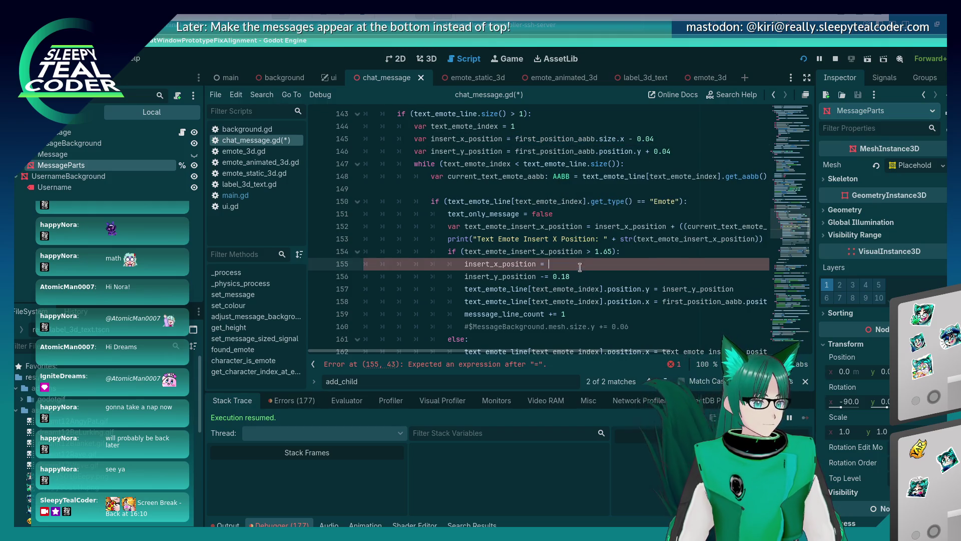
type("first_position_aabb.size.x - 0.04")
Step: Save the script and run the chat test with a new test message
key("ctrl+s")
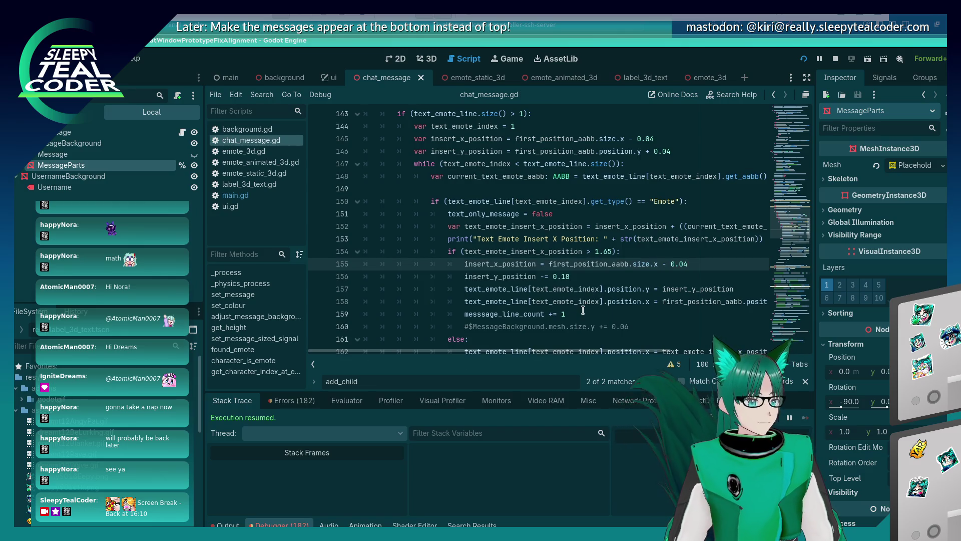
key("alt+Tab")
left_click(572, 149)
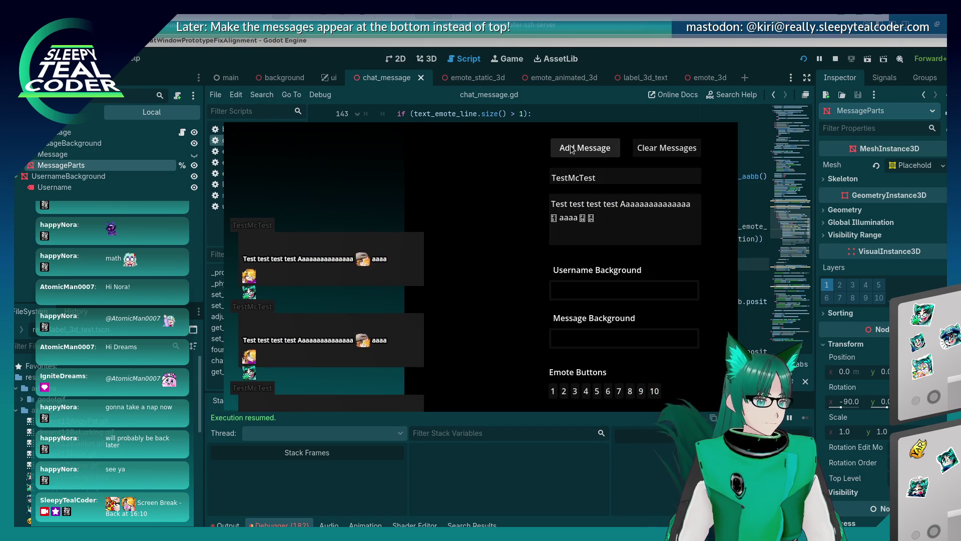
Step: Add another test message, then close the game and inspect the first_position_aabb code on lines 155–158
left_click(572, 149)
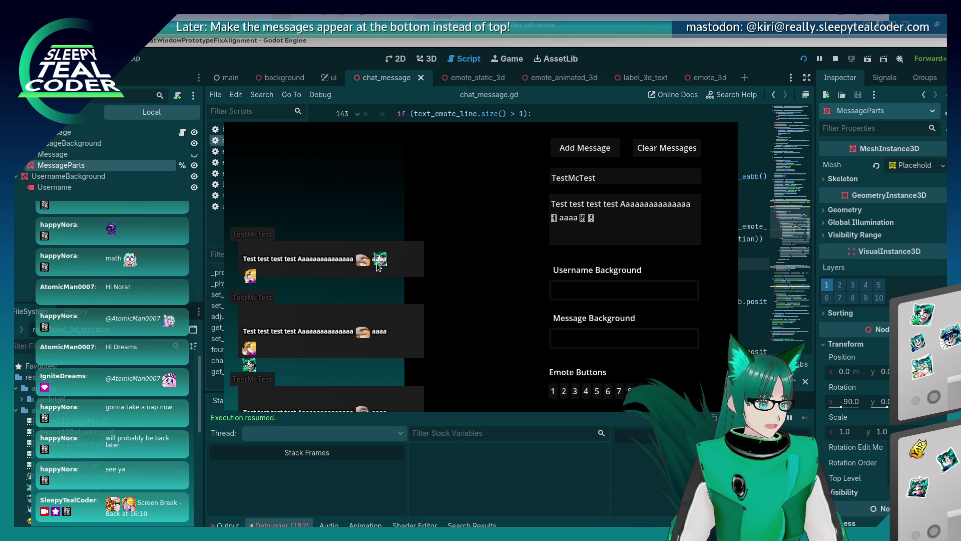
key("alt+Tab")
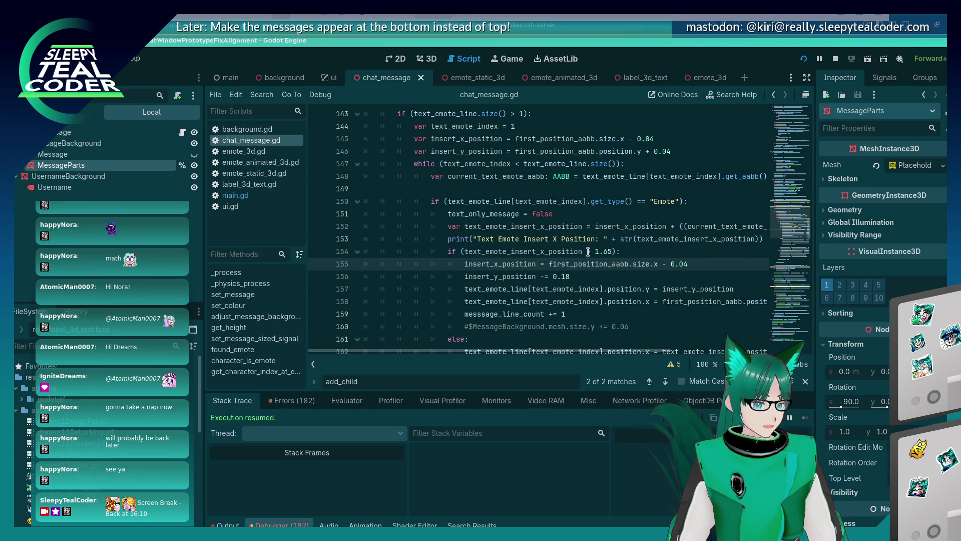
double_click(578, 263)
left_click(571, 285)
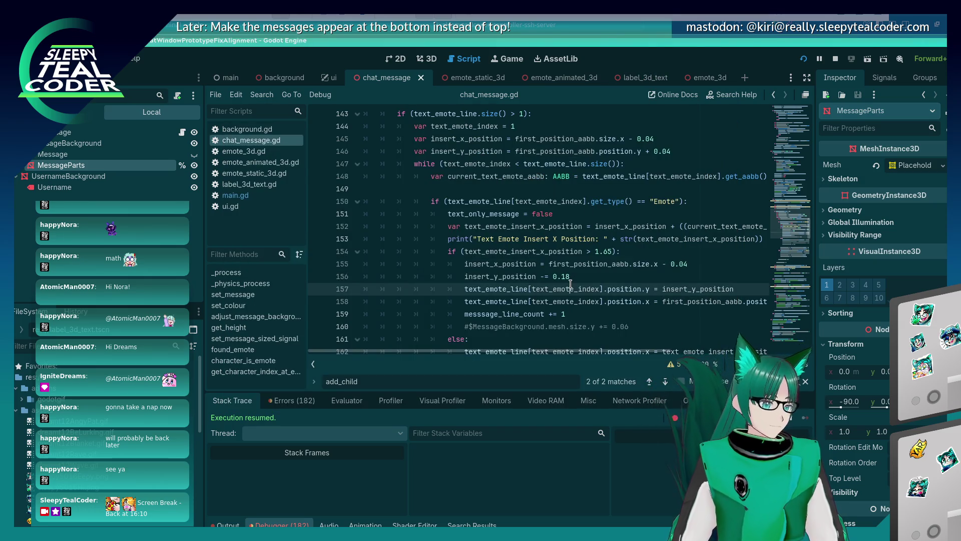
left_click(569, 276)
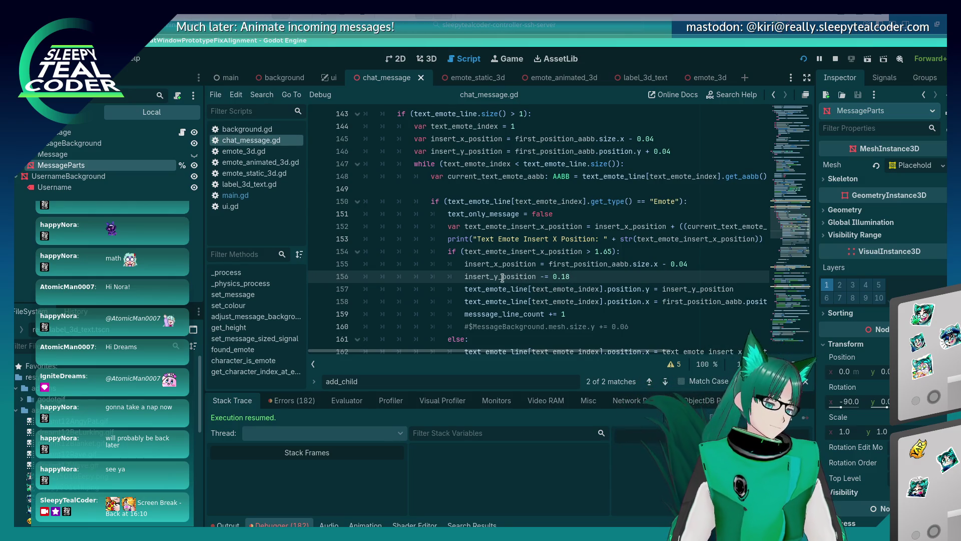
left_click(463, 265)
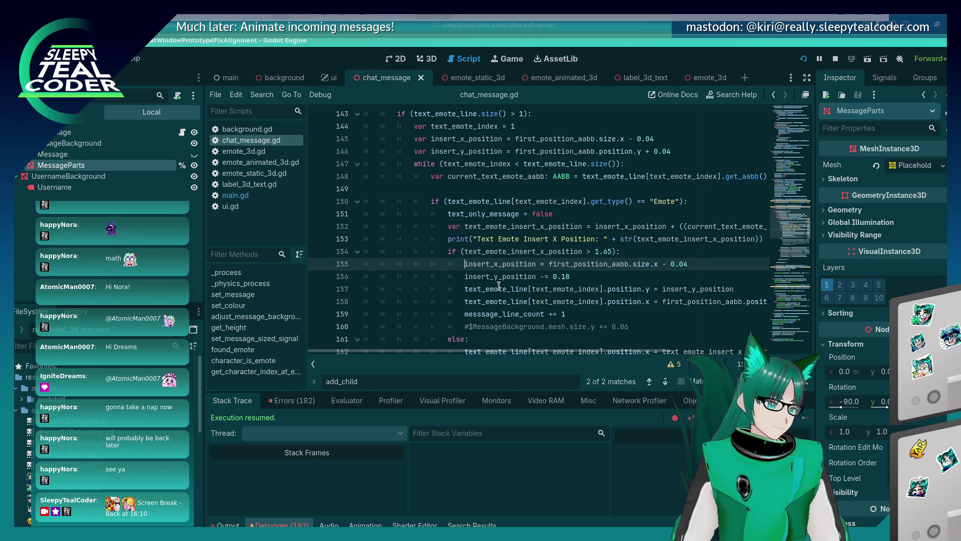
Step: Rerun the game briefly, then return to the script and paste over insert_x_position on line 155
key("alt+Tab")
left_click(508, 282)
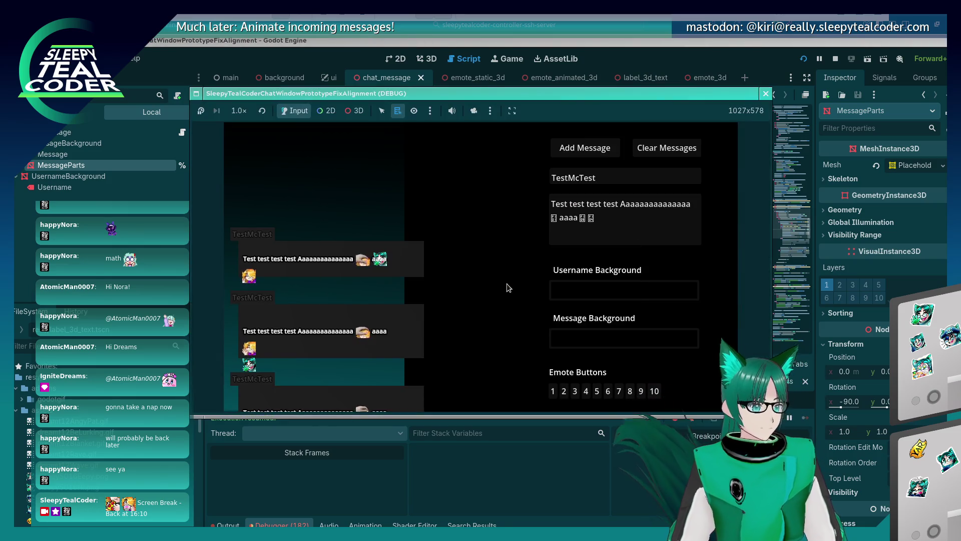
left_click(593, 59)
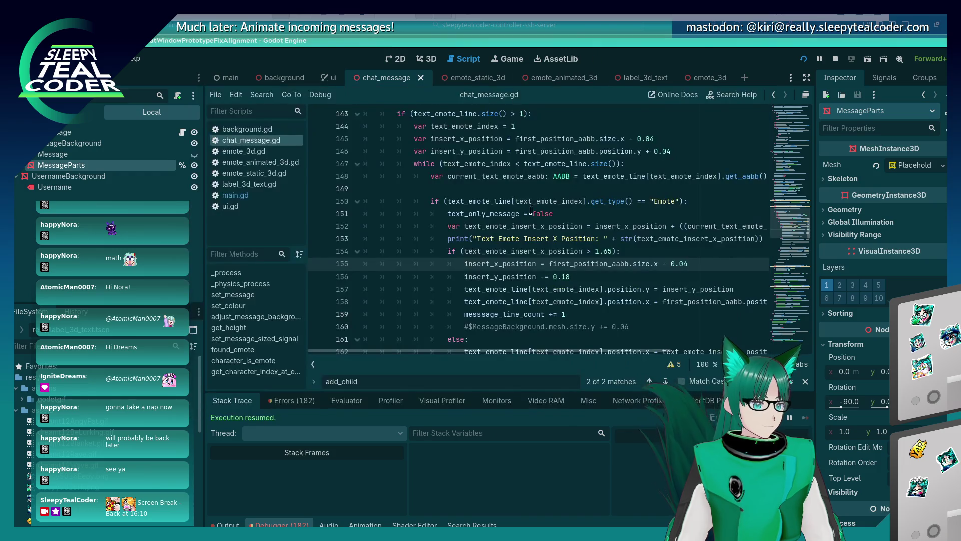
double_click(510, 264)
key("ctrl+v")
left_click(662, 301)
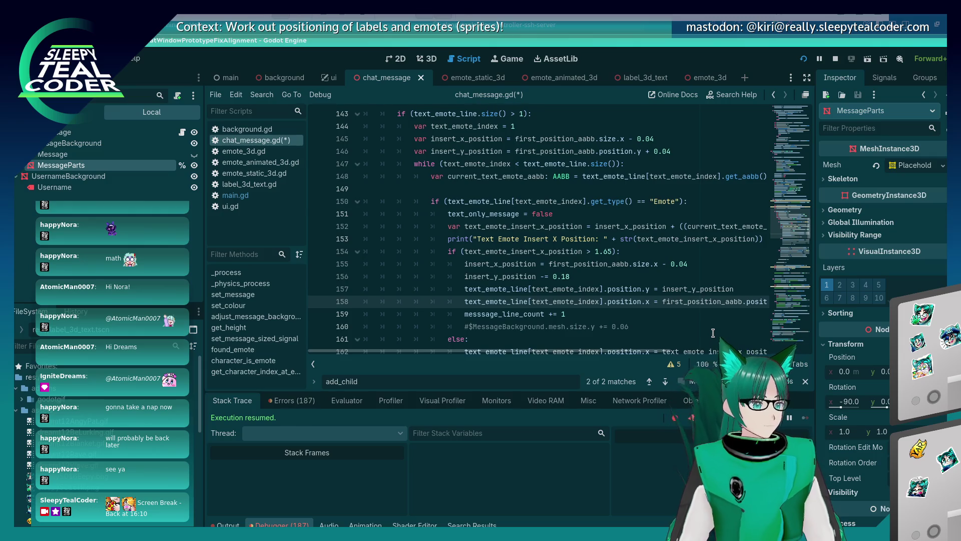
Step: Run the chat test and add a test message to check the emote layout
scroll(667, 314, "down", 1)
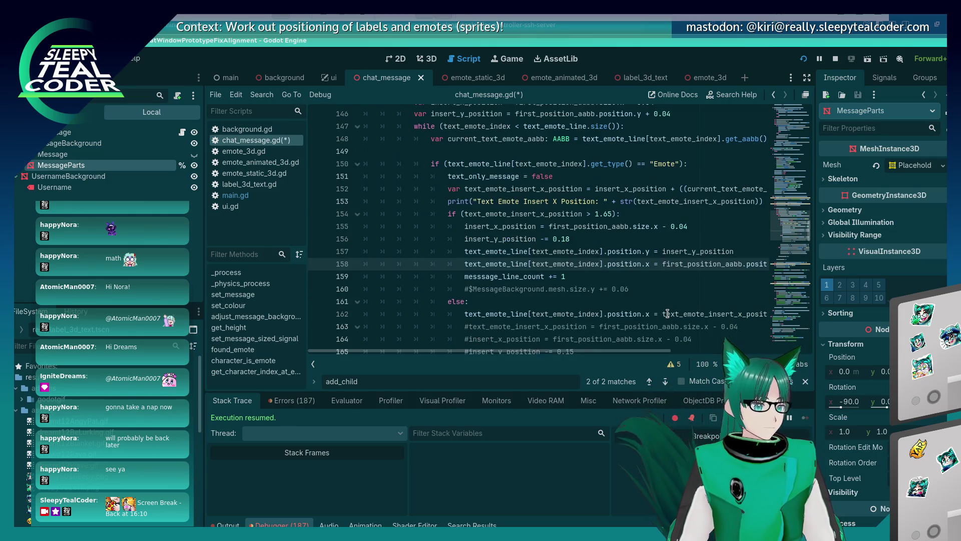
double_click(667, 310)
type("nsert_x")
key("F5")
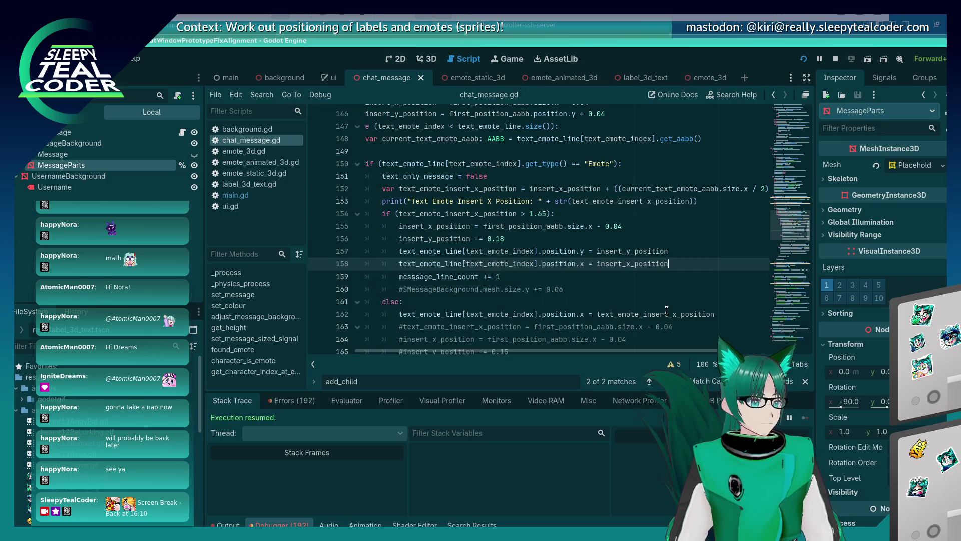
left_click(585, 148)
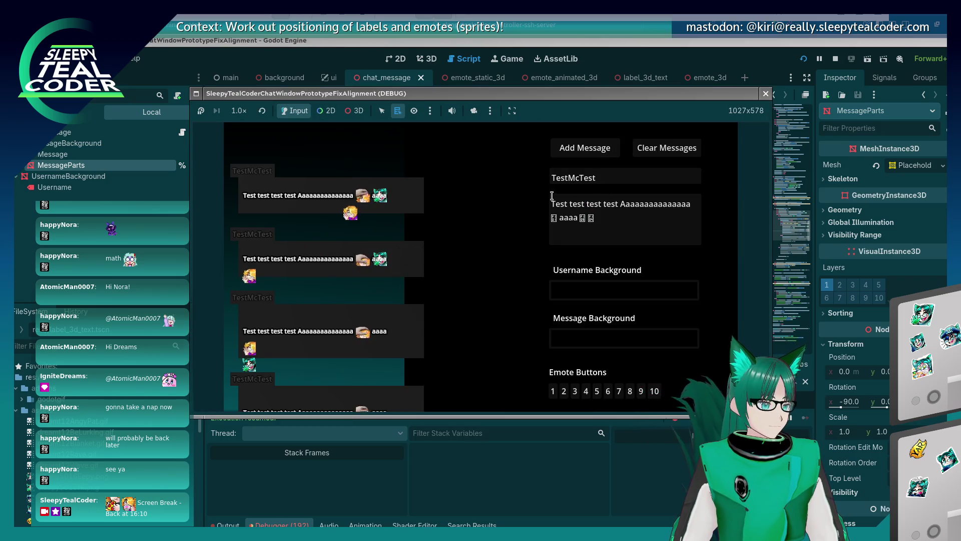
Step: Revert the recent line changes, save, and rerun the test with another message
key("alt+Tab")
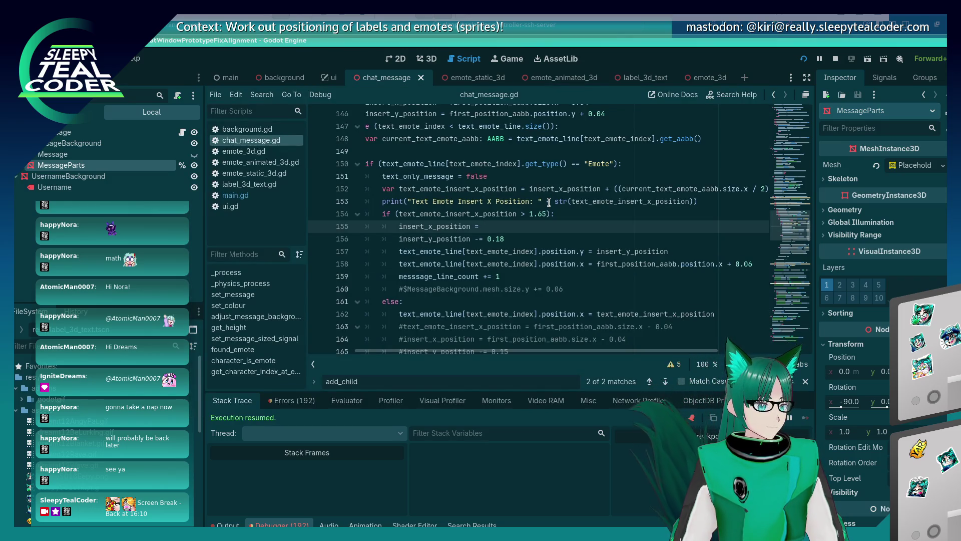
type("first_position_aabb.size.x - 0.04")
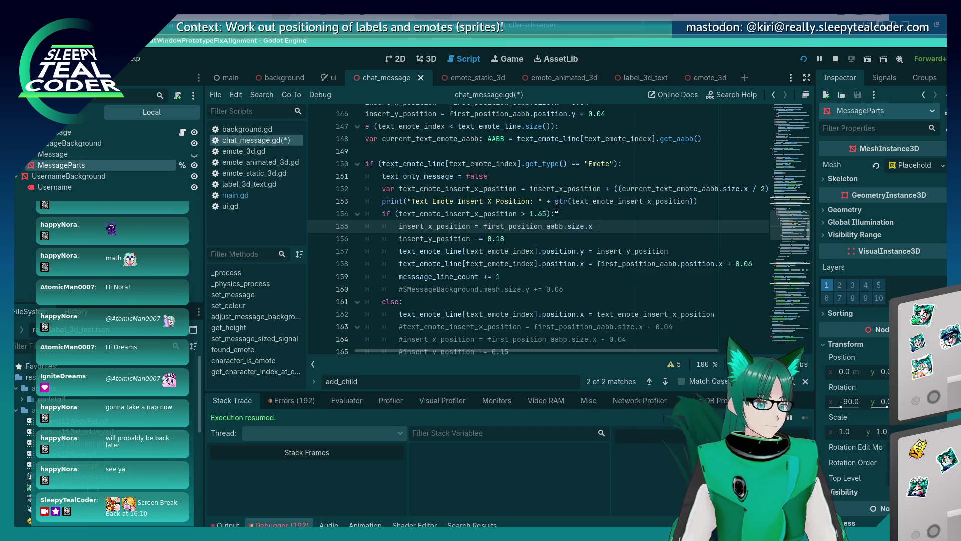
key("ctrl+s")
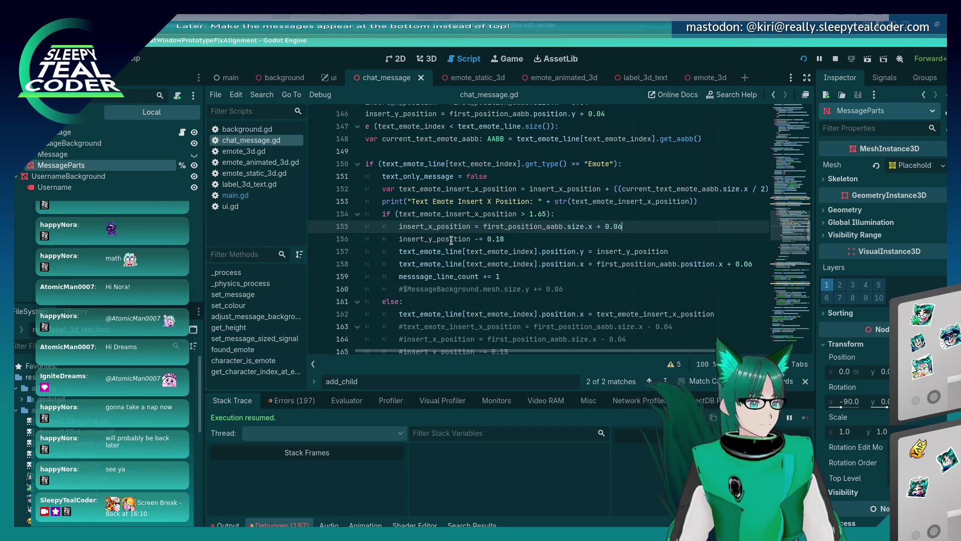
double_click(452, 226)
left_click(598, 263)
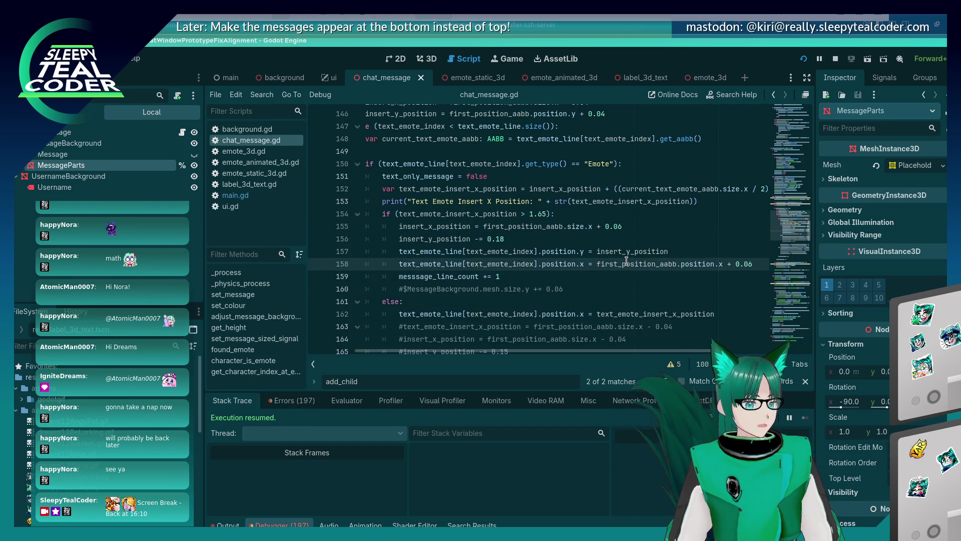
key("F5")
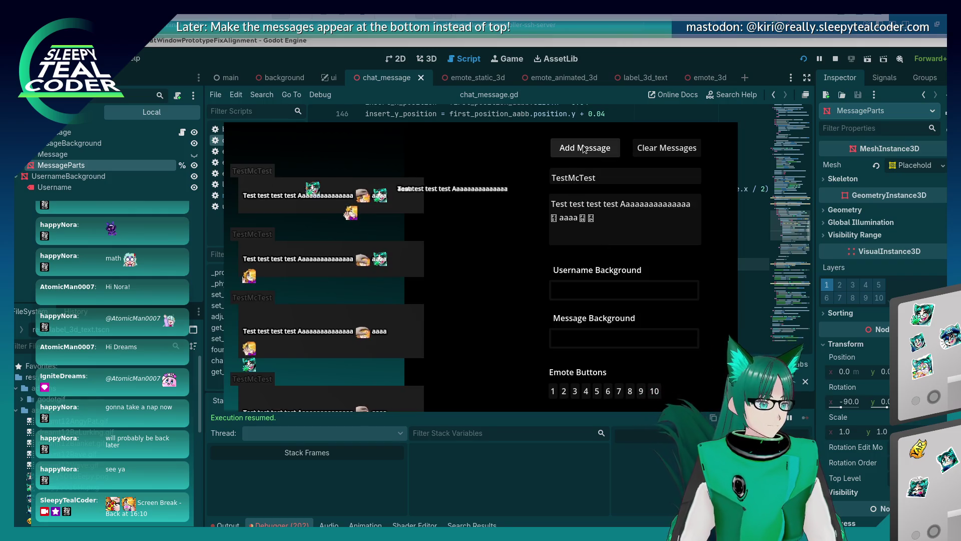
left_click(583, 148)
key("F8")
Step: Delete the unfinished insert_x_position line 155, then save, run and add a test message
key("shift+End")
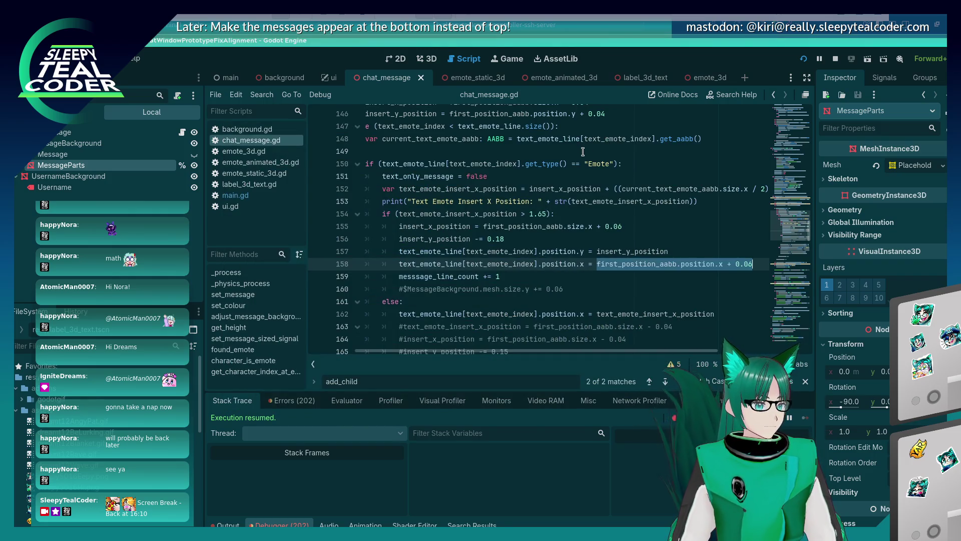
key("Up")
key("Up")
key("Up")
key("BackSpace")
key("BackSpace")
key("BackSpace")
key("ctrl+BackSpace")
key("ctrl+BackSpace")
key("ctrl+BackSpace")
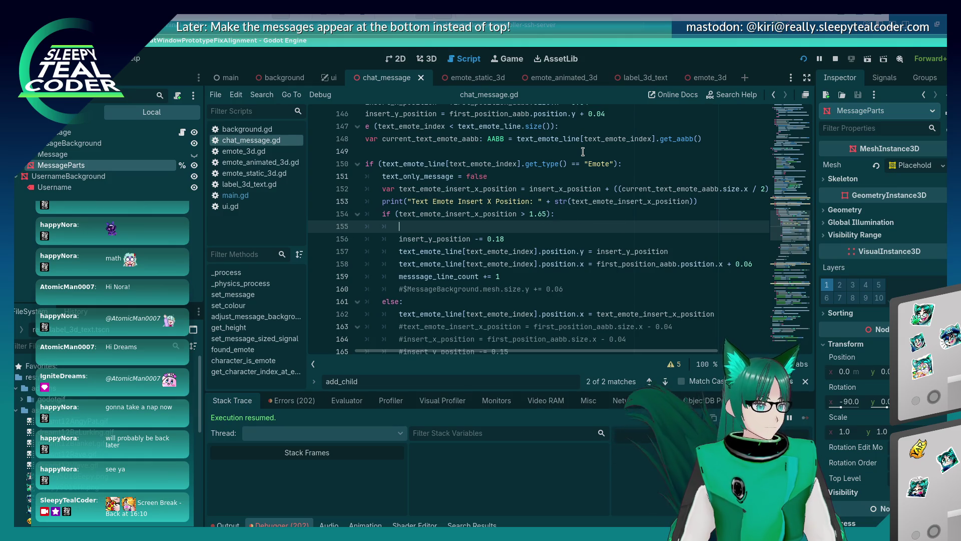
key("BackSpace")
key("BackSpace")
key("BackSpace")
key("Return")
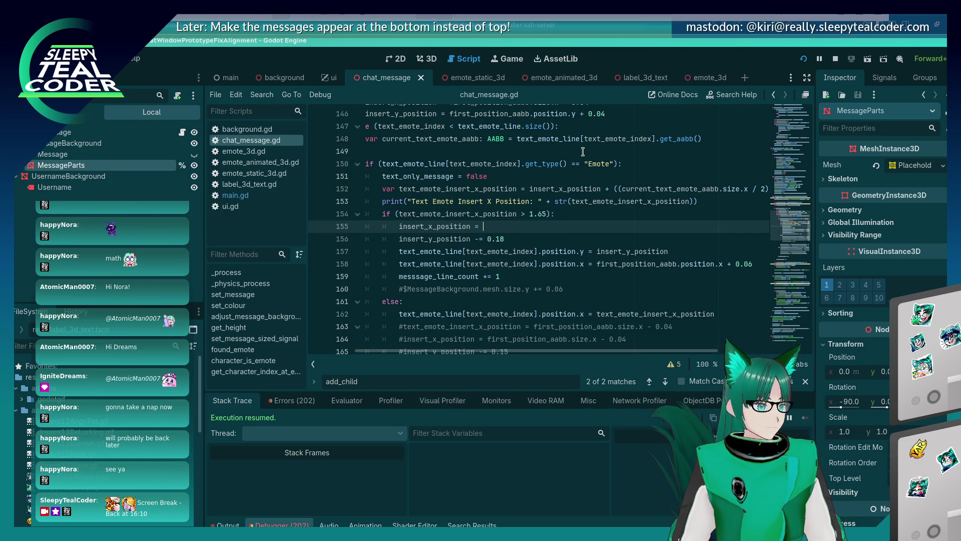
key("BackSpace")
key("BackSpace")
key("BackSpace")
key("F5")
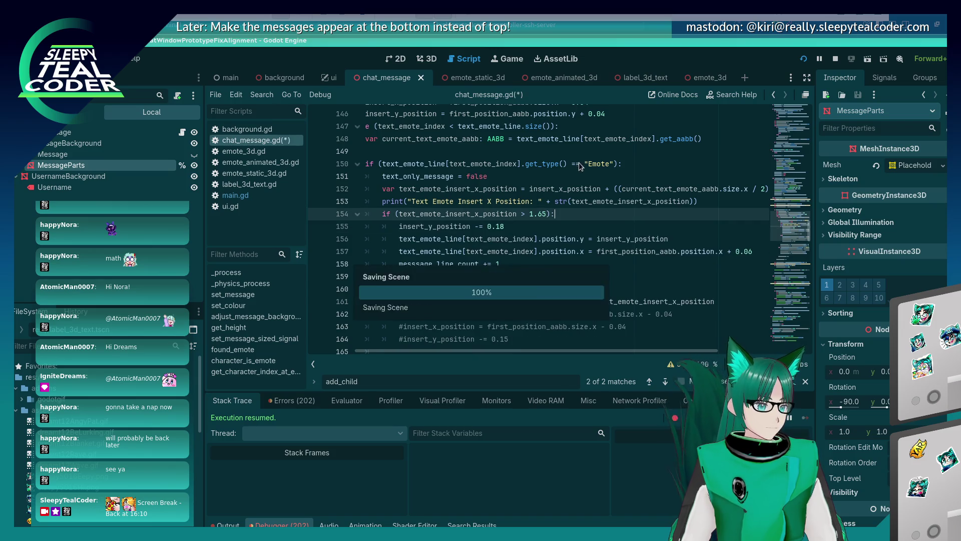
left_click(571, 152)
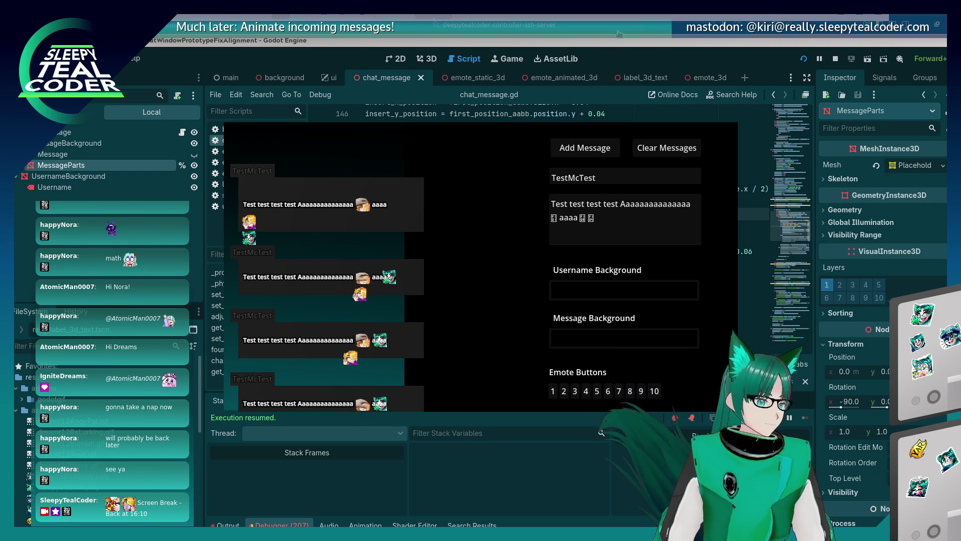
Step: Paste the insert_x_position declaration into the wrap branch as line 156 without 'var', then test it
left_click(619, 64)
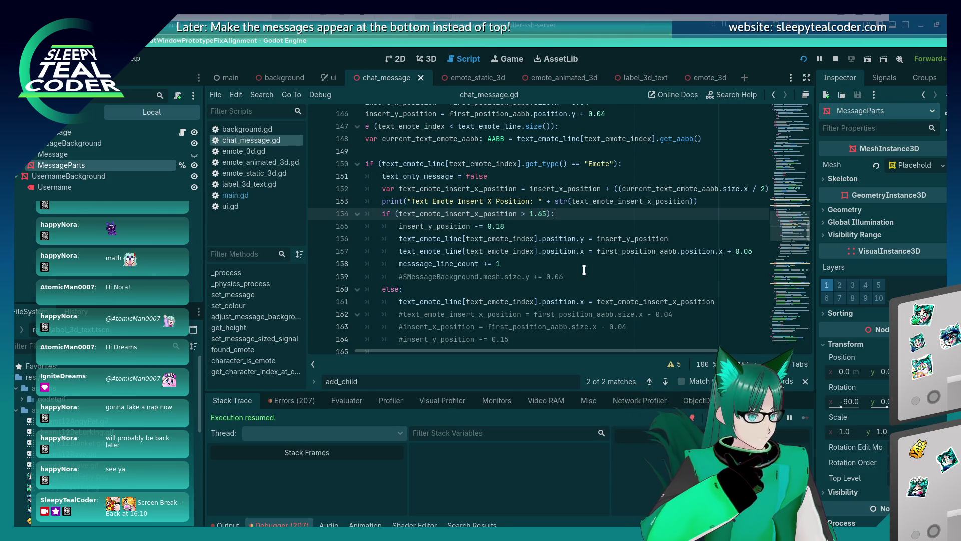
scroll(647, 324, "up", 2)
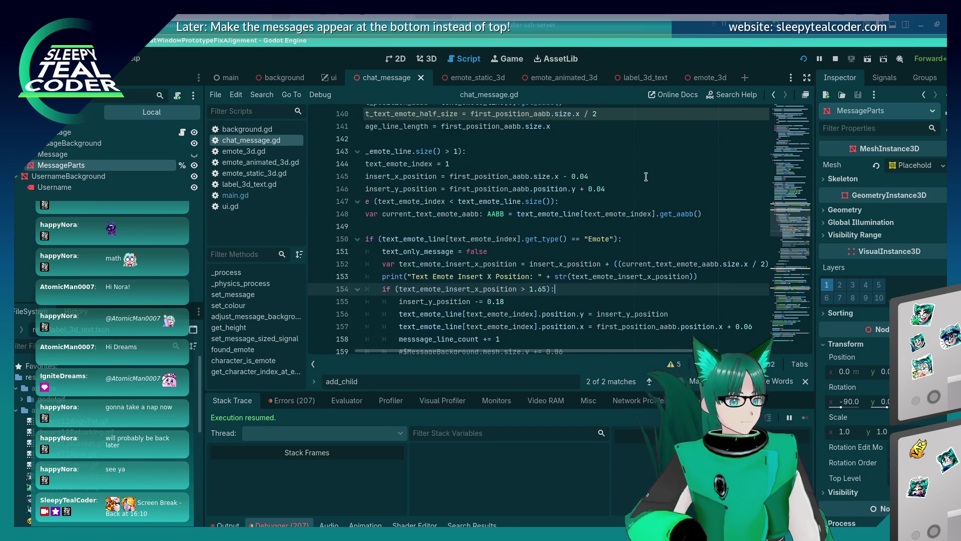
left_click(642, 176)
key("Down")
key("Home")
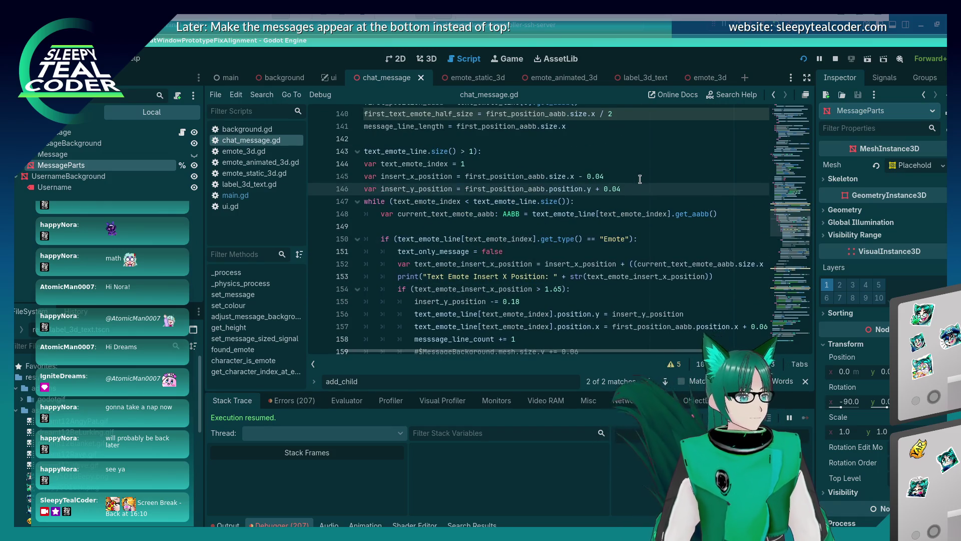
key("Down")
key("Down")
key("Down")
key("ctrl+v")
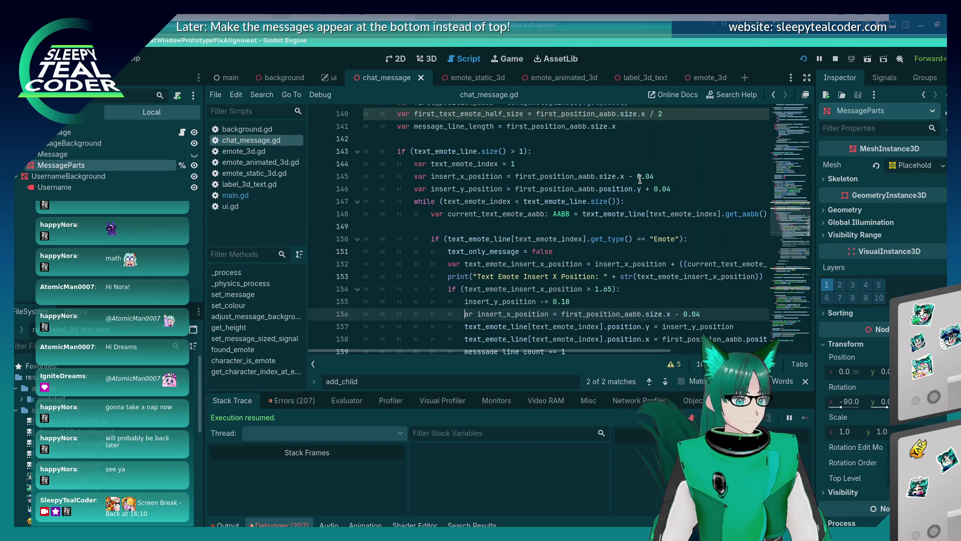
key("Delete")
key("Delete")
key("Delete")
key("ctrl+s")
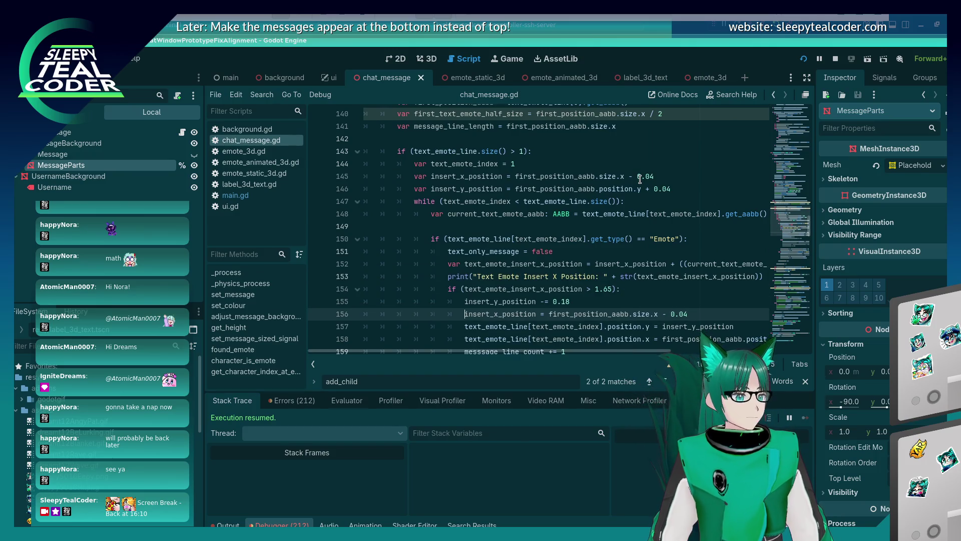
key("F5")
left_click(591, 153)
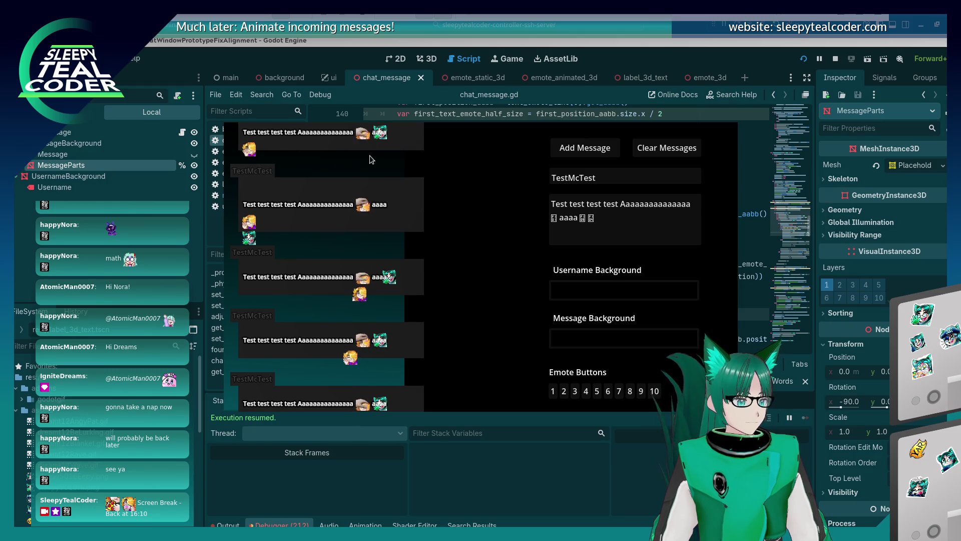
key("F8")
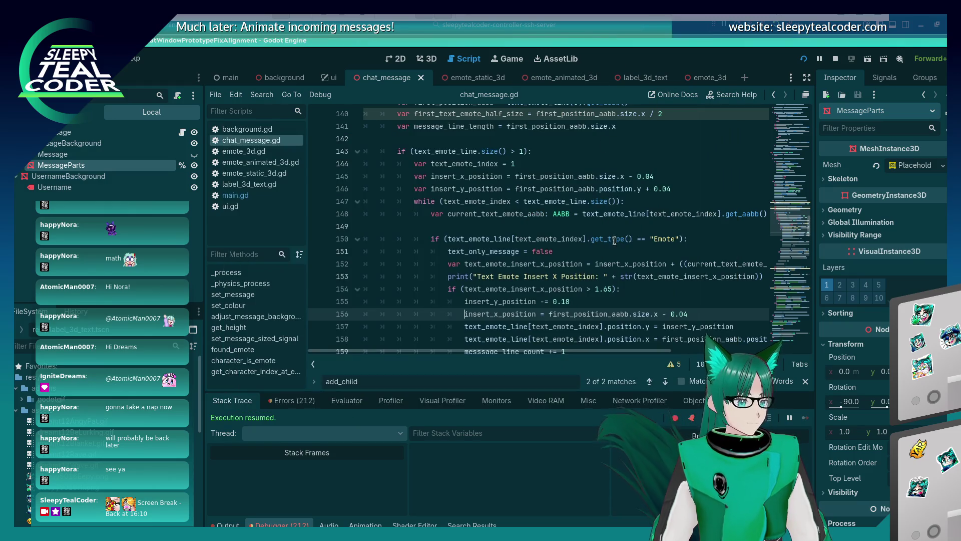
Step: Insert the x-position reset into the else branch after line 162 and test-run it
scroll(615, 241, "down", 2)
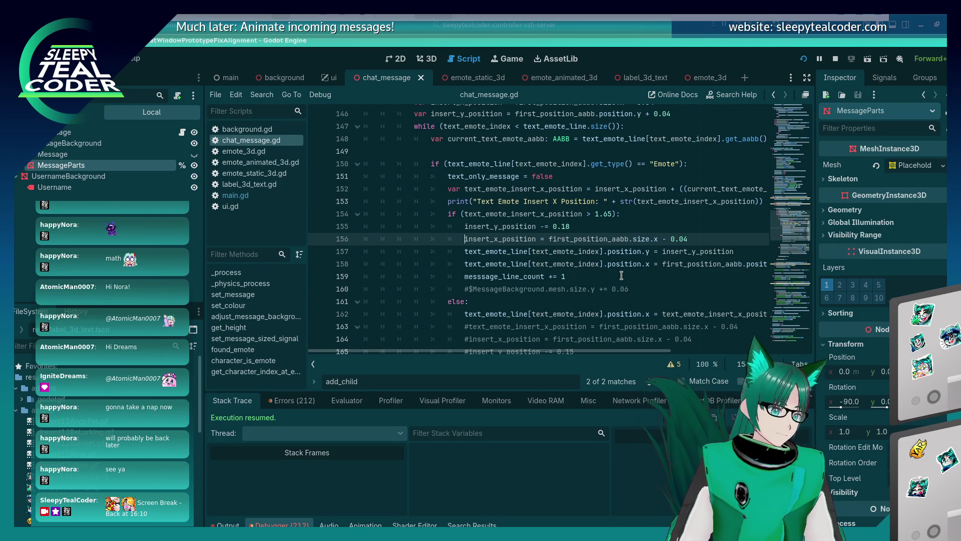
scroll(618, 272, "down", 2)
scroll(618, 272, "up", 1)
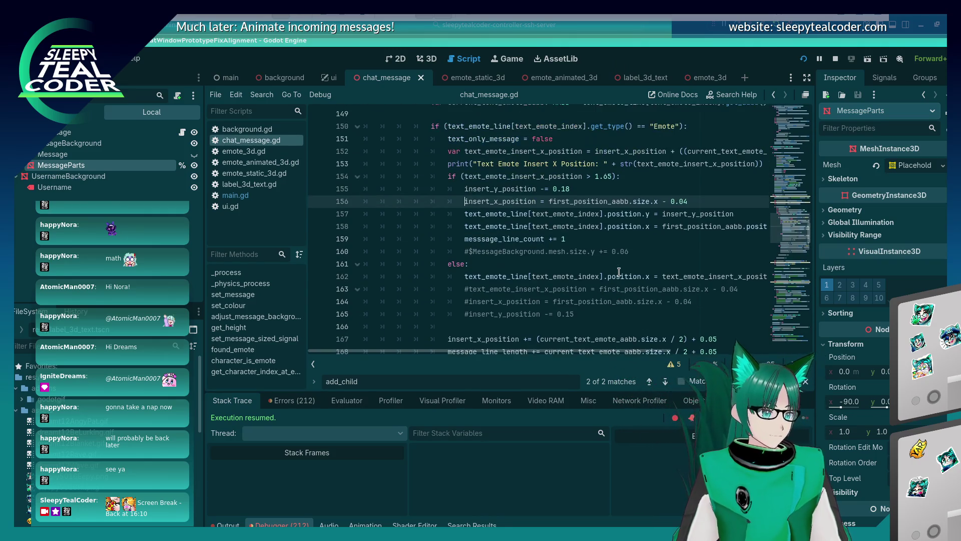
scroll(619, 272, "up", 1)
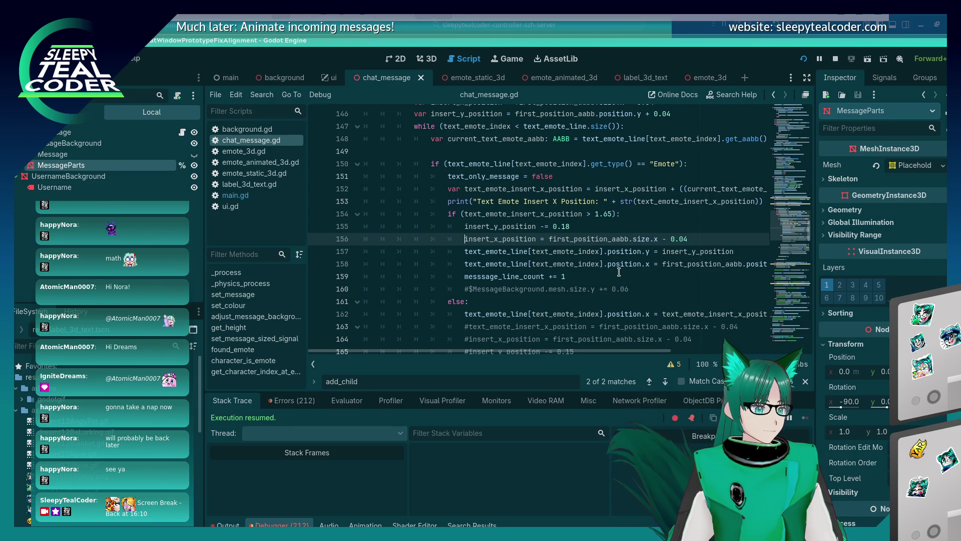
mouse_move(613, 350)
left_mouse_down()
mouse_move(662, 352)
mouse_move(561, 331)
left_mouse_up()
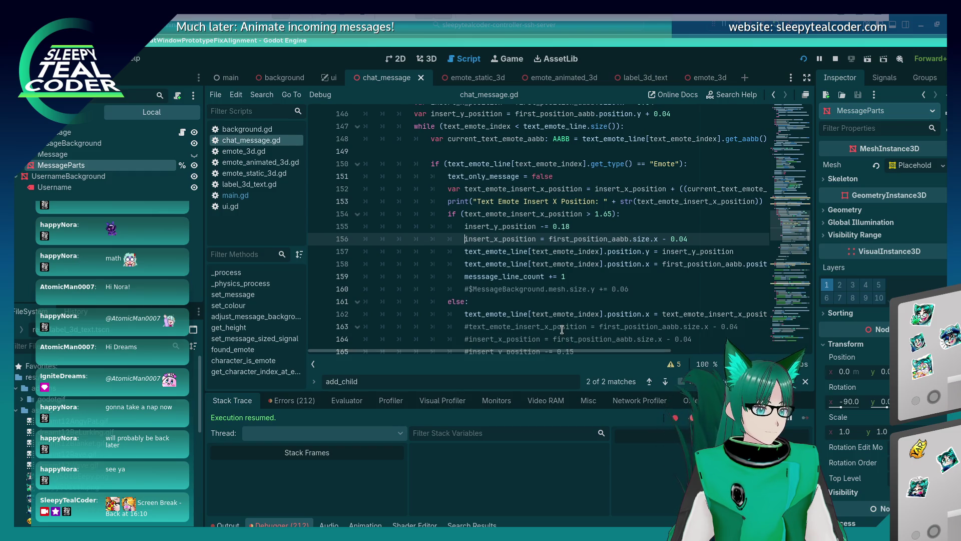
scroll(561, 329, "up", 1)
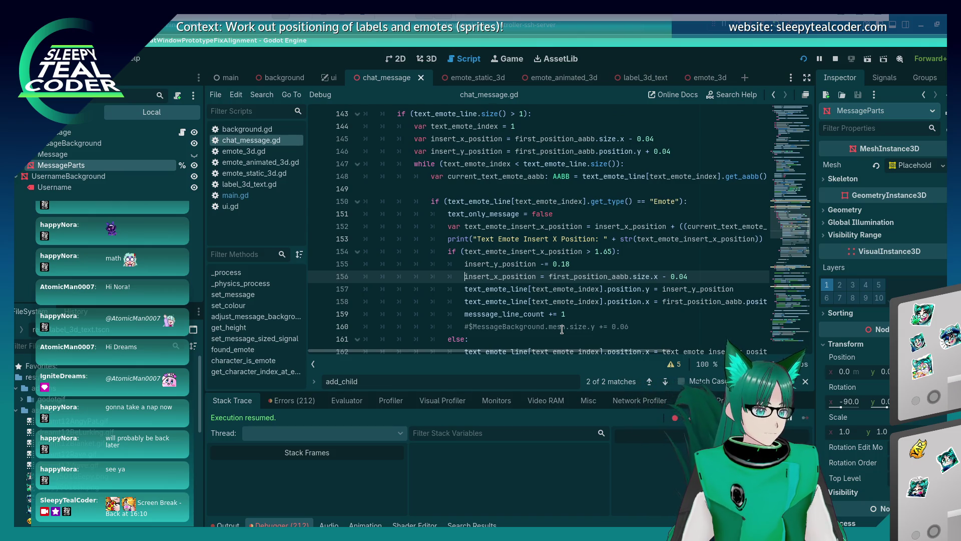
scroll(561, 330, "down", 2)
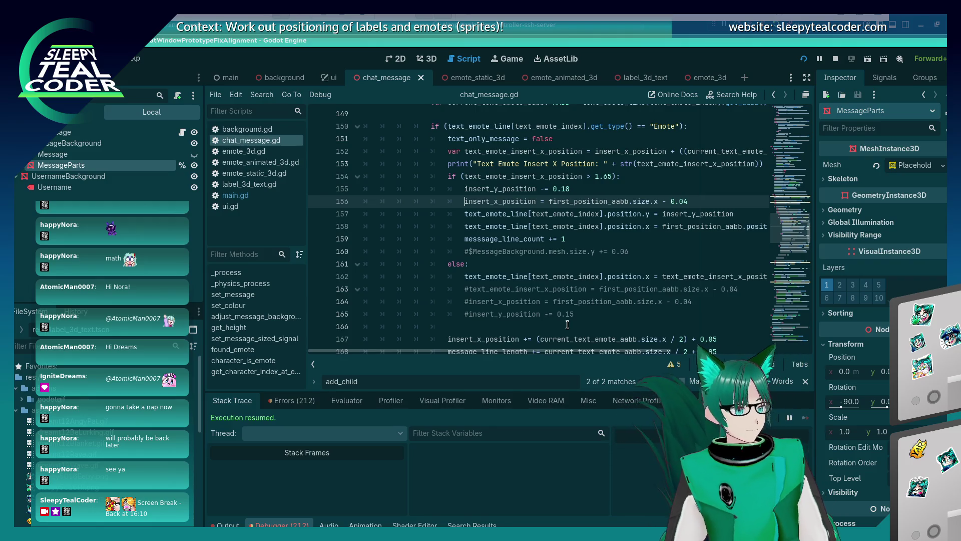
key("shift+End")
left_click(571, 270)
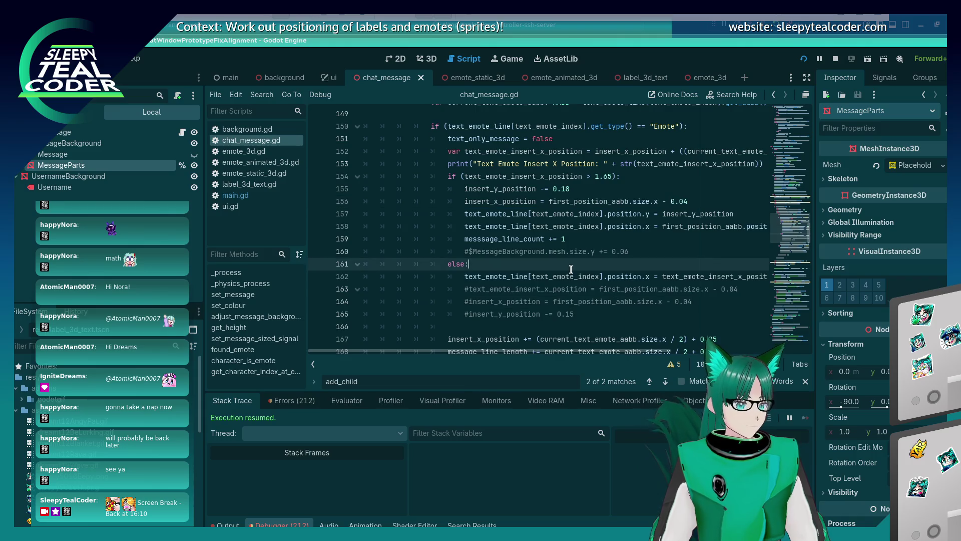
key("End")
key("Return")
key("ctrl+v")
key("F5")
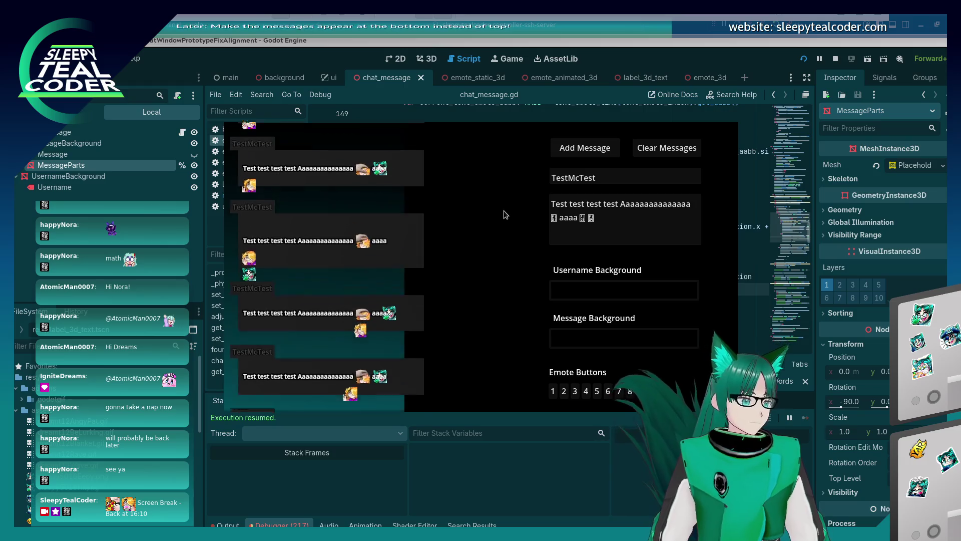
key("F8")
Step: Undo the x-position reset edits, rerun with a test message and close the game
key("ctrl+z")
key("ctrl+z")
key("ctrl+z")
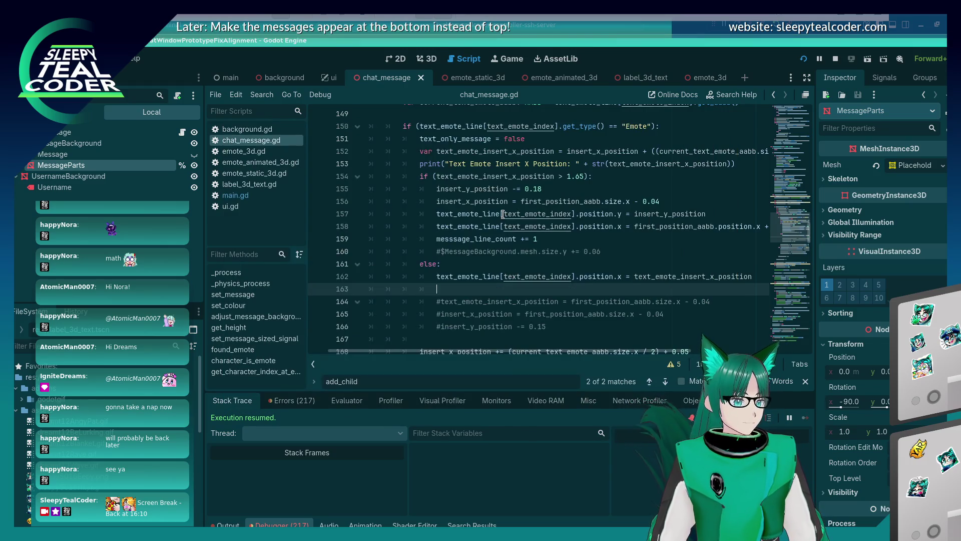
key("ctrl+z")
key("ctrl+z")
key("ctrl+z")
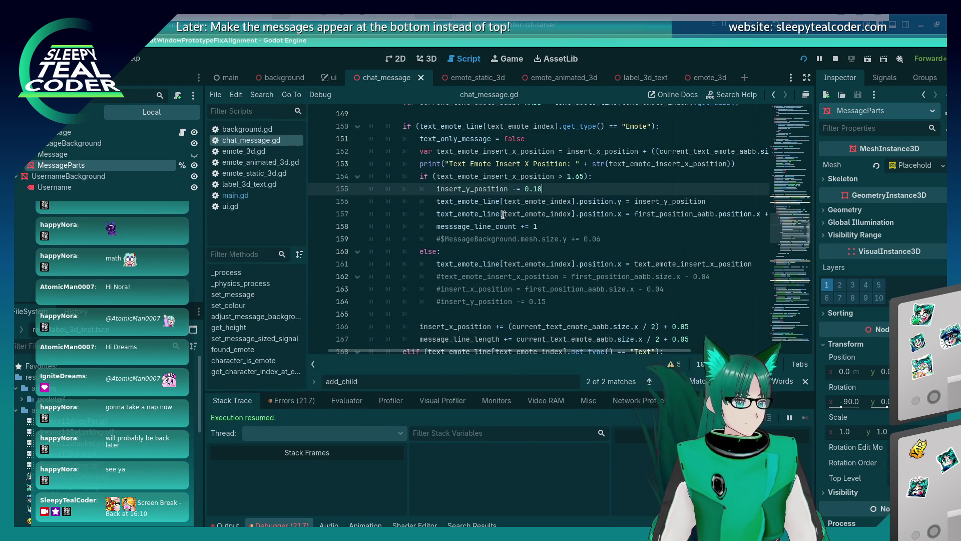
key("F5")
left_click(586, 149)
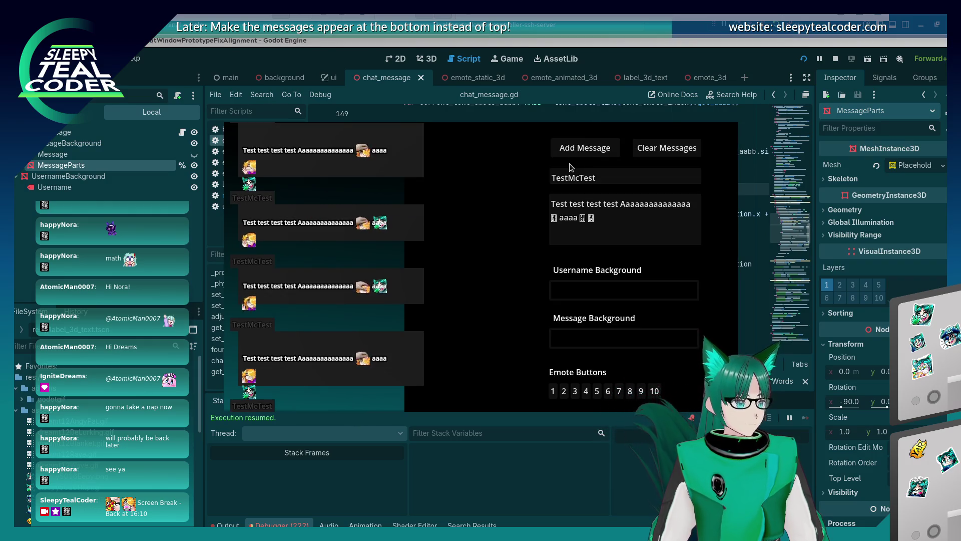
key("F8")
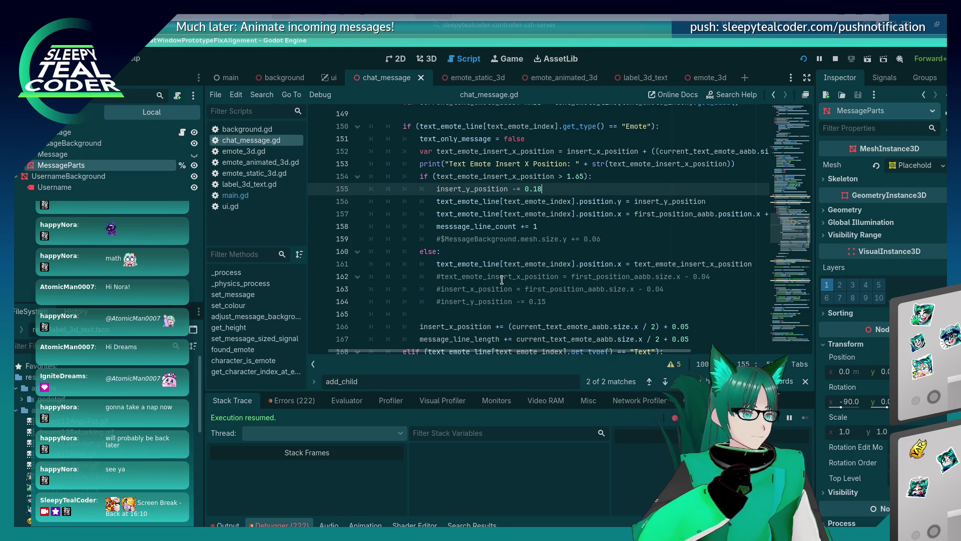
Step: Scroll back up through the emote code in chat_message.gd
scroll(502, 280, "up", 3)
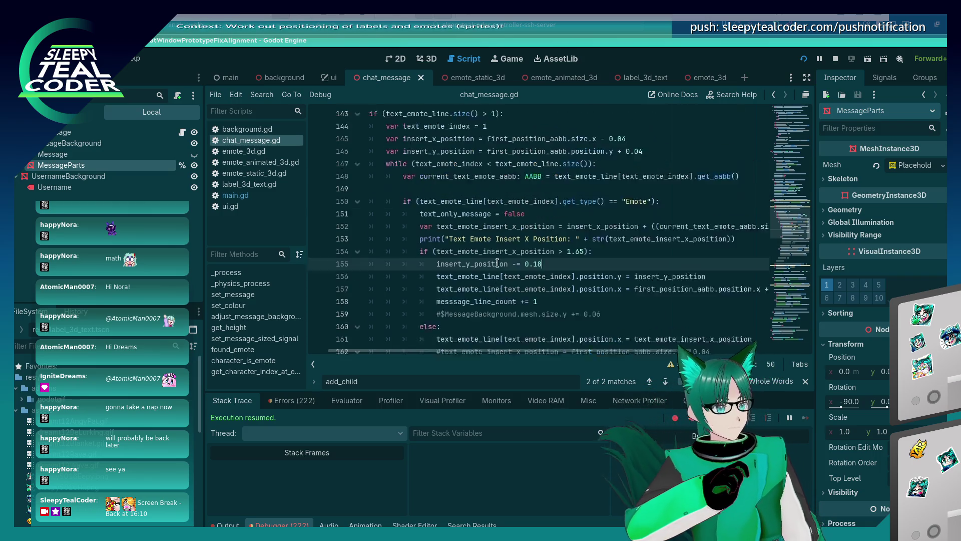
Step: Select the insert_x_position code near the while loop on lines 145–146
left_click(563, 189)
left_click(584, 200)
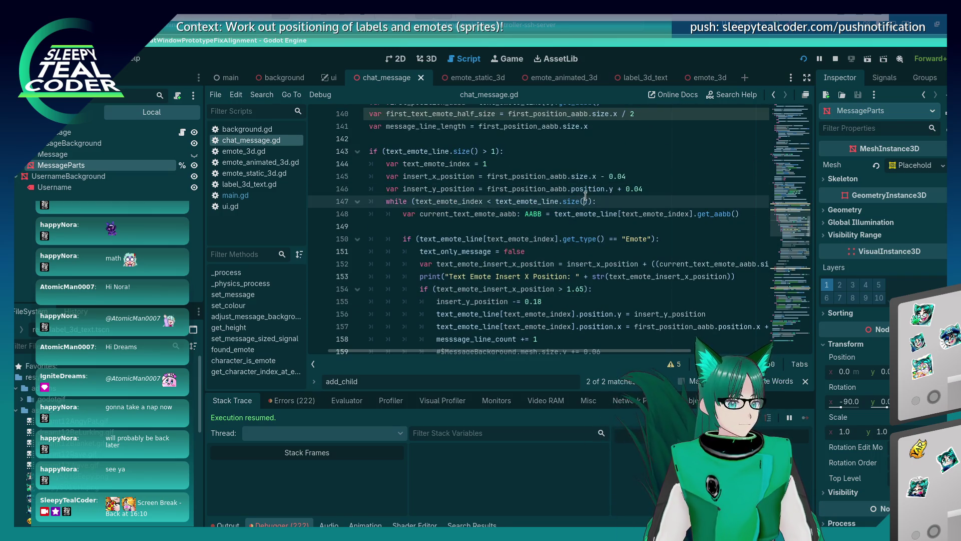
left_click(437, 177)
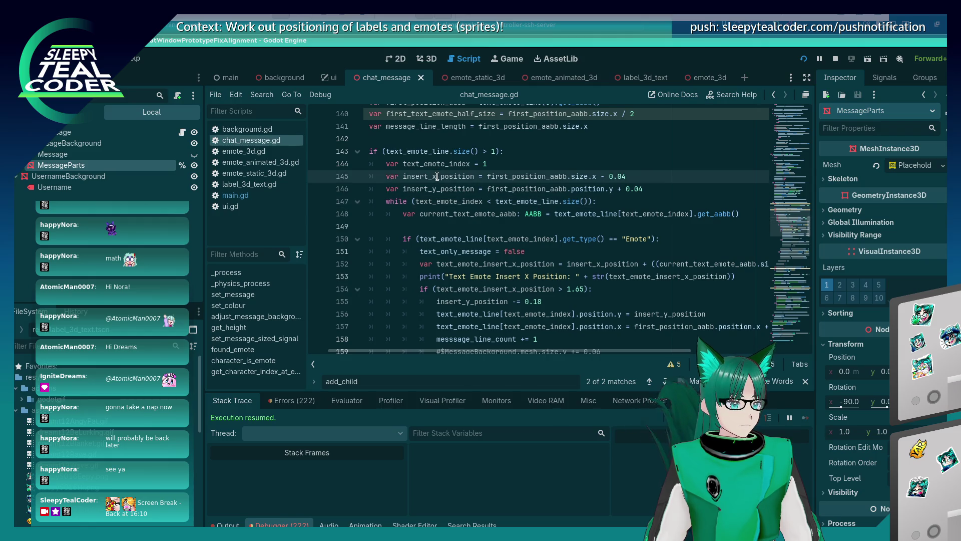
double_click(438, 176)
scroll(484, 253, "up", 4)
scroll(484, 253, "down", 3)
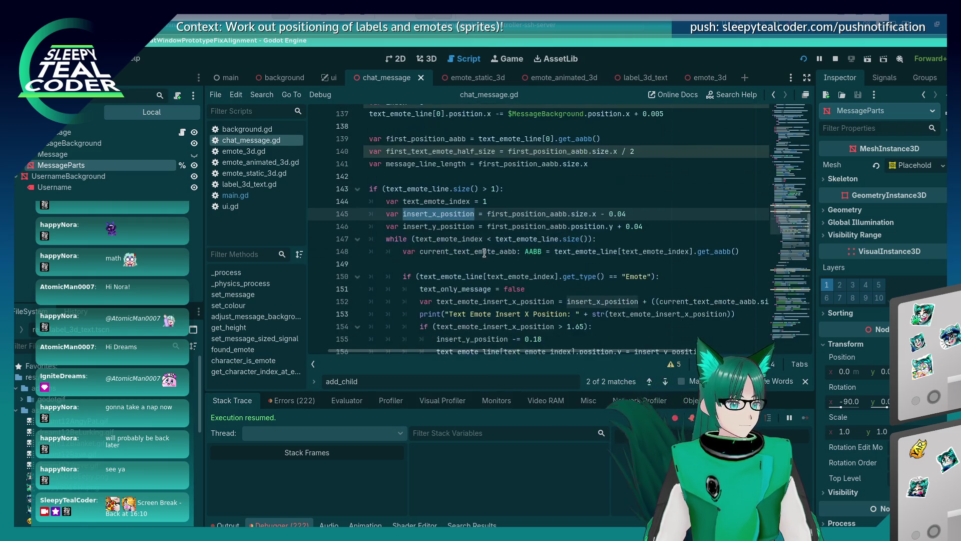
left_click_drag(626, 214, 399, 214)
key("ctrl+c")
scroll(529, 259, "down", 3)
scroll(530, 260, "down", 1)
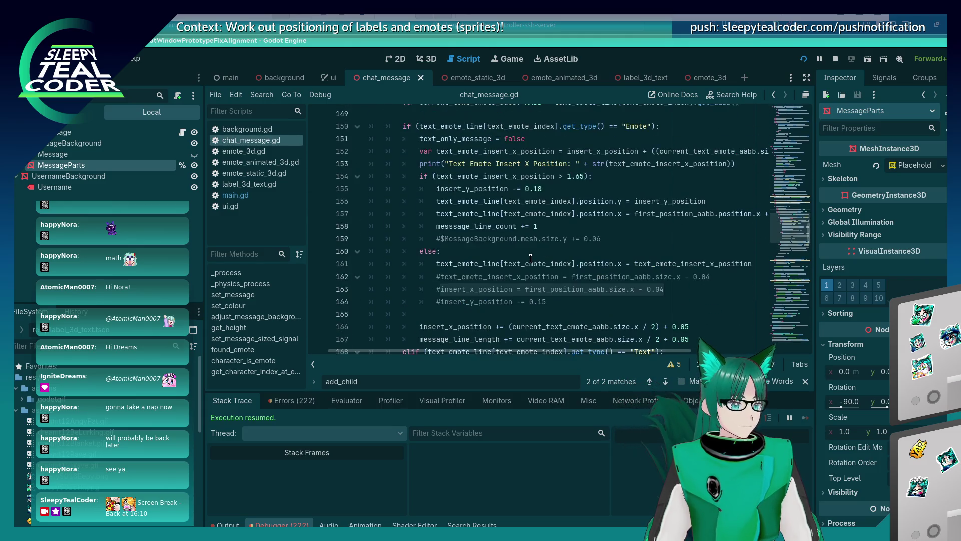
Step: Paste the insert_x_position reset and move it into the wrap branch, aligning its indentation
left_click(554, 224)
key("Up")
key("End")
key("Return")
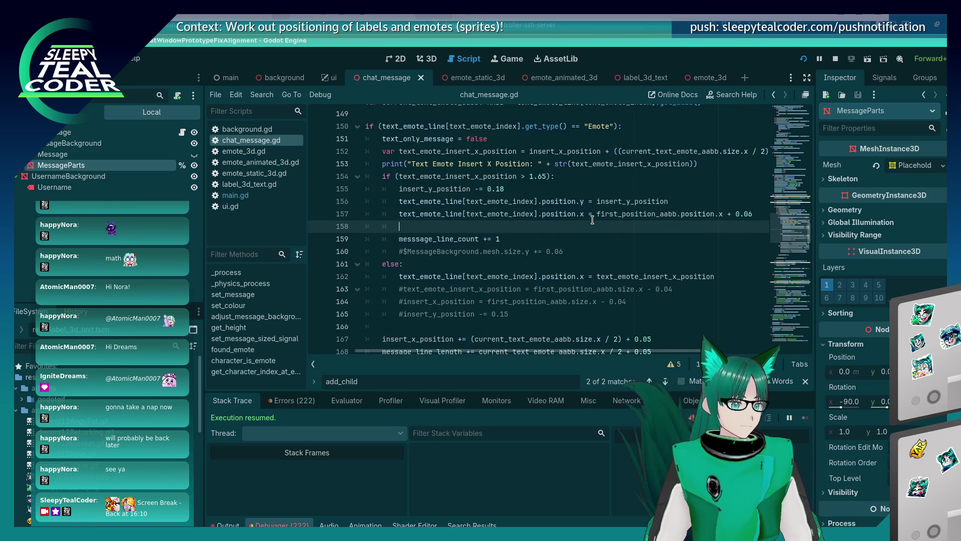
key("ctrl+v")
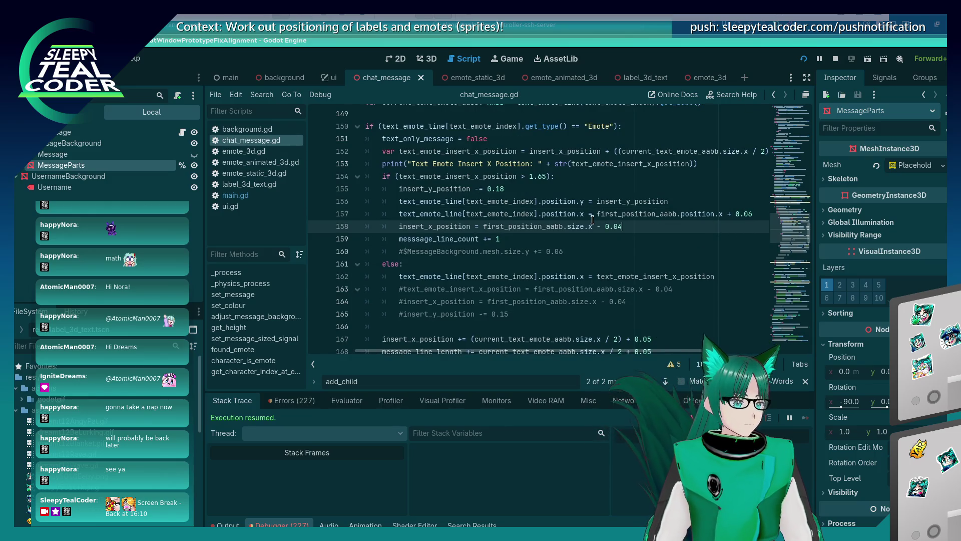
key("alt+Up")
key("alt+Up")
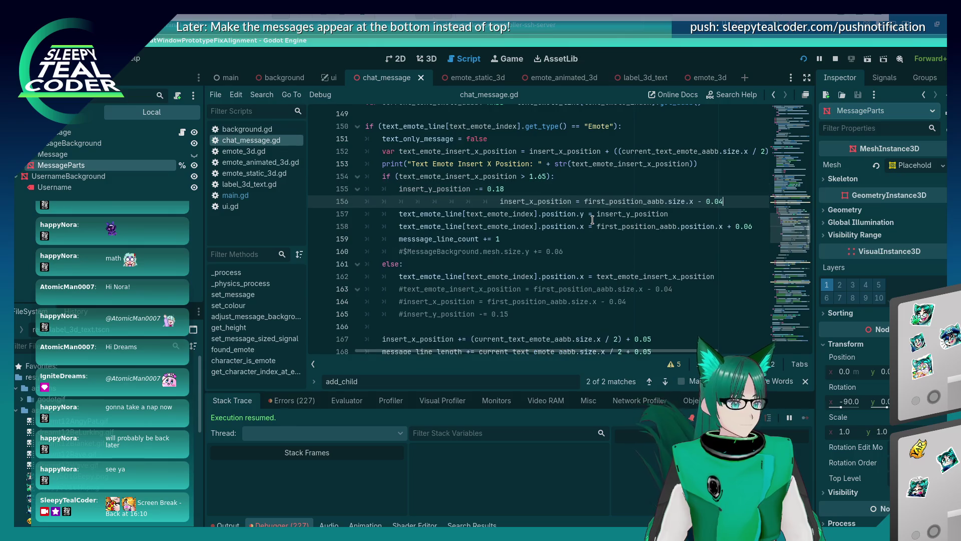
key("BackSpace")
key("BackSpace")
key("BackSpace")
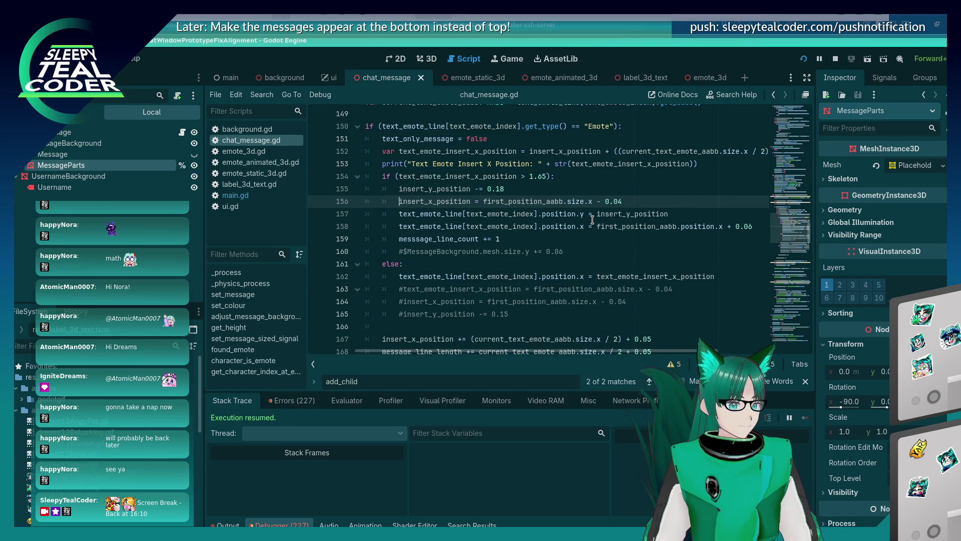
Step: Test-run, then change the reset offset from '- 0.04' to '+ 0.06' and relaunch
key("F5")
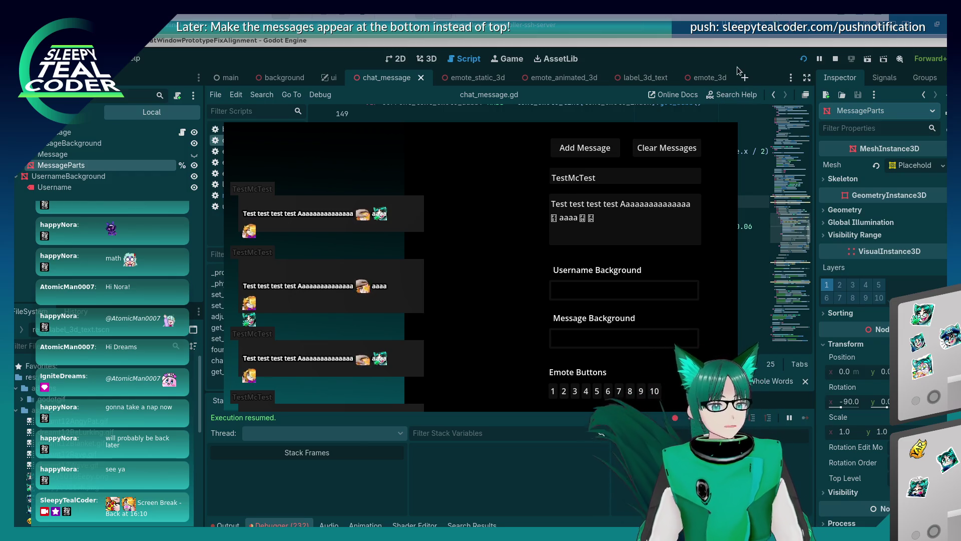
key("F8")
key("BackSpace")
key("BackSpace")
key("BackSpace")
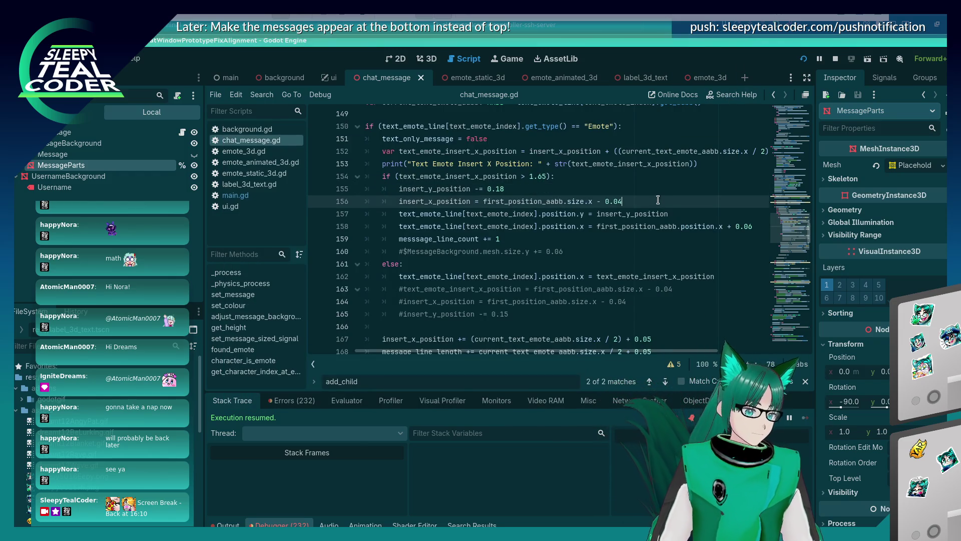
key("BackSpace")
type("+ 0.06")
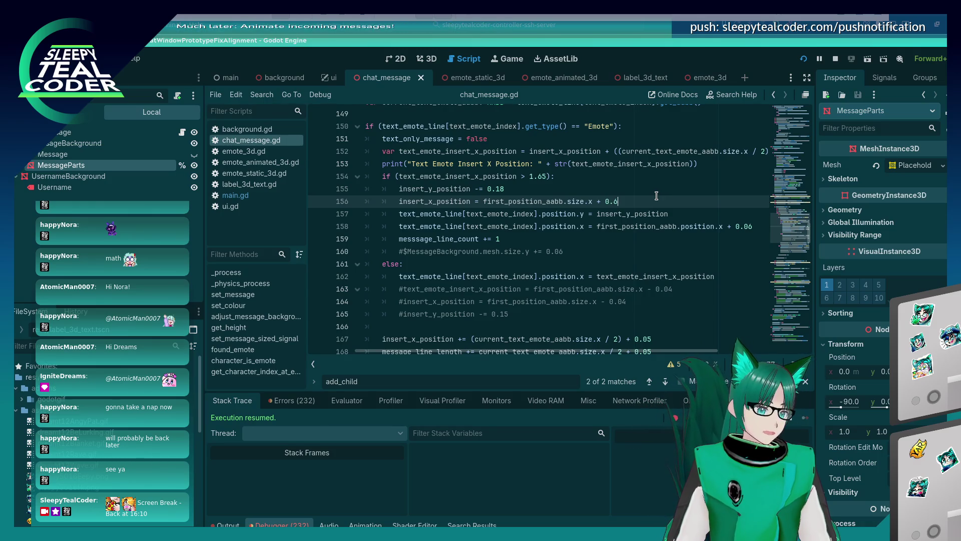
left_click(803, 59)
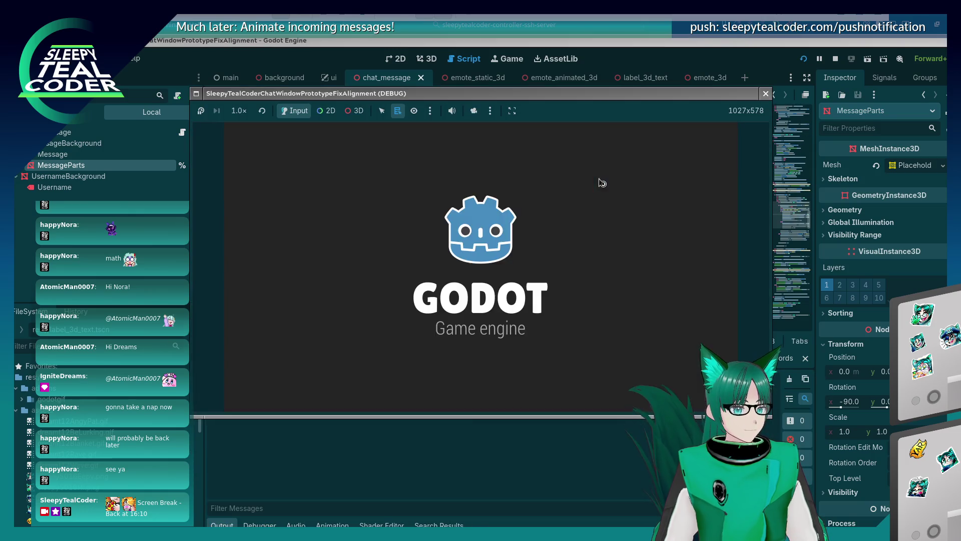
Step: Add several test messages, then one reading 'test test test' with an emote
left_click(600, 145)
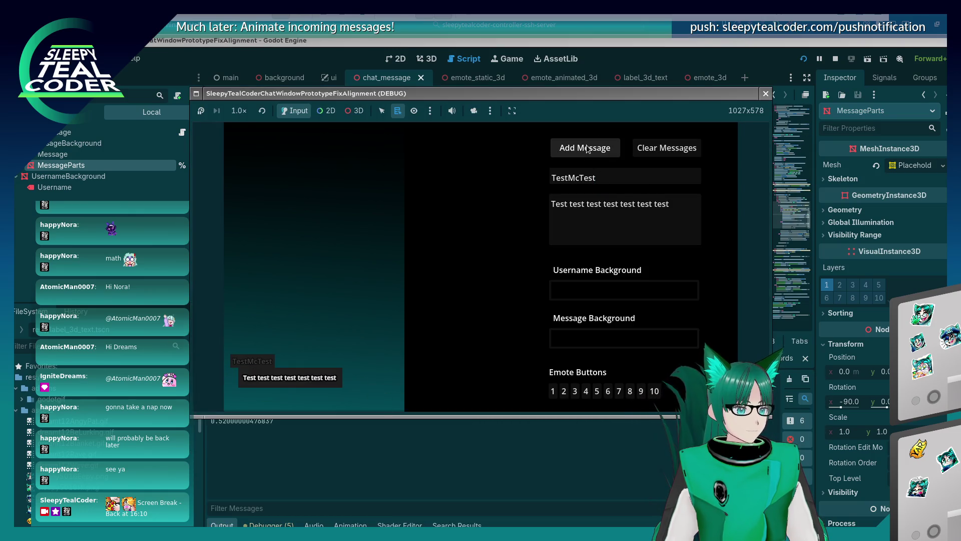
left_click(675, 213)
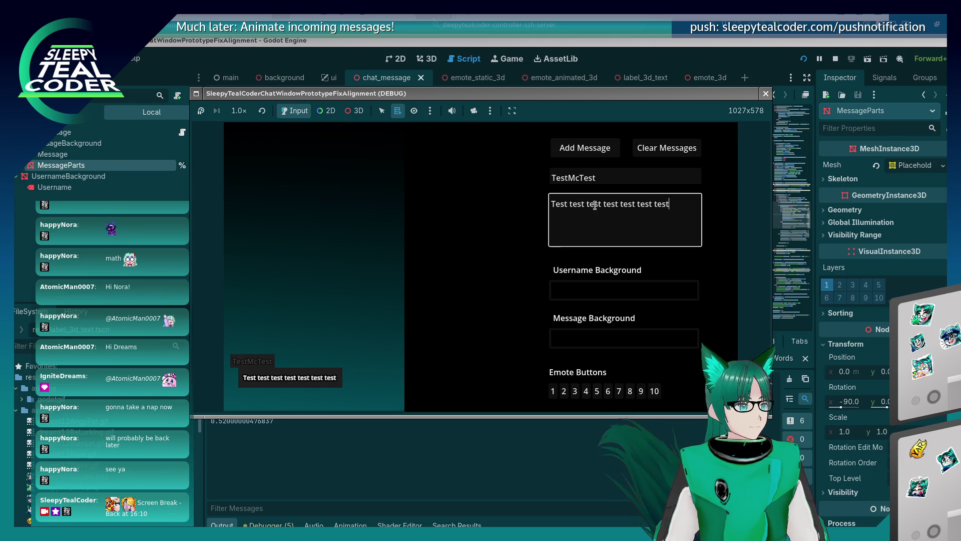
left_click(571, 152)
left_click(572, 152)
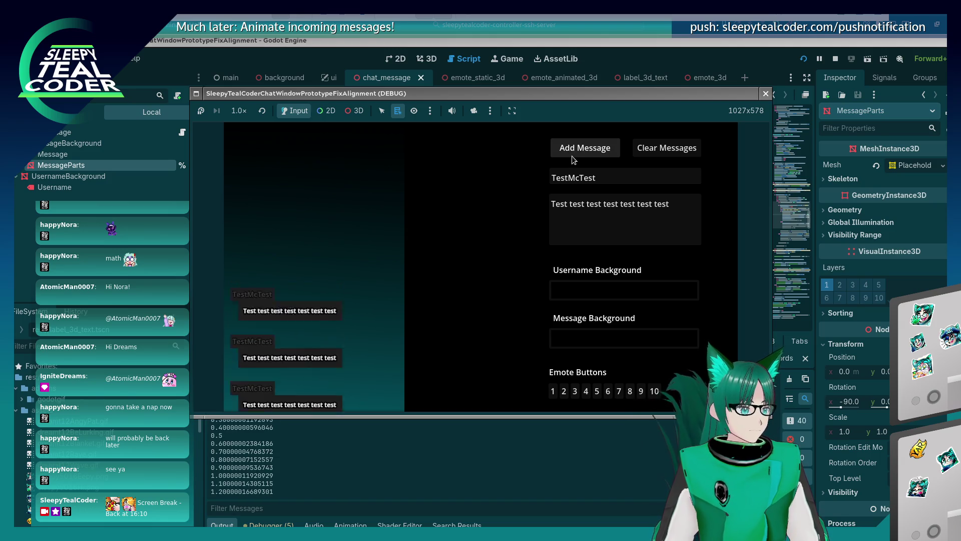
left_click(683, 214)
left_click(640, 391)
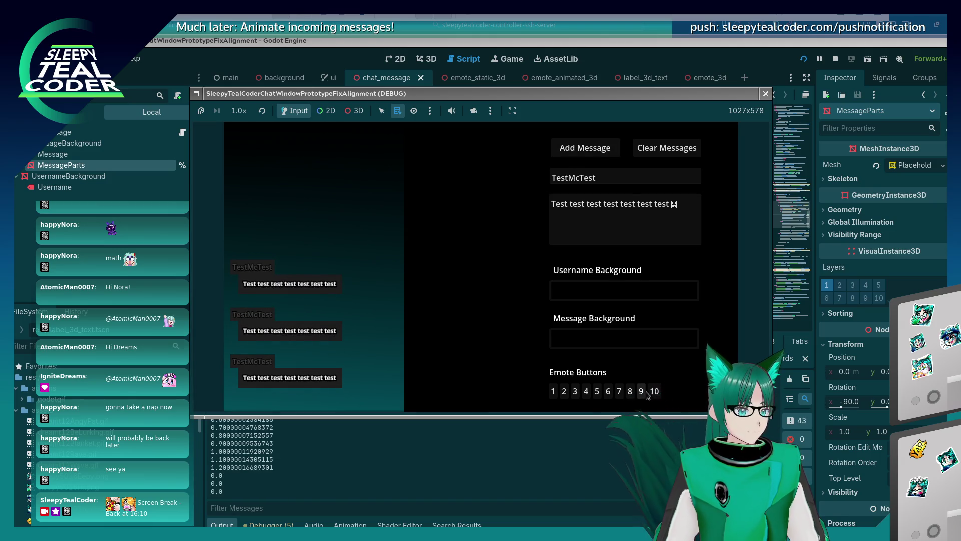
left_click(672, 204)
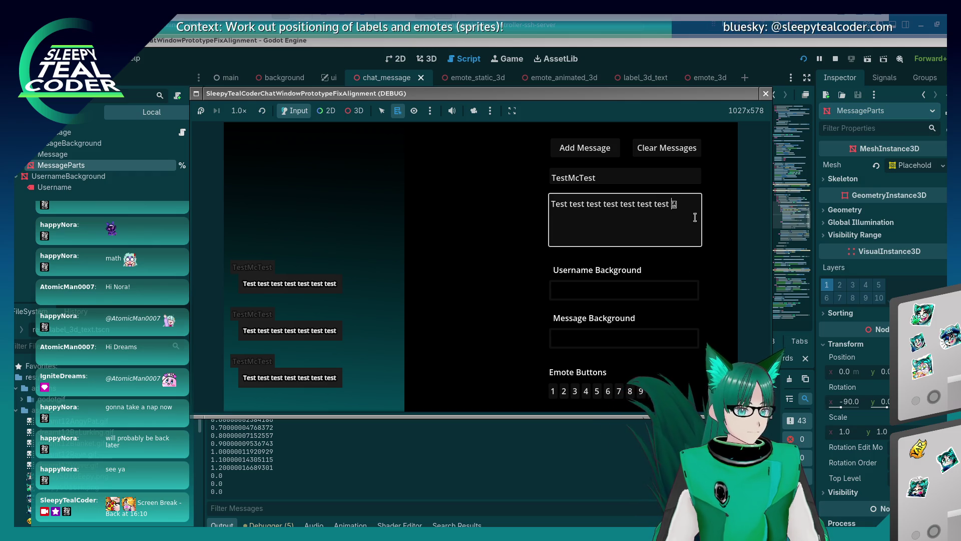
type("test test test")
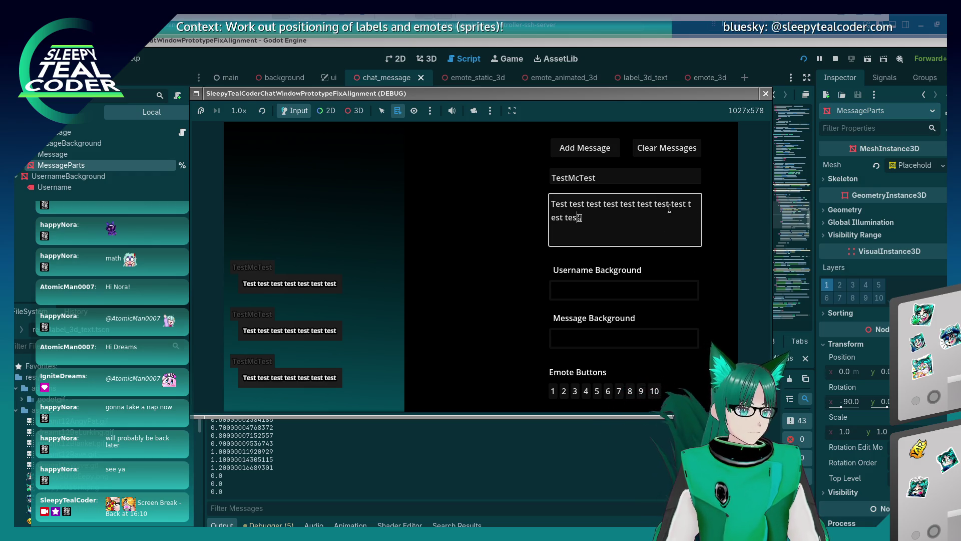
left_click(604, 151)
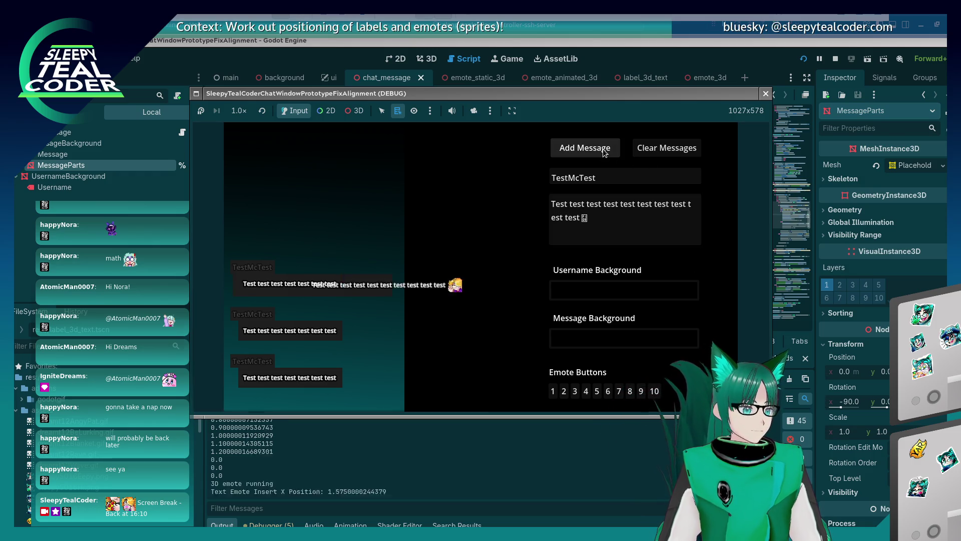
Step: Add a longer message with three emotes so they wrap, then close the game
left_click(606, 219)
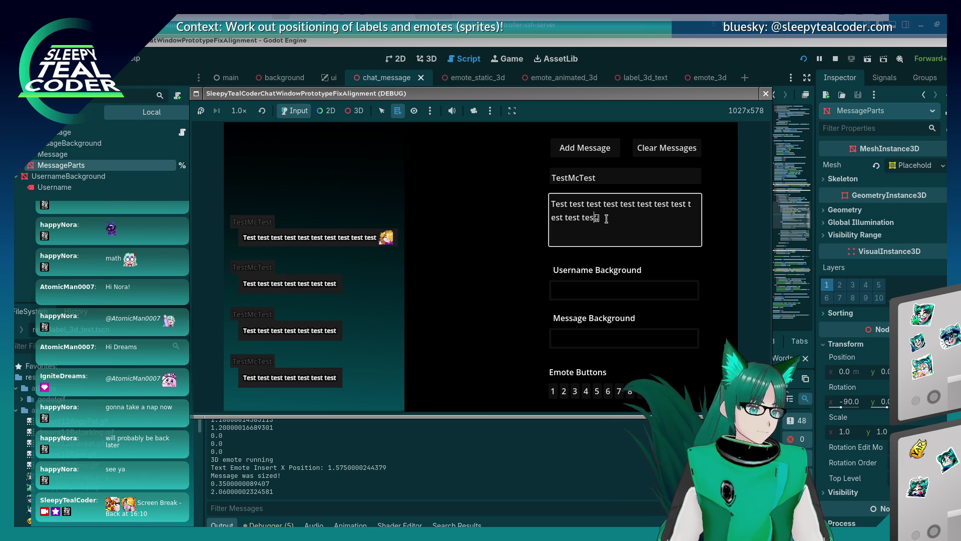
left_click(582, 151)
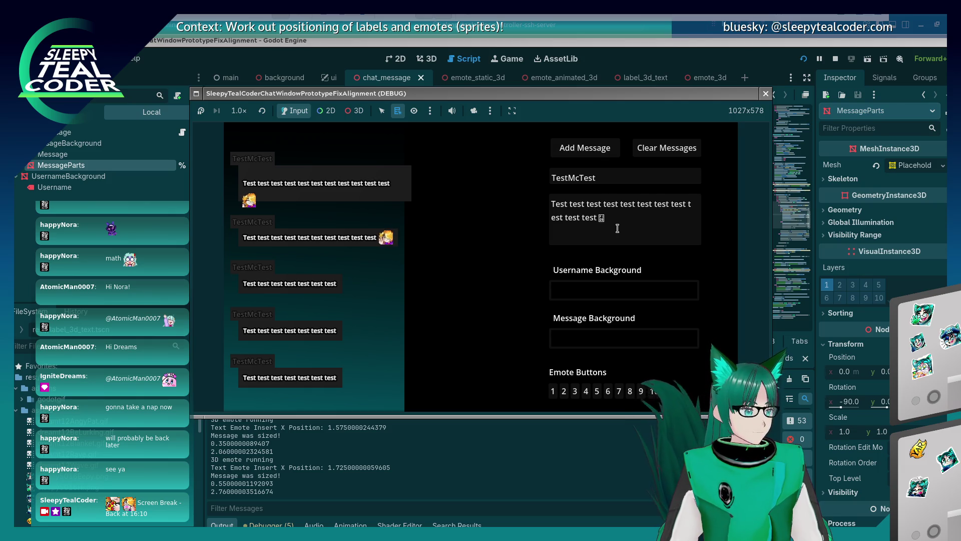
left_click(655, 391)
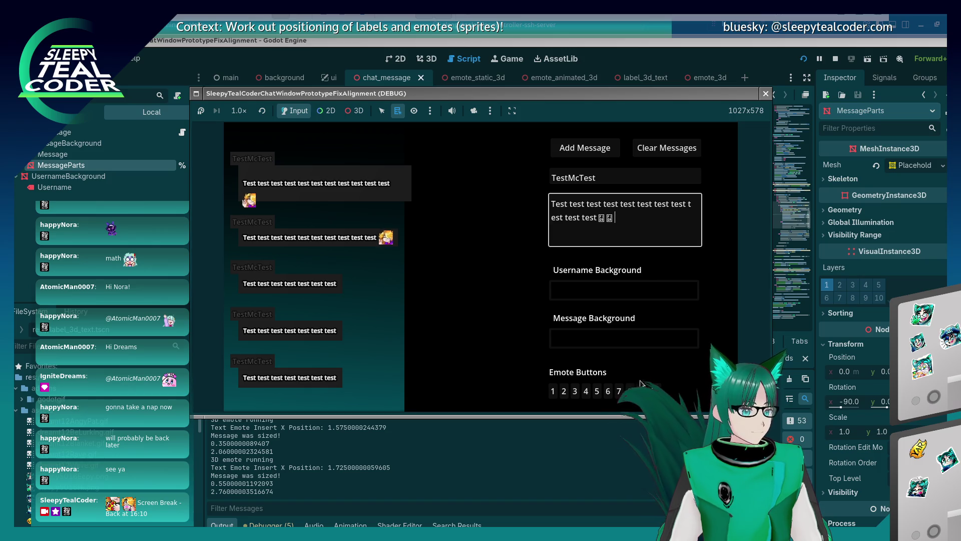
left_click(655, 391)
left_click(612, 150)
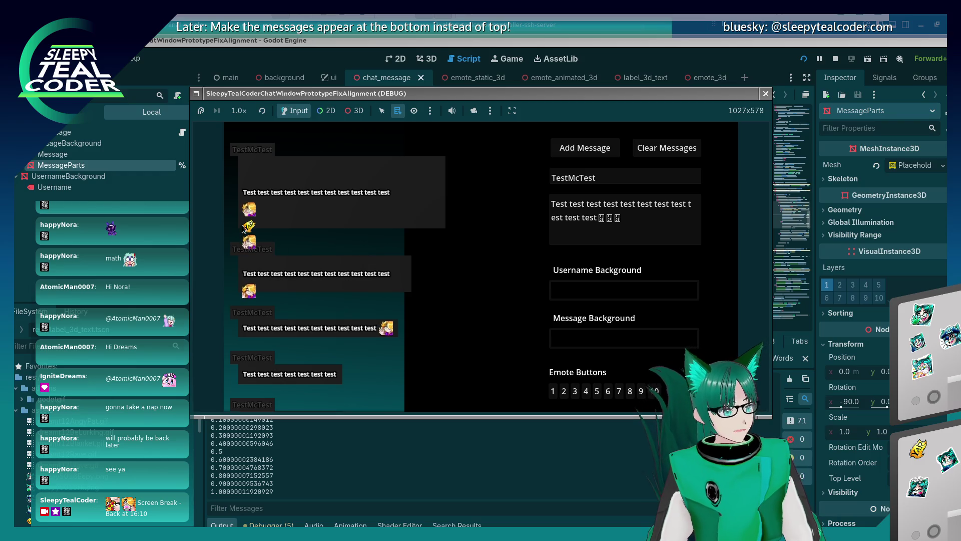
left_click(648, 51)
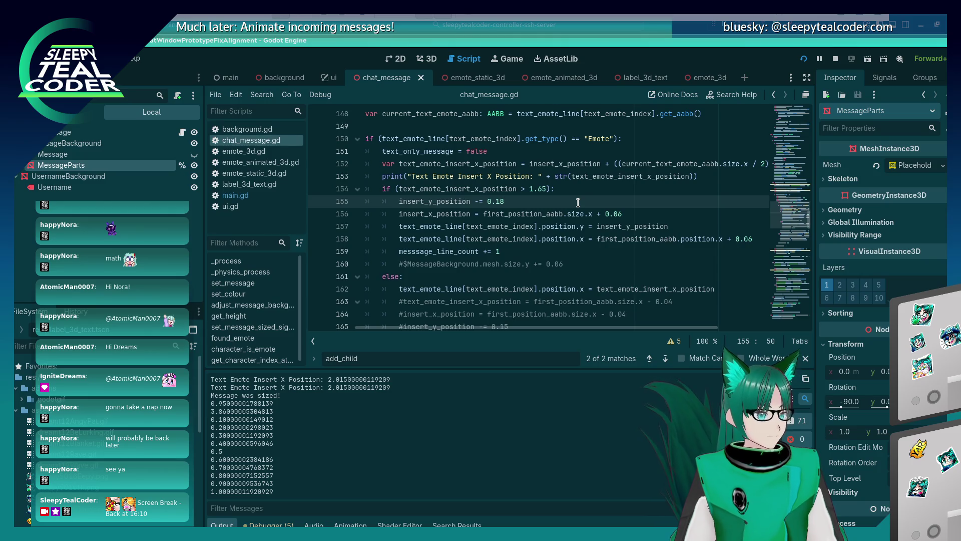
Step: Review line 152, save the script and scene, and check the running game window
key("Up")
key("Up")
key("Up")
key("End")
key("Home")
key("Home")
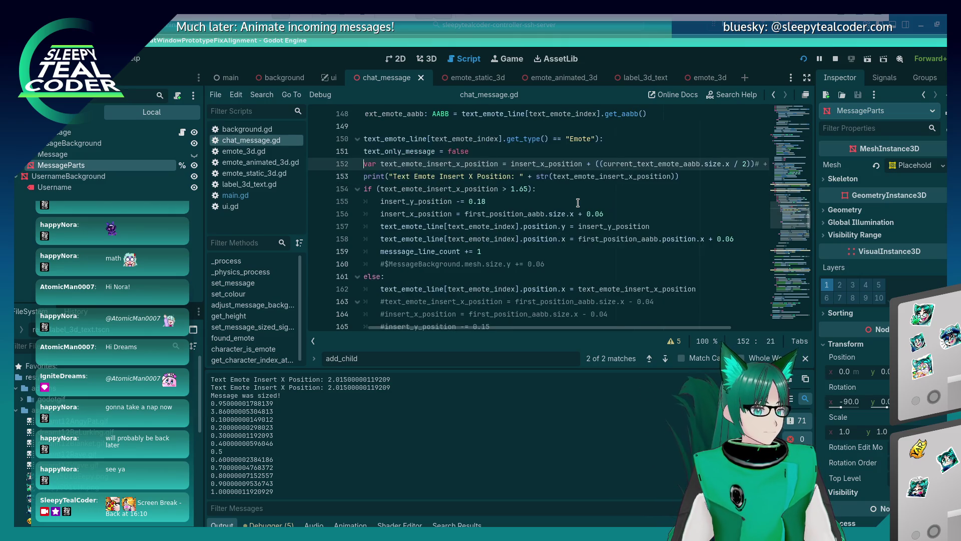
scroll(578, 203, "up", 3)
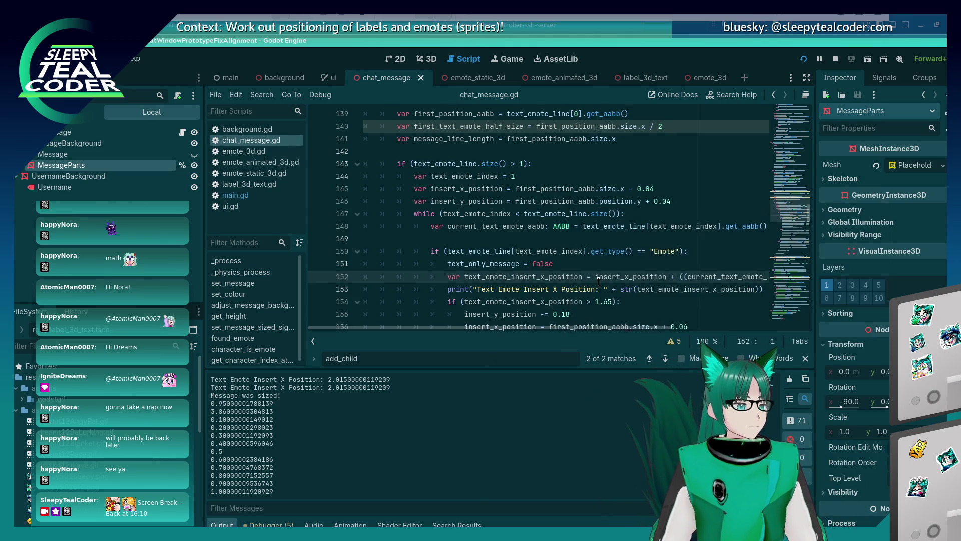
key("ctrl+s")
key("alt+Tab")
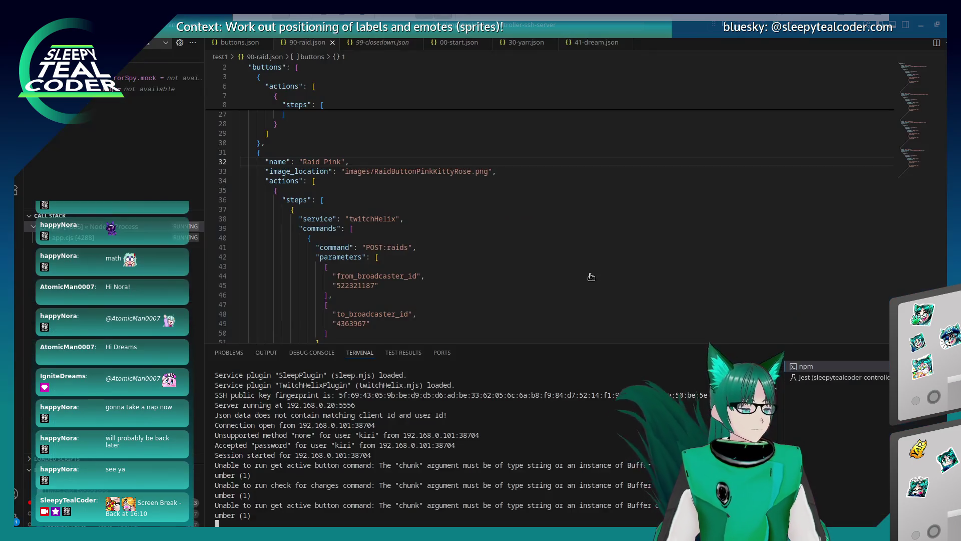
key("alt+Tab")
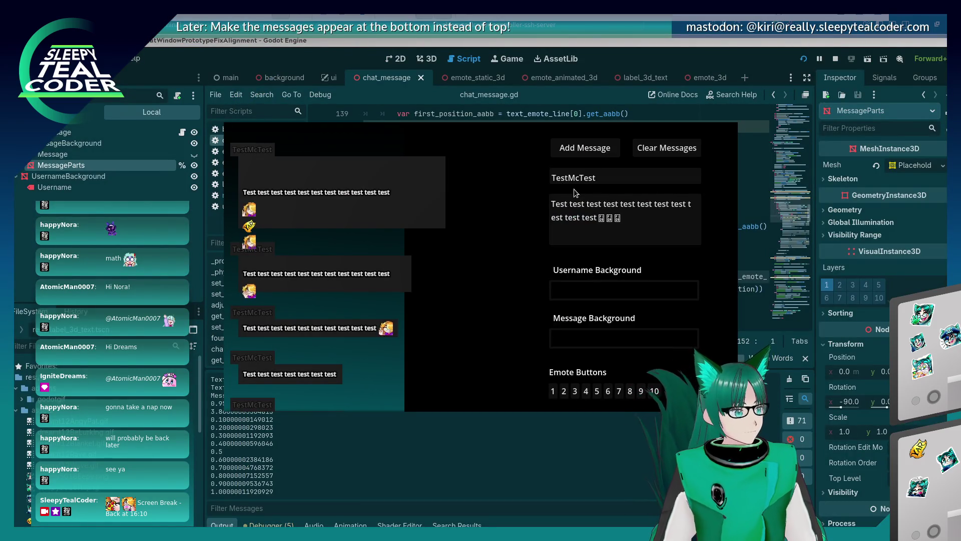
key("alt+Tab")
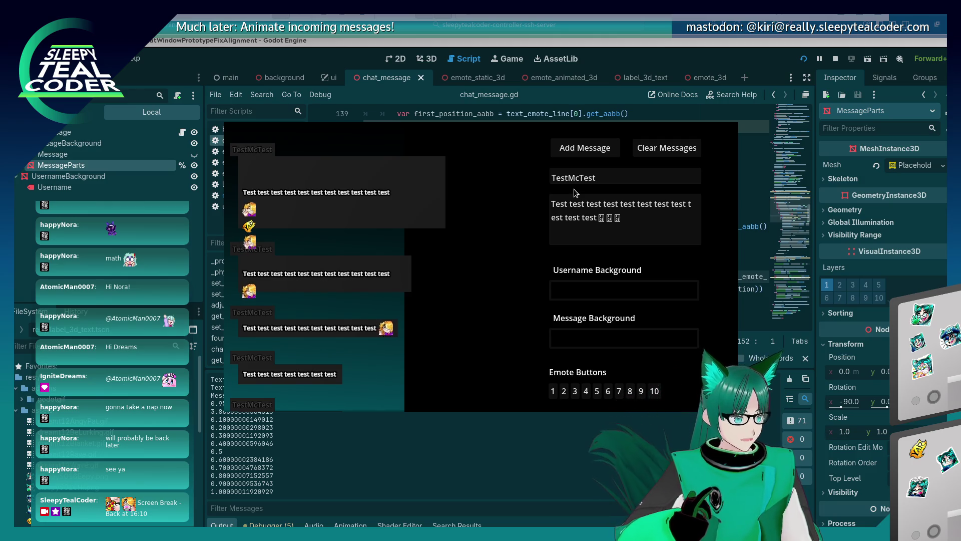
Step: Stop the game and set a breakpoint on line 155, the insert_y_position -= 0.18 step
key("F8")
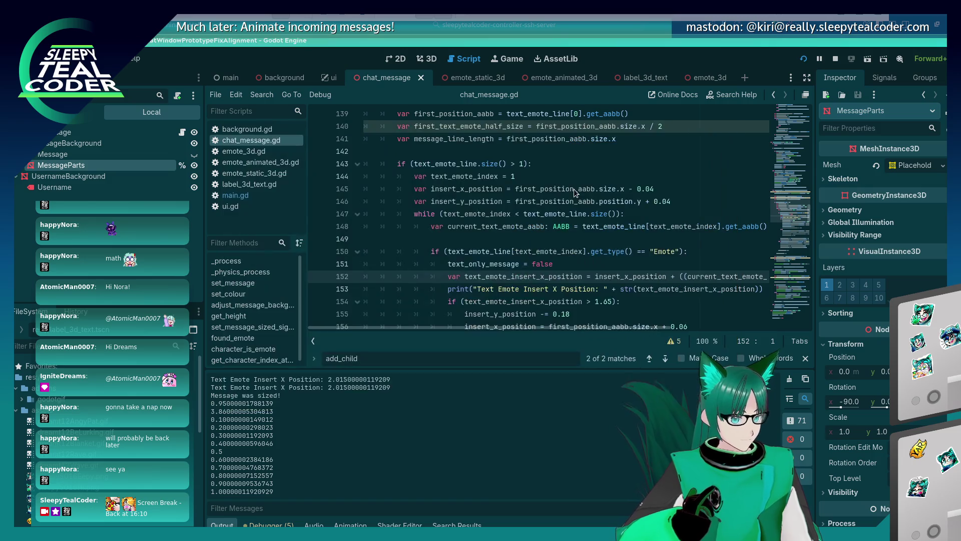
scroll(559, 191, "down", 2)
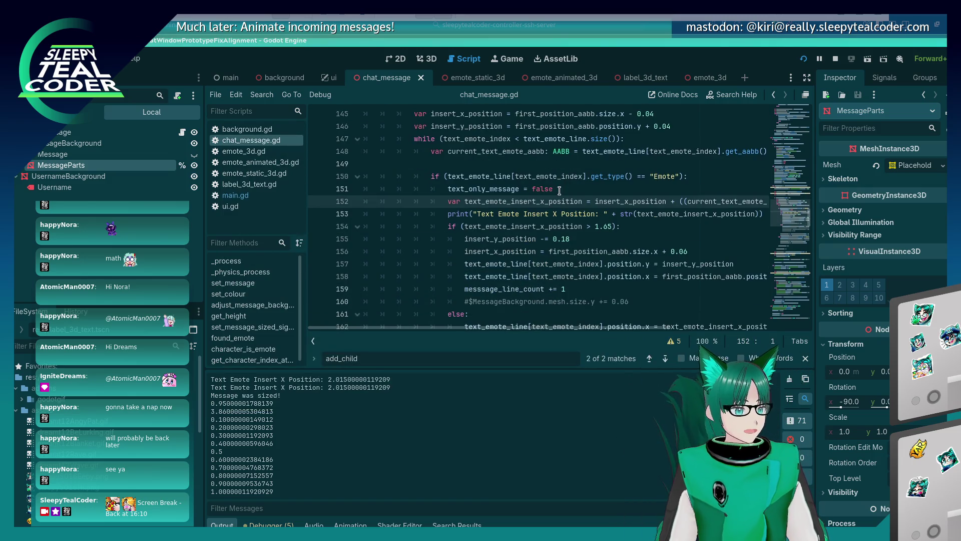
scroll(559, 191, "down", 1)
left_click(317, 201)
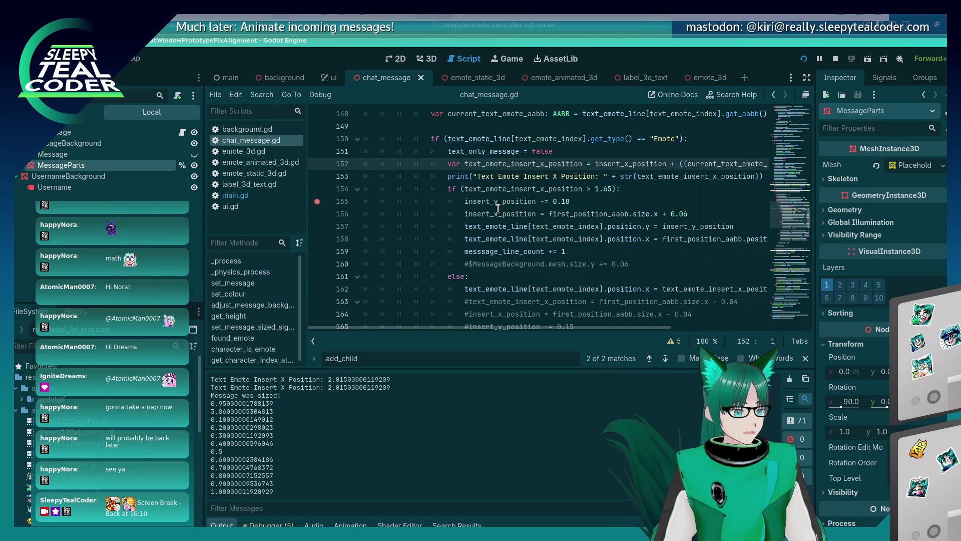
Step: Run the game, resume past the current breakpoint, and add a chat message to trigger the debugger
key("F5")
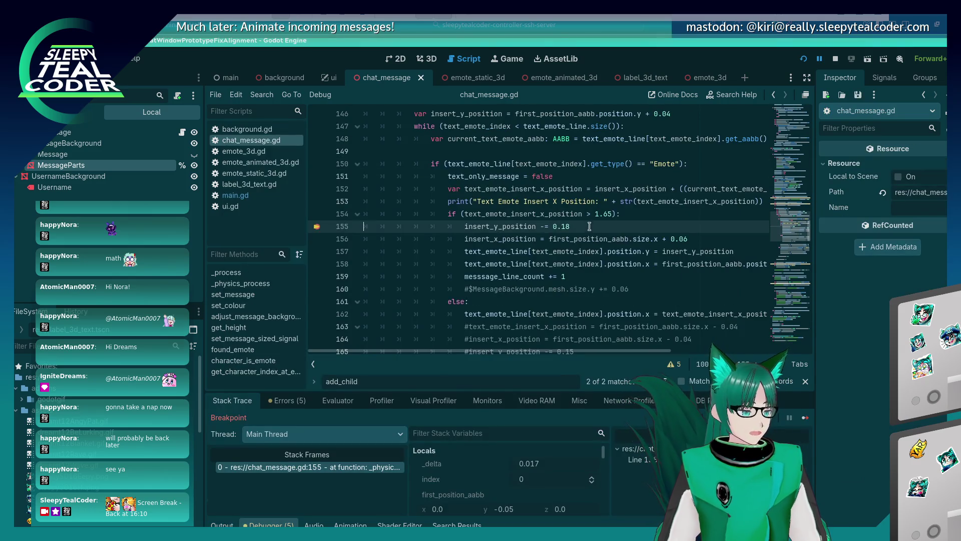
left_click(805, 418)
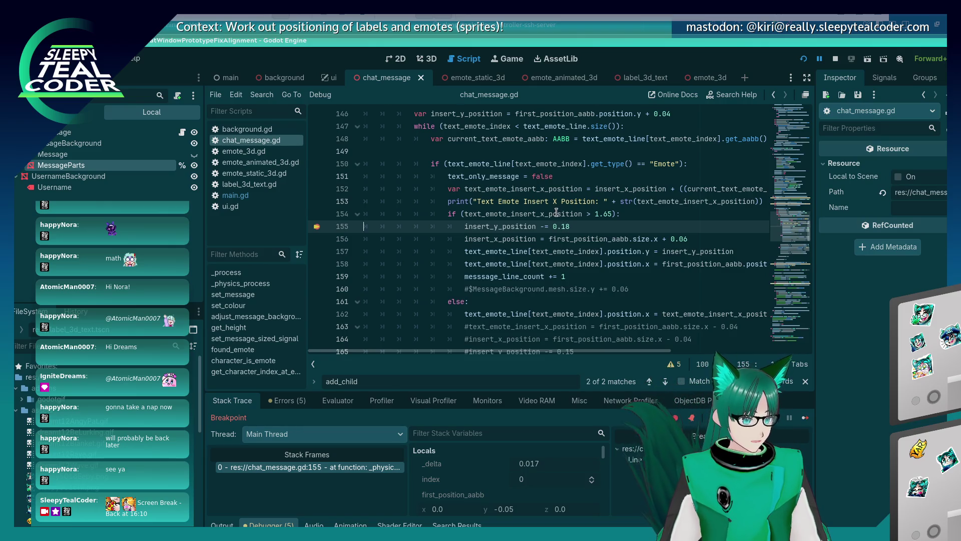
left_click(806, 417)
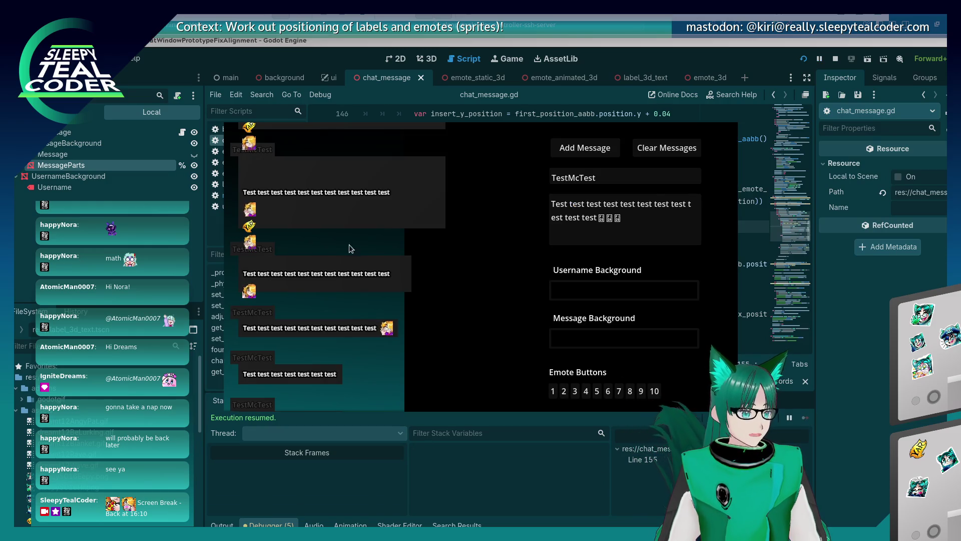
left_click(576, 152)
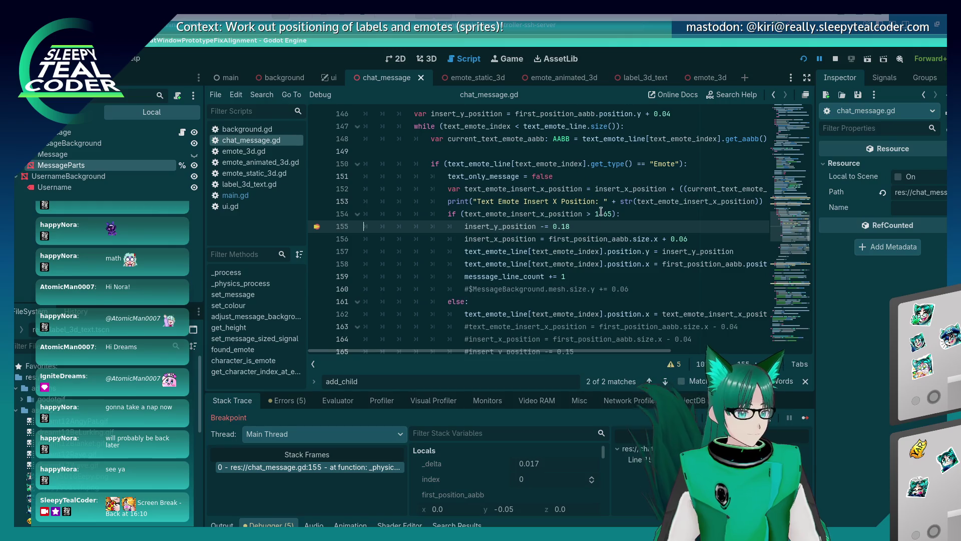
Step: Add a breakpoint at line 156 of chat_message.gd and step over twice
mouse_move(552, 211)
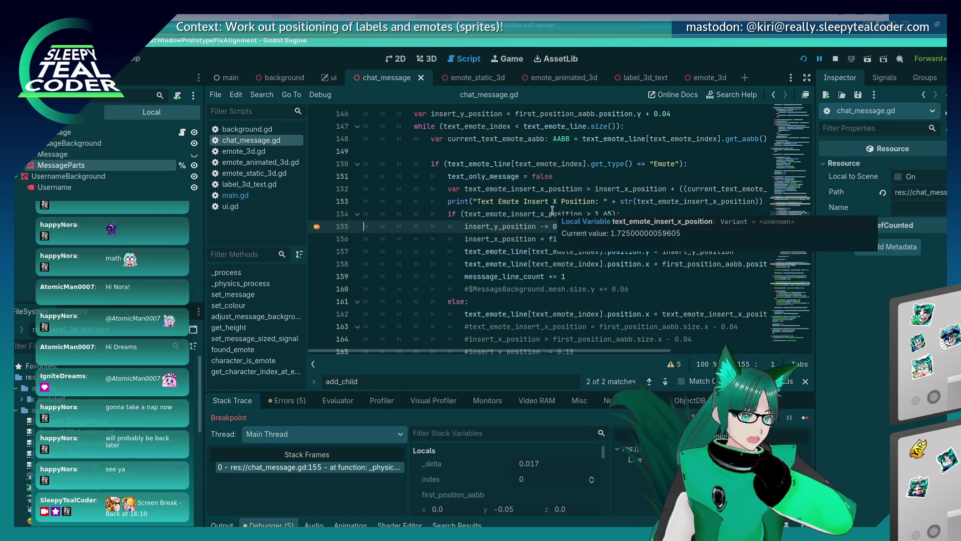
mouse_move(558, 191)
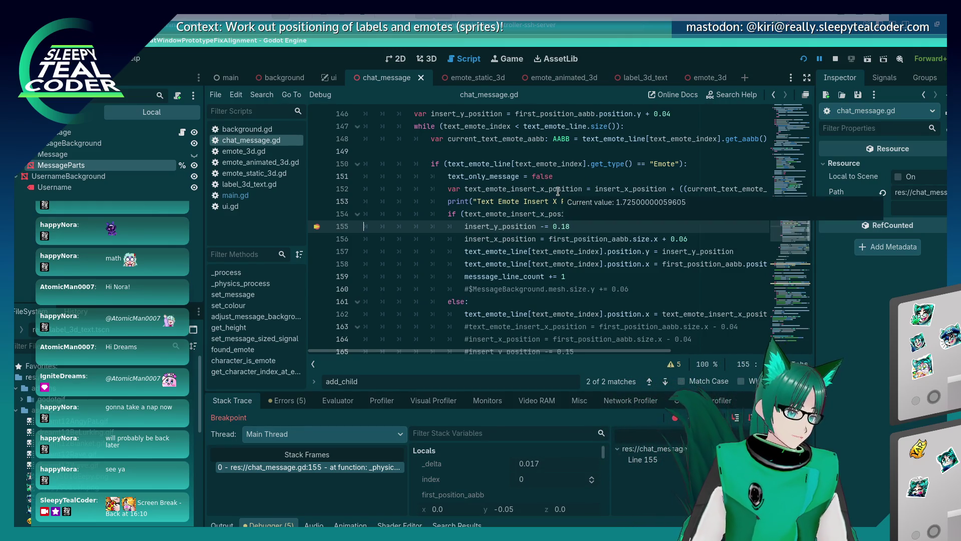
mouse_move(608, 188)
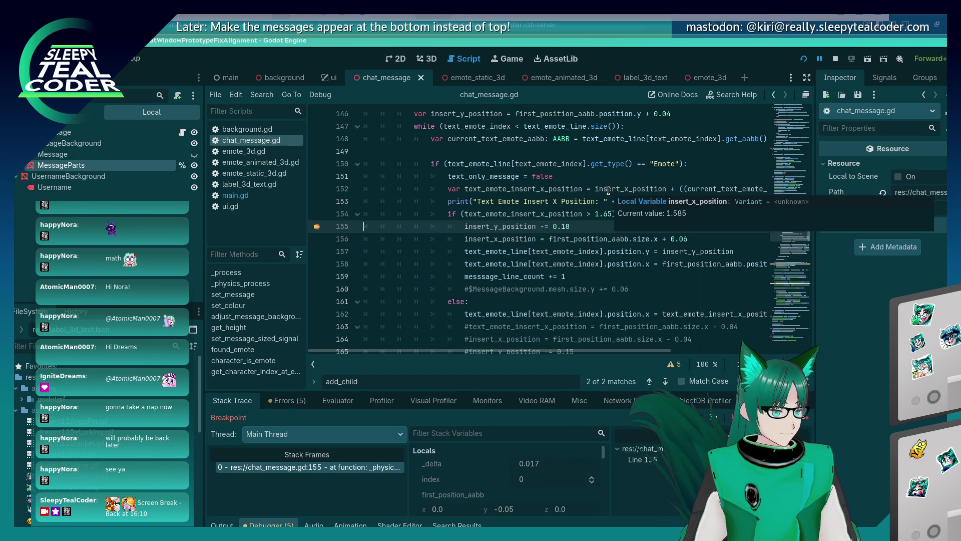
mouse_move(510, 276)
scroll(510, 277, "up", 2)
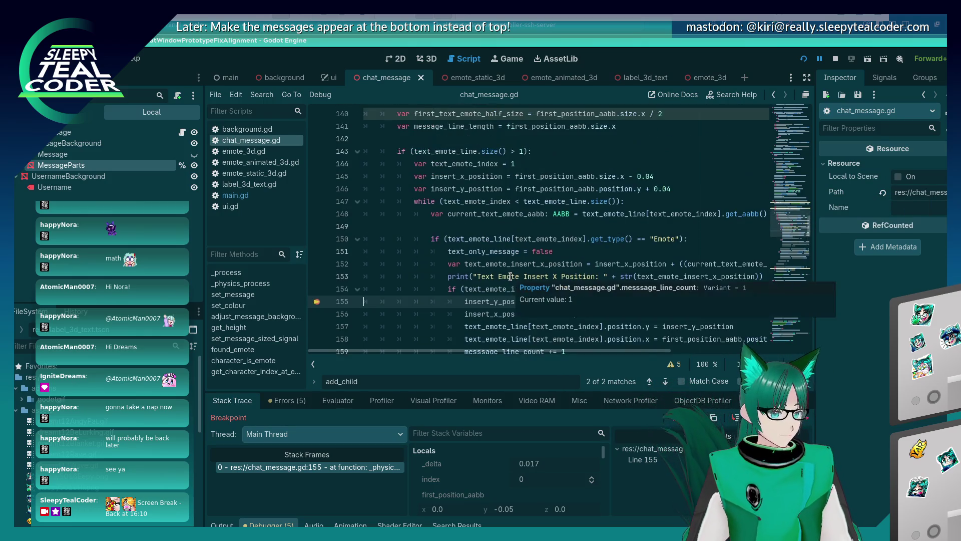
scroll(511, 276, "down", 2)
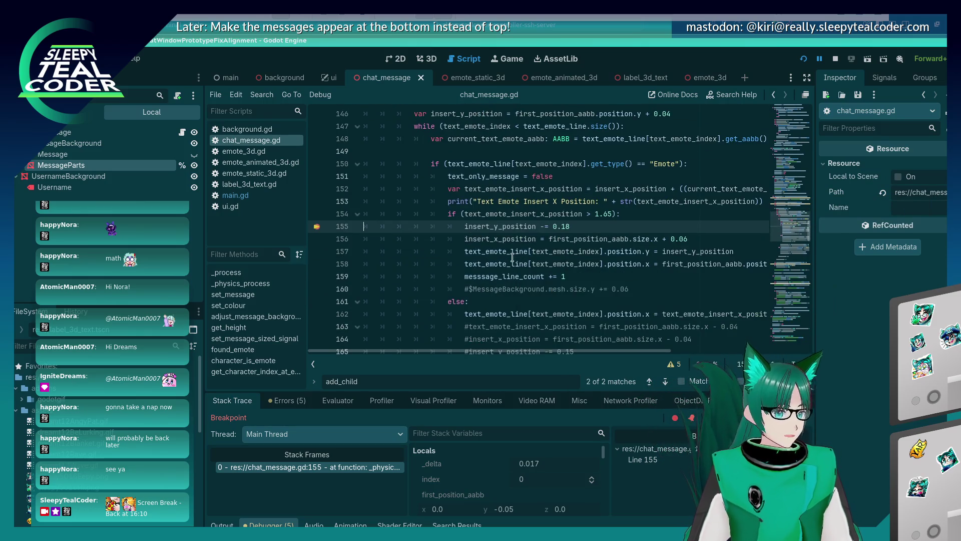
mouse_move(556, 239)
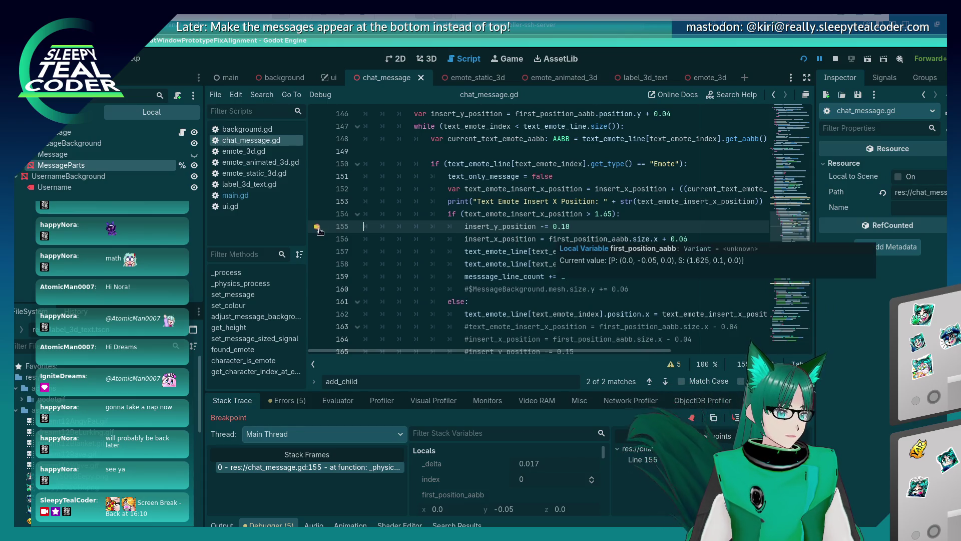
left_click(318, 239)
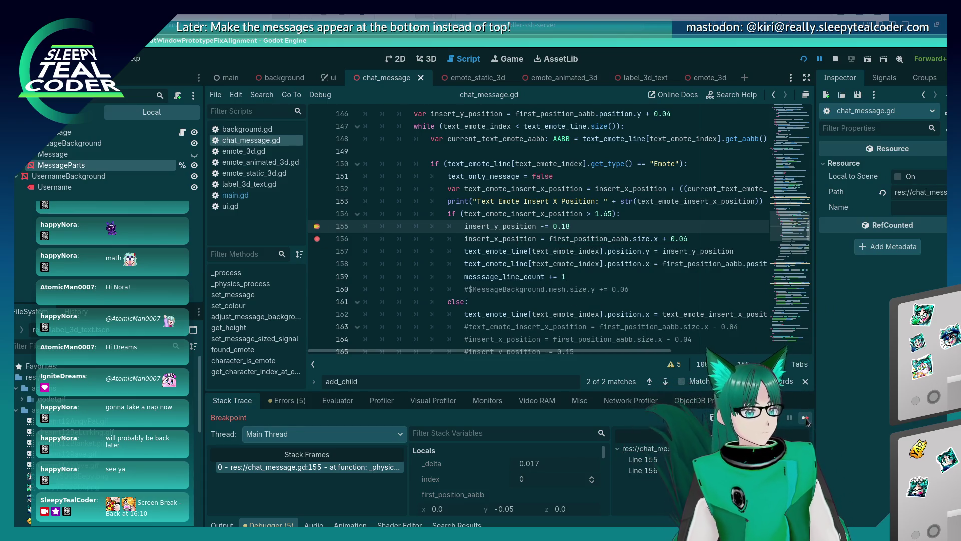
left_click(806, 422)
mouse_move(523, 227)
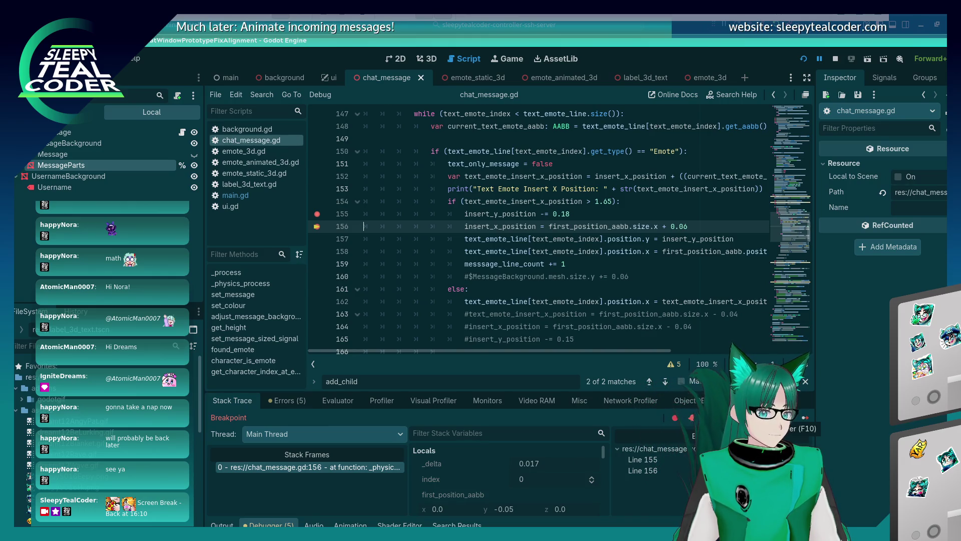
left_click(805, 417)
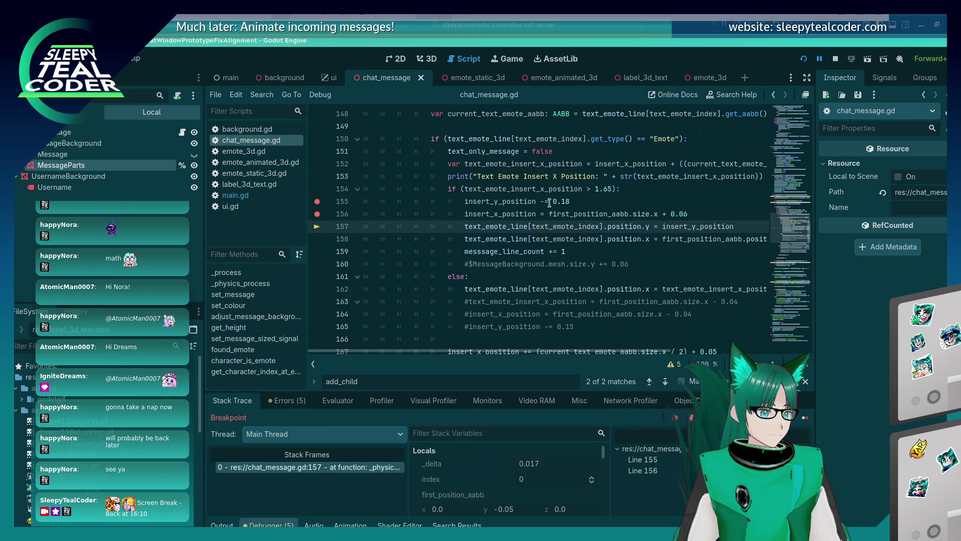
Step: Continue execution to the line 167 breakpoint, where insert_x_position is 1.685
left_click(526, 210)
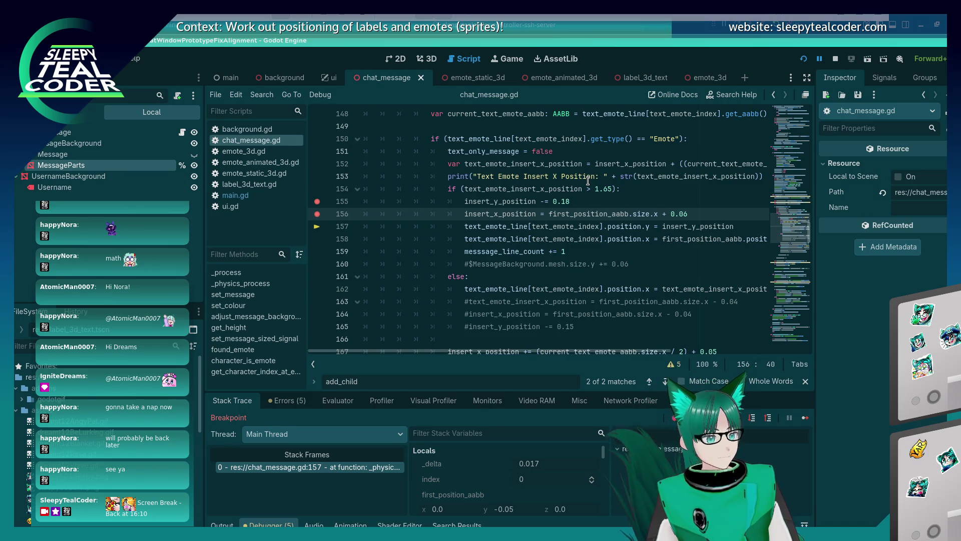
scroll(569, 218, "down", 1)
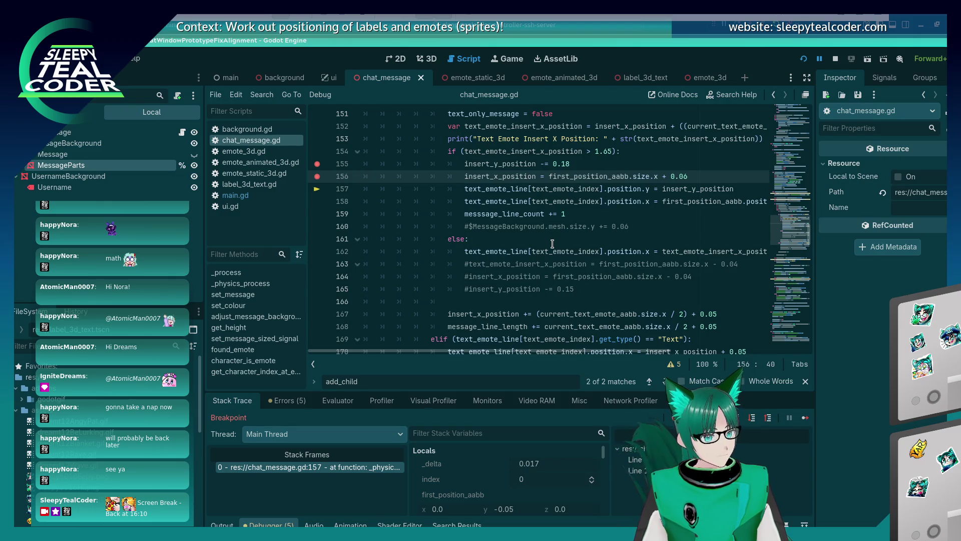
scroll(546, 252, "down", 2)
scroll(547, 252, "down", 2)
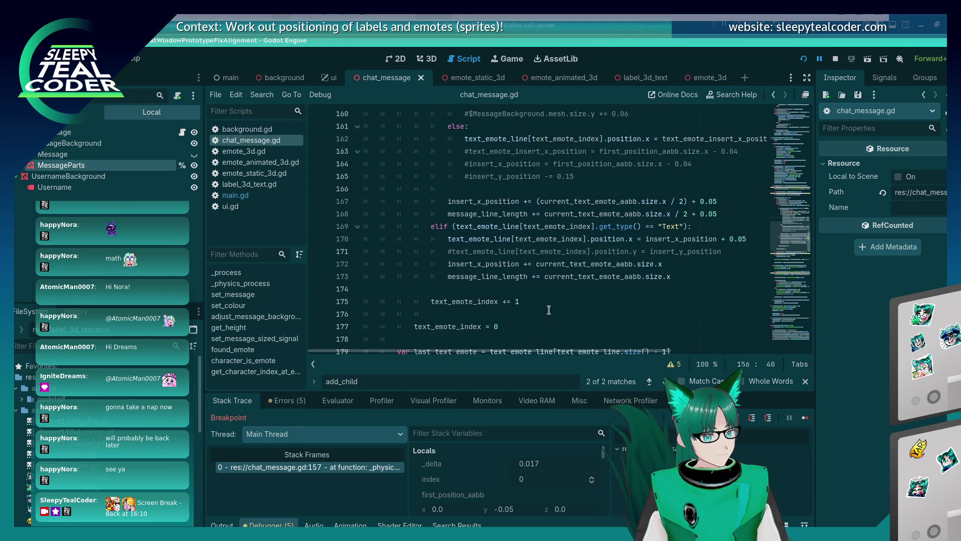
scroll(549, 310, "up", 4)
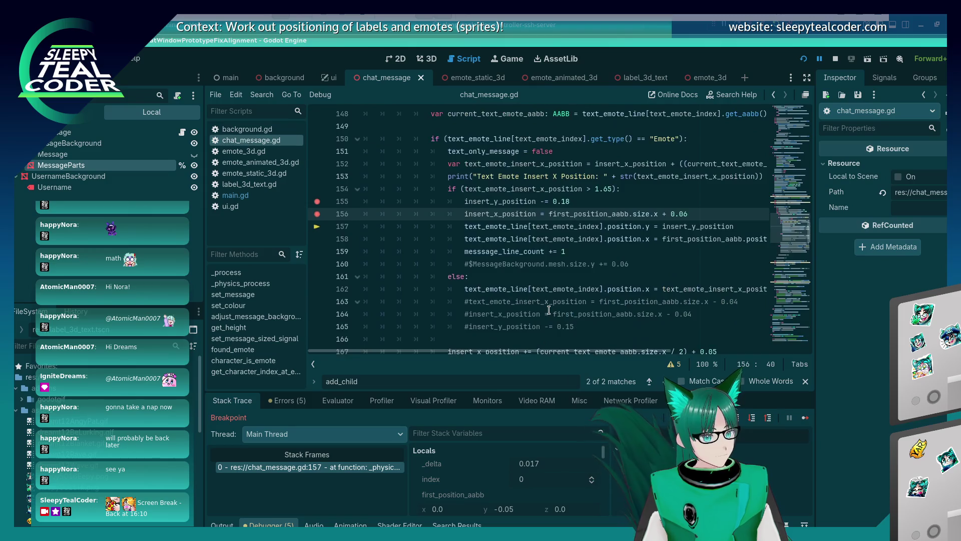
scroll(549, 310, "down", 2)
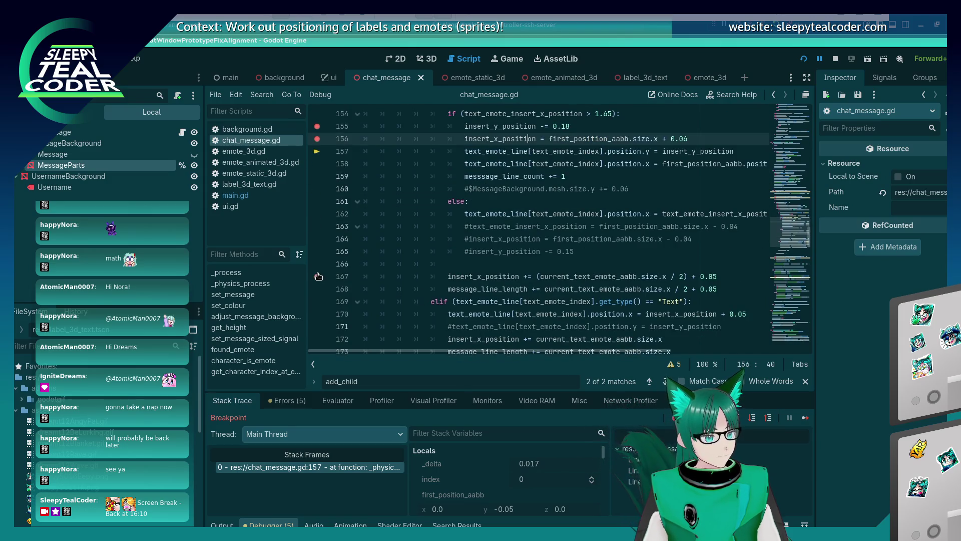
left_click(805, 419)
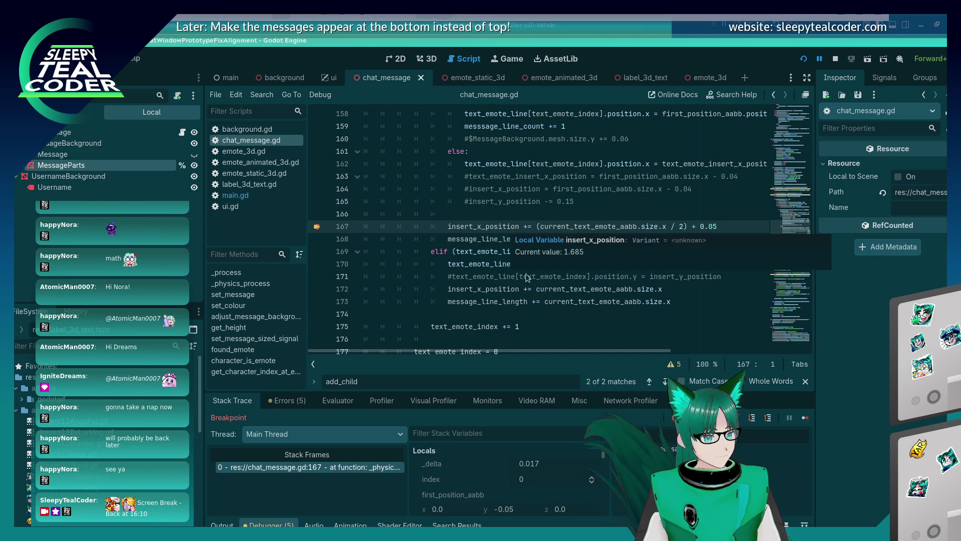
Step: Step over from line 167 to line 168 and inspect the variable values
key("F10")
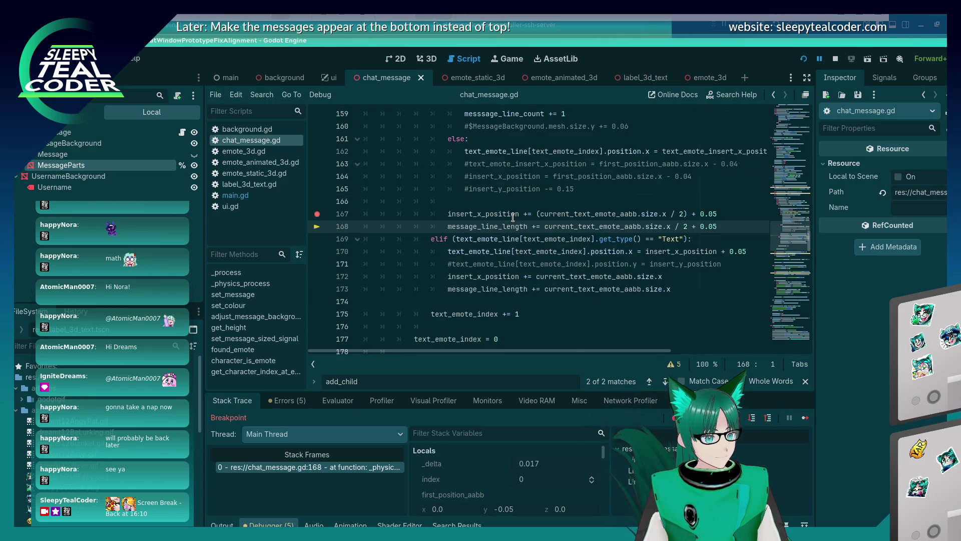
scroll(499, 308, "up", 1)
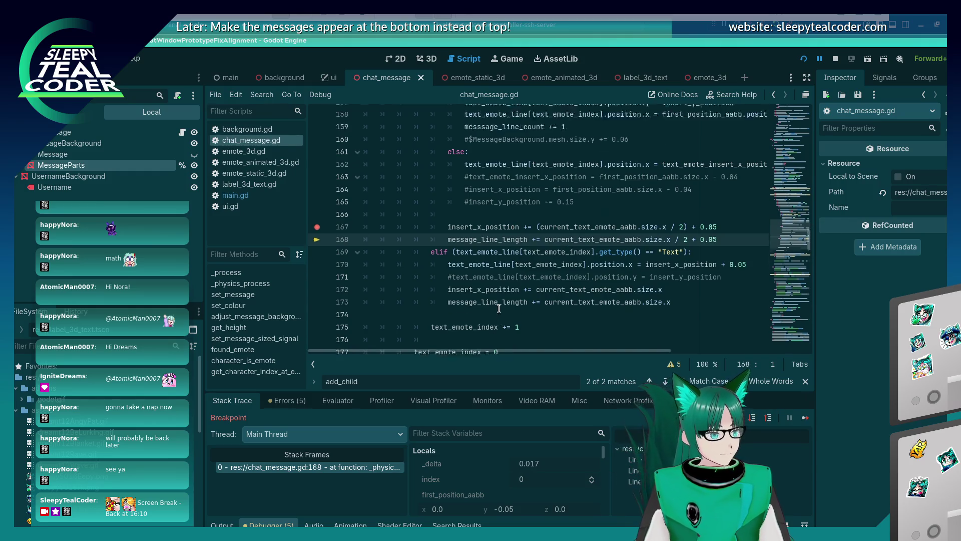
scroll(499, 308, "up", 2)
mouse_move(499, 309)
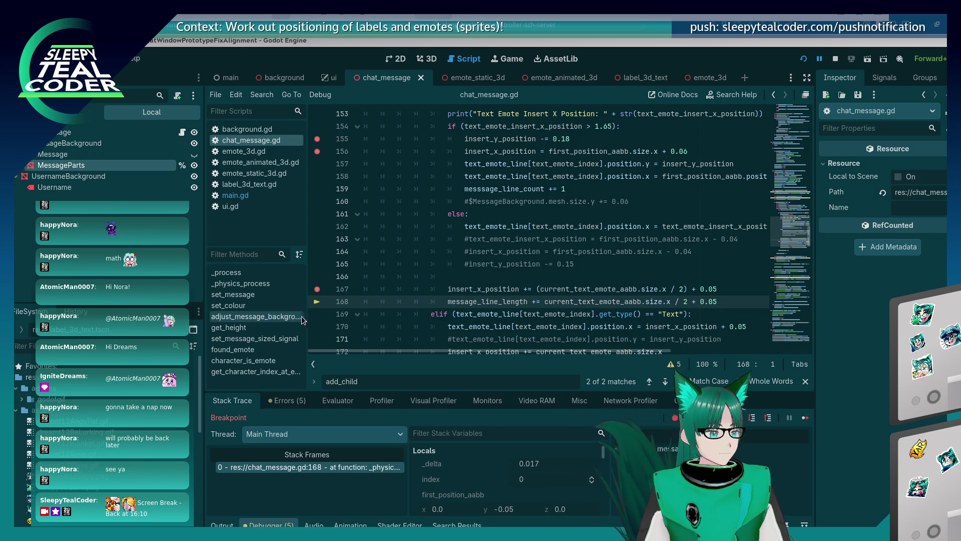
scroll(435, 293, "down", 3)
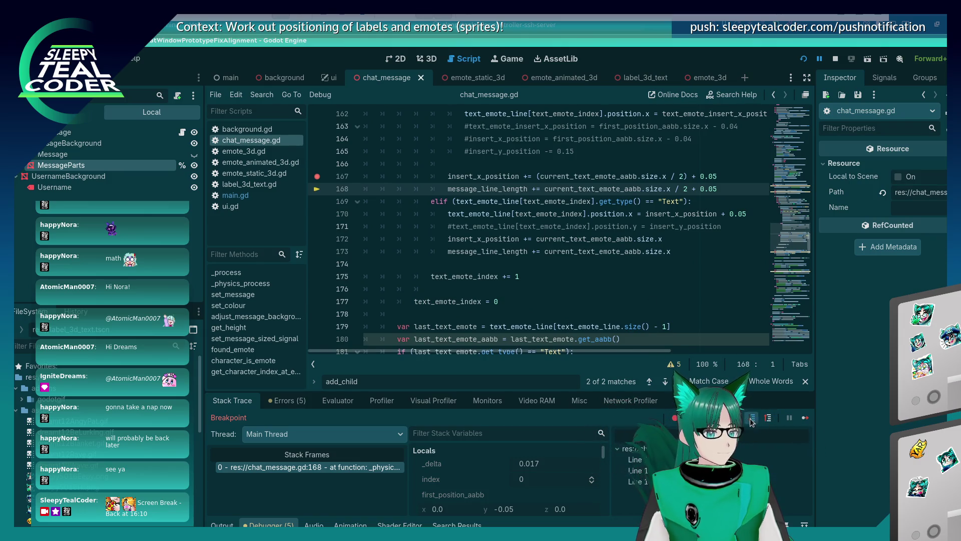
Step: Step to line 175 in _physics_process, check that index is 0, and bring up the window list
left_click(751, 417)
mouse_move(470, 135)
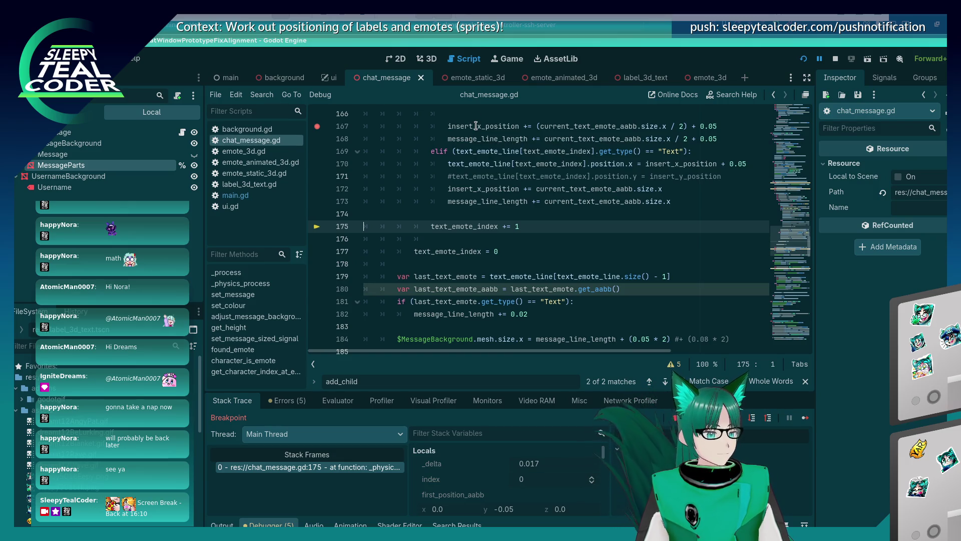
scroll(501, 307, "up", 3)
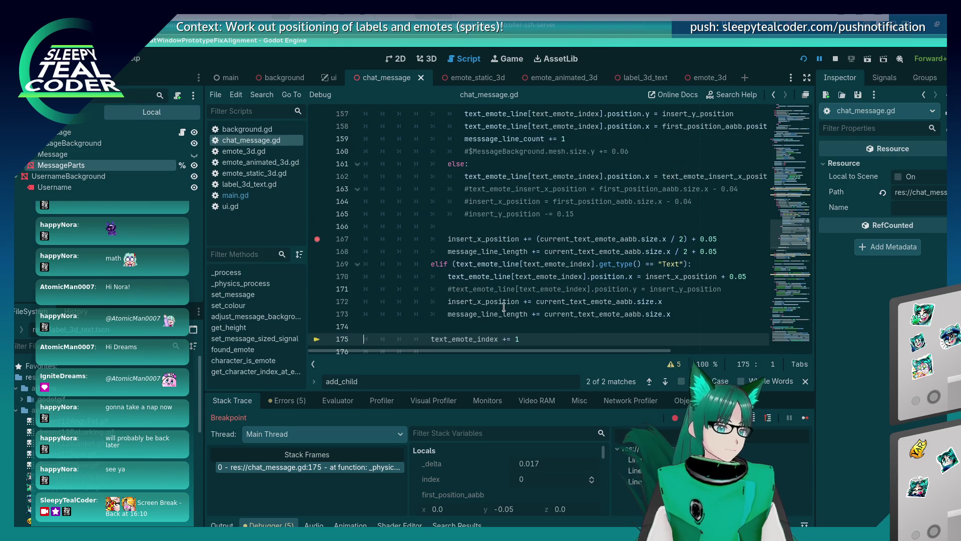
scroll(501, 305, "up", 2)
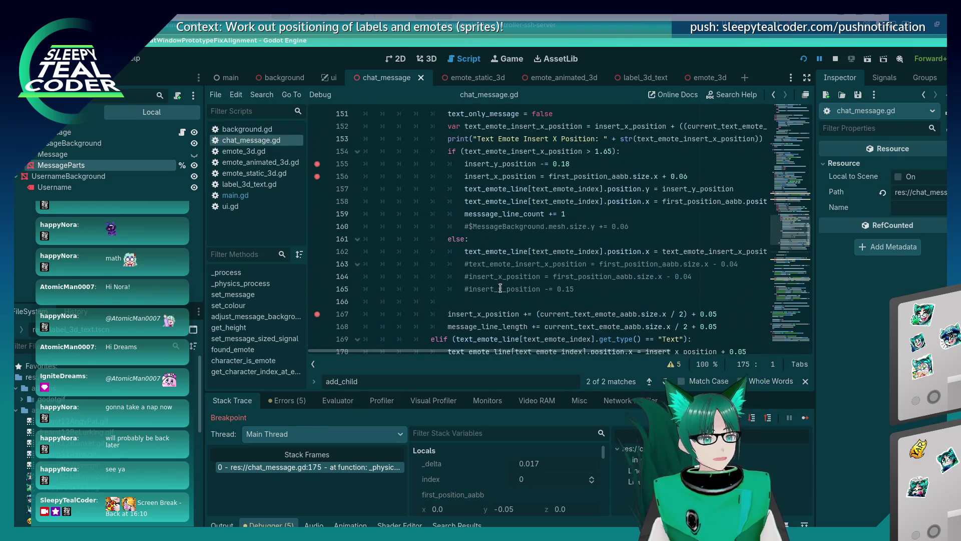
mouse_move(499, 289)
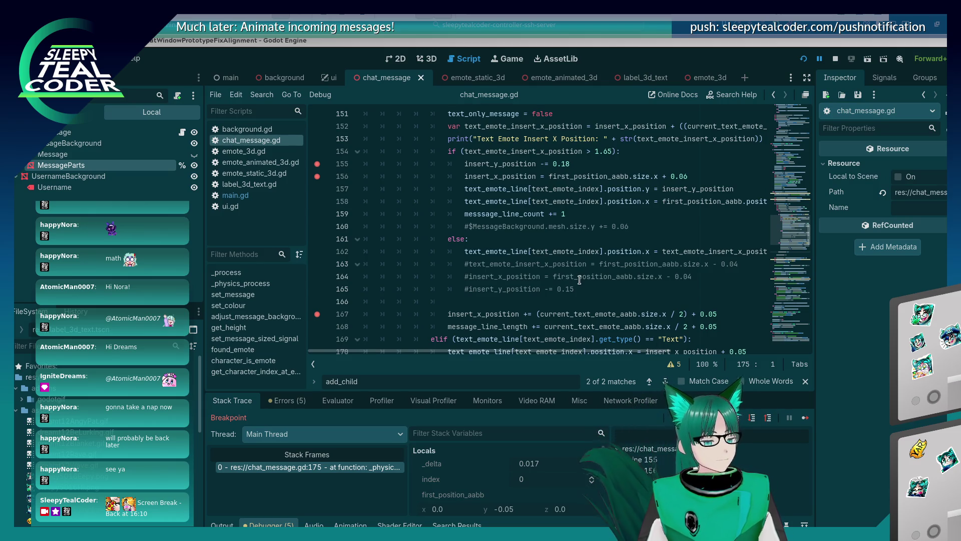
key("alt+Tab")
key("alt+Tab")
key("alt+Tab")
key("alt+Tab")
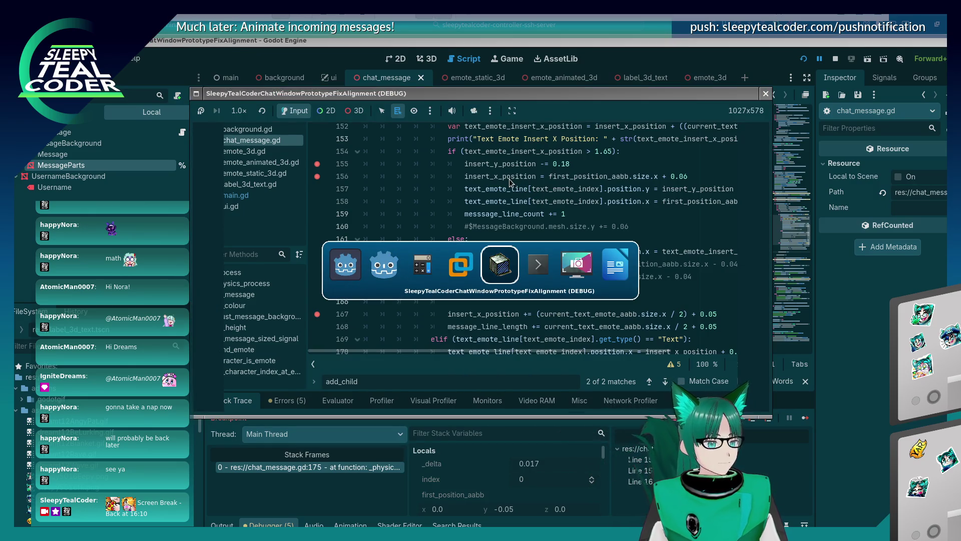
Step: Resume and step over to pause at line 157, then review the emote-wrapping code around lines 145-146
key("Escape")
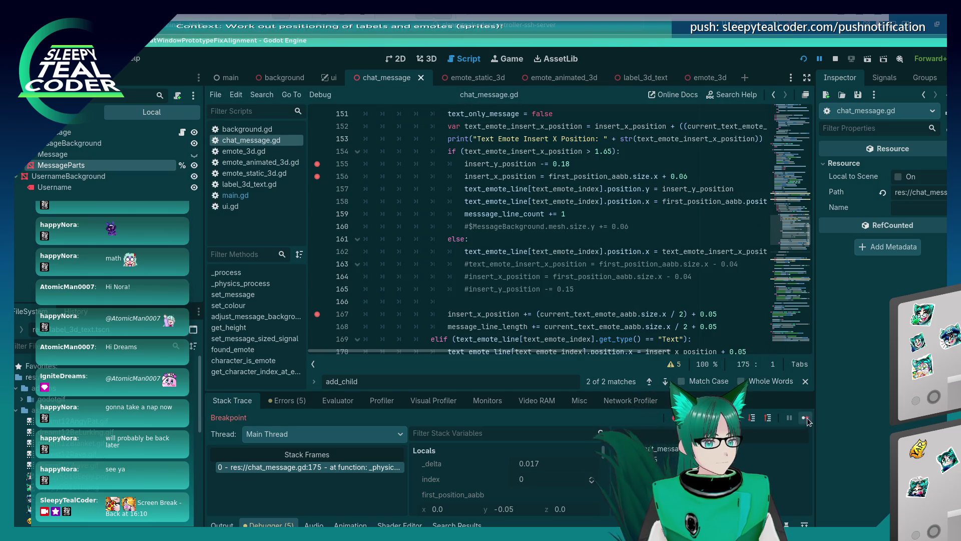
left_click(807, 417)
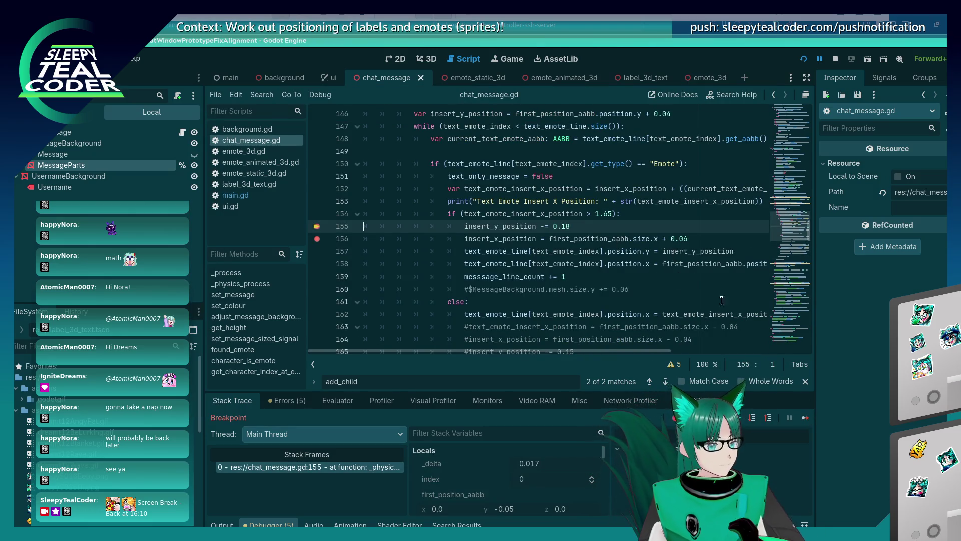
key("F10")
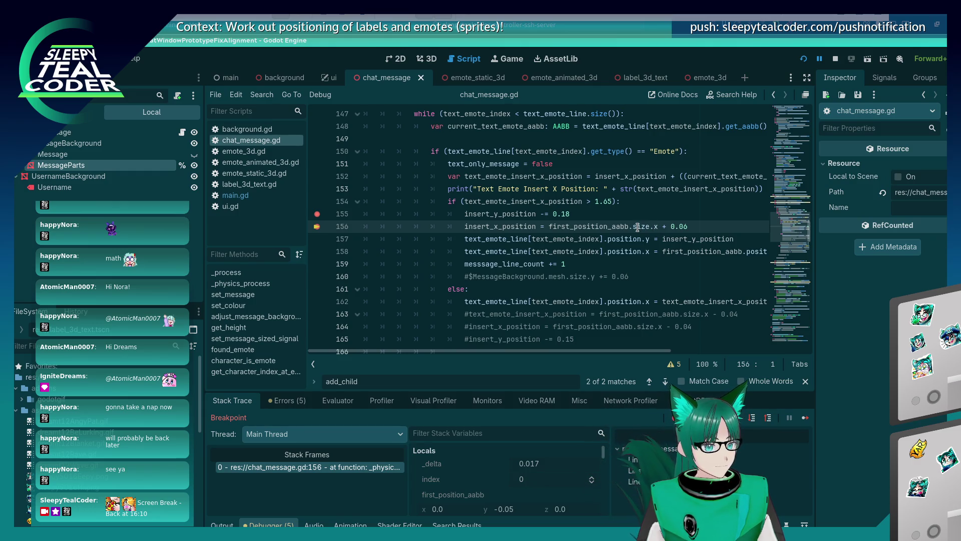
left_click(751, 418)
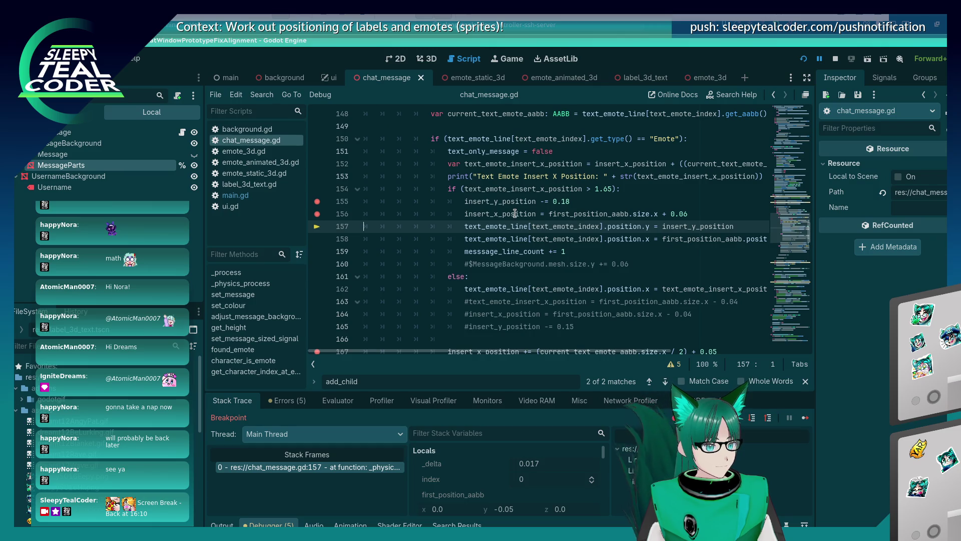
mouse_move(515, 213)
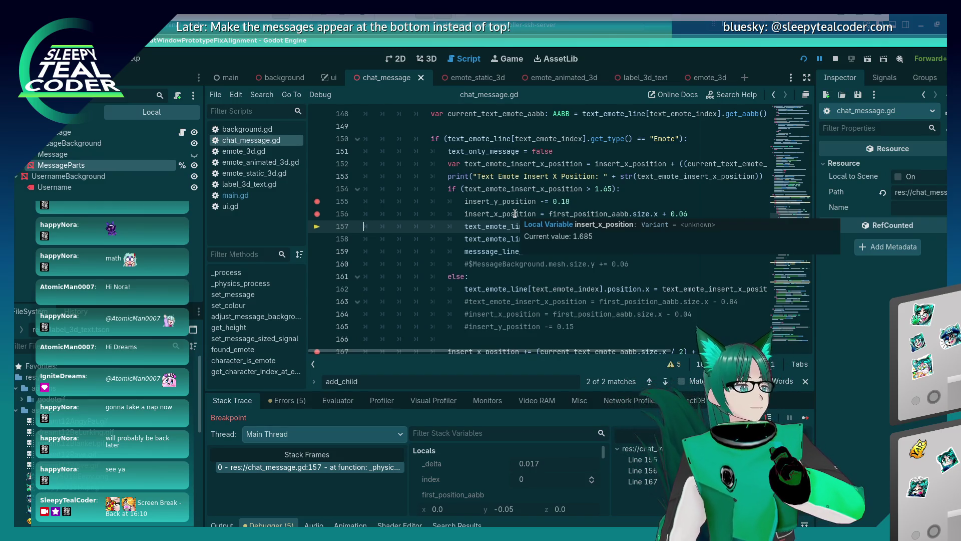
scroll(499, 236, "up", 3)
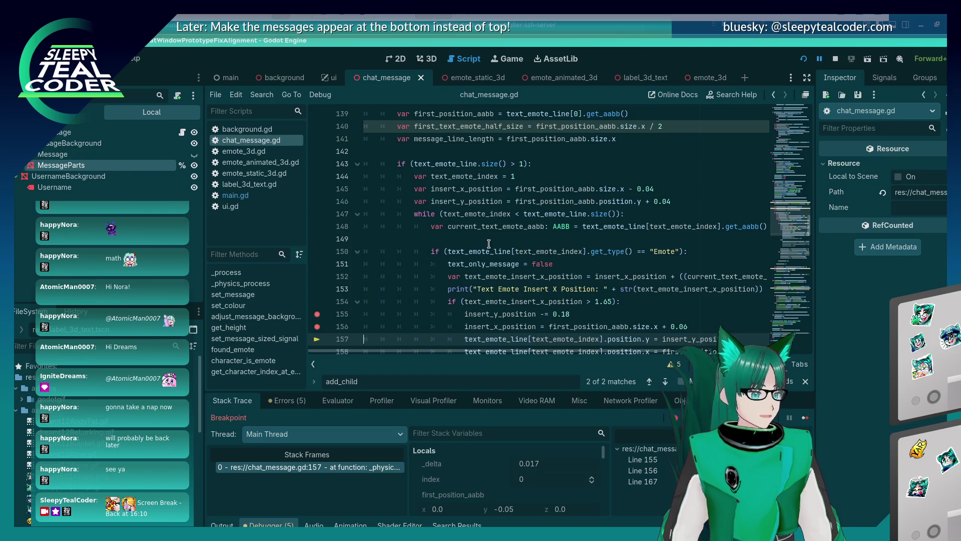
left_click(600, 205)
left_click(600, 194)
scroll(630, 252, "down", 2)
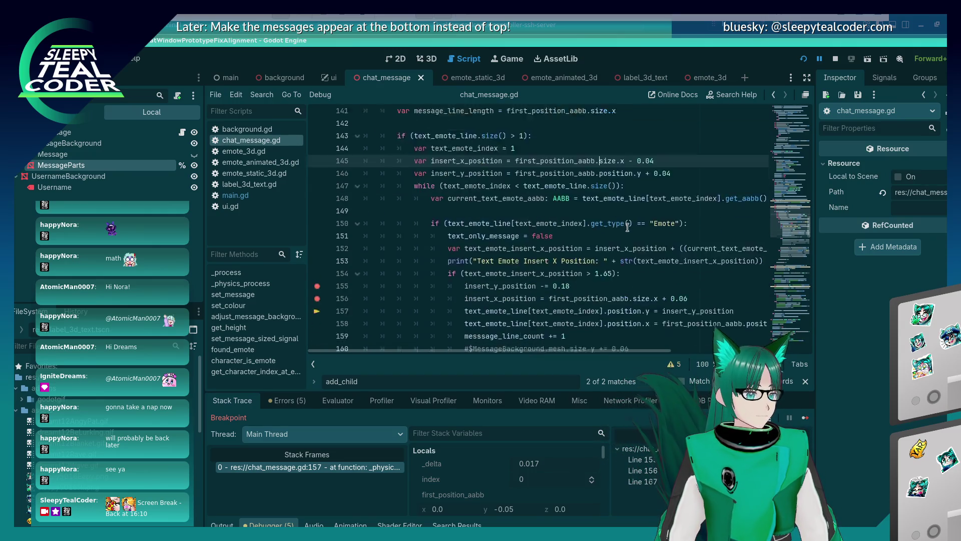
Step: Change first_position_aabb.size.x to first_position_aabb.position.x on line 156 and save the script
double_click(632, 251)
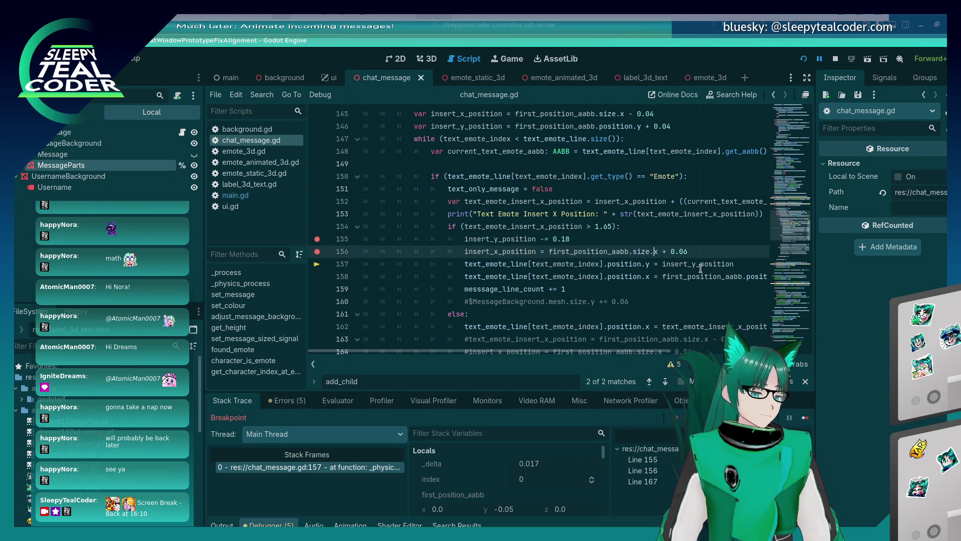
key("BackSpace")
type("position")
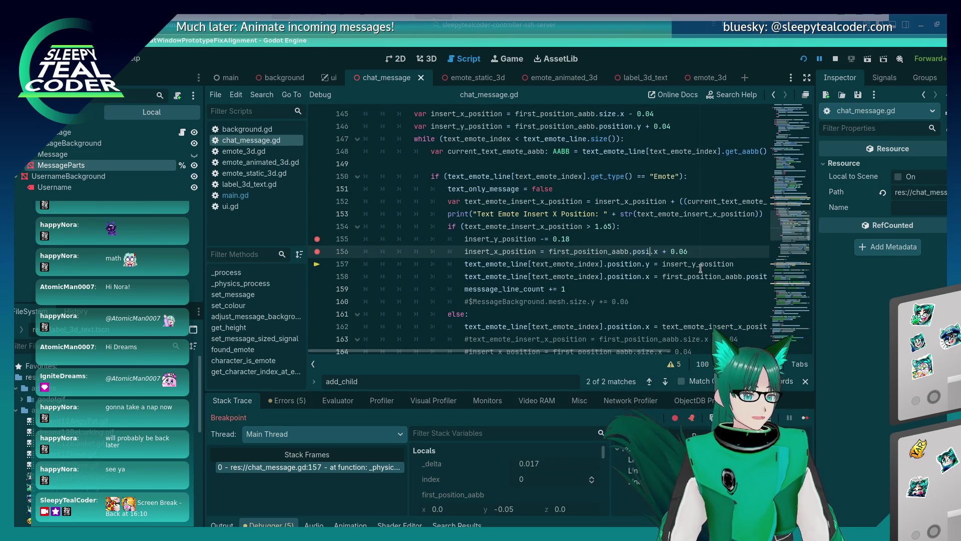
key("ctrl+s")
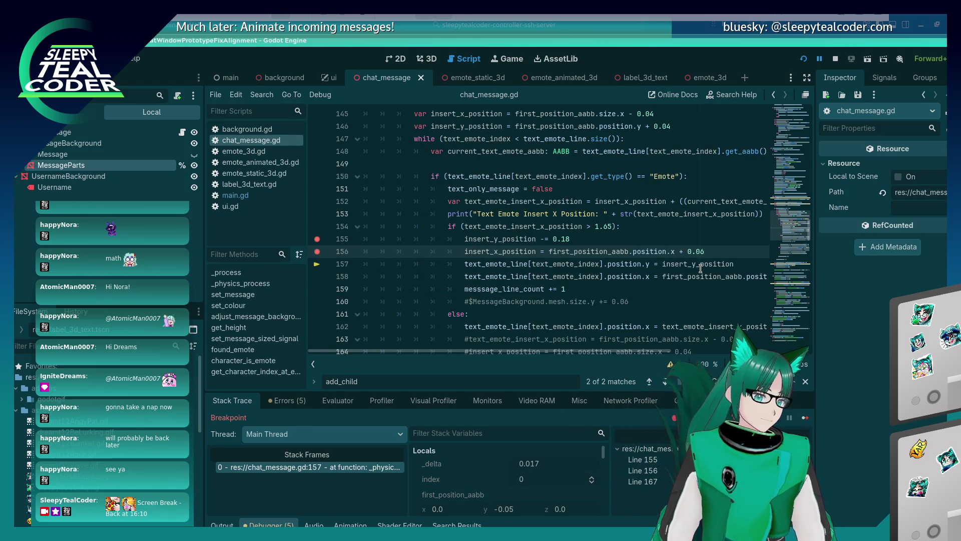
Step: Continue past the remaining breakpoints, then clear the chat and add a new emote test message
left_click(804, 419)
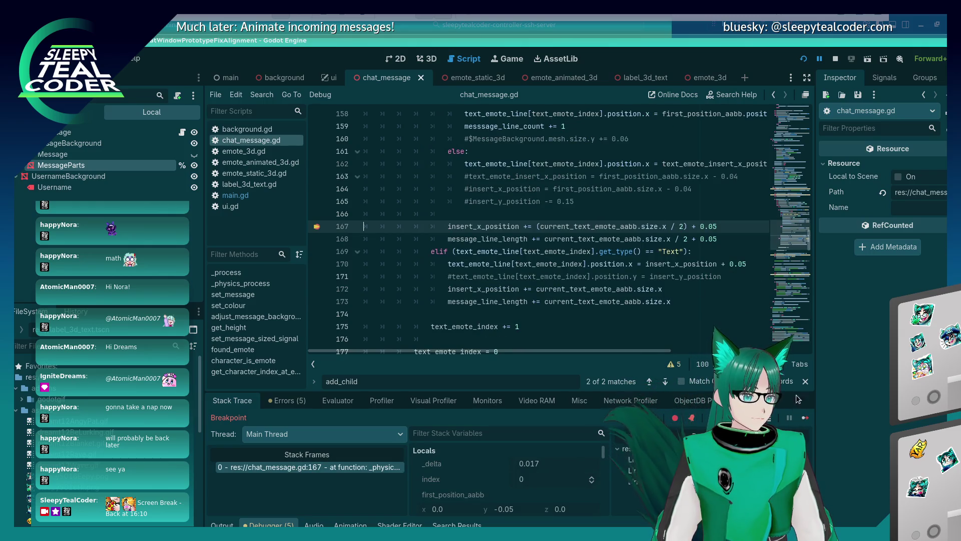
left_click(806, 418)
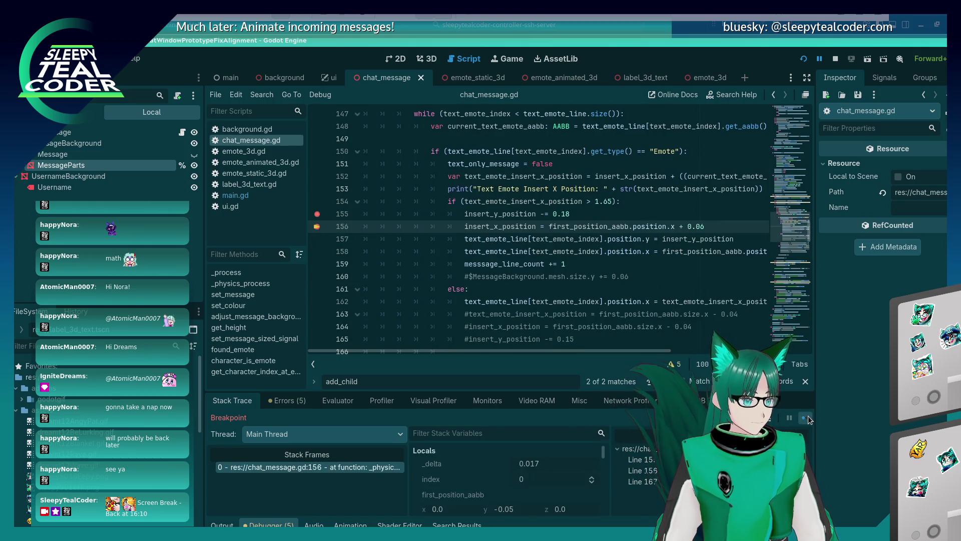
left_click(806, 418)
left_click(806, 418)
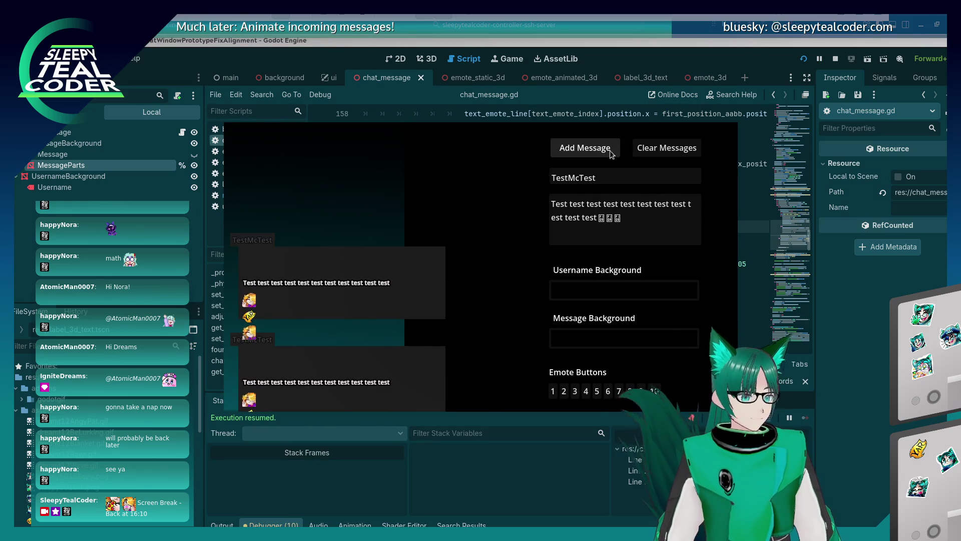
left_click(666, 149)
left_click(580, 154)
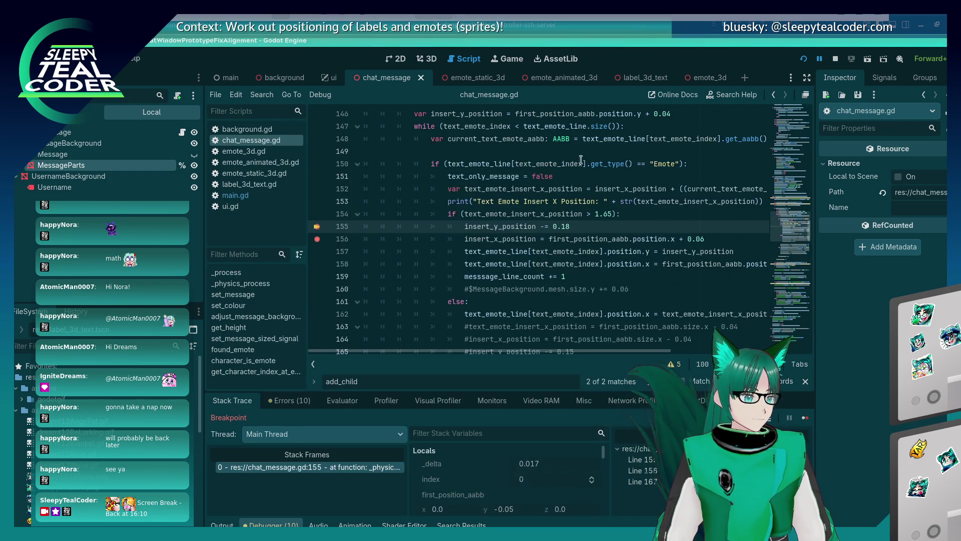
Step: Step through lines 157 and 167 to see the new message, then return to line 156's 0.06 offset
left_click(806, 416)
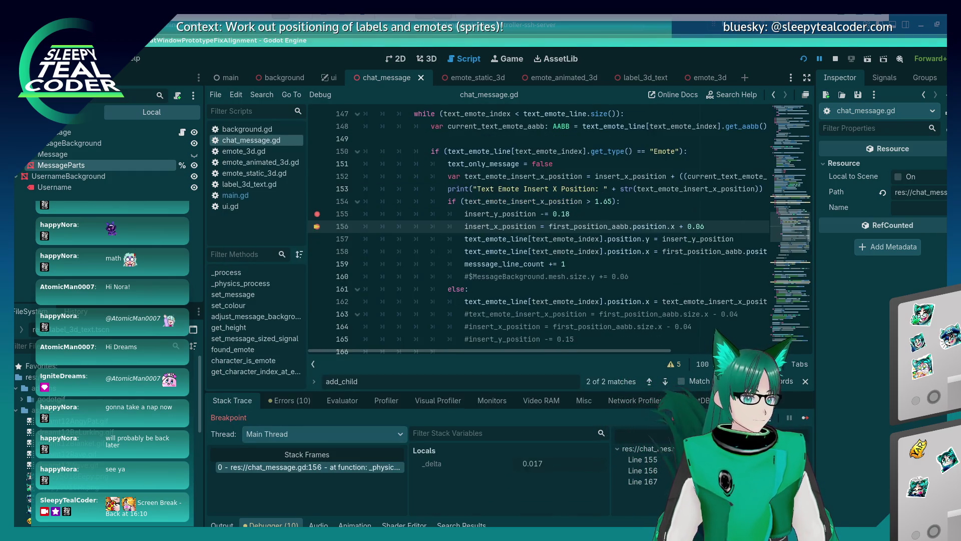
left_click(805, 417)
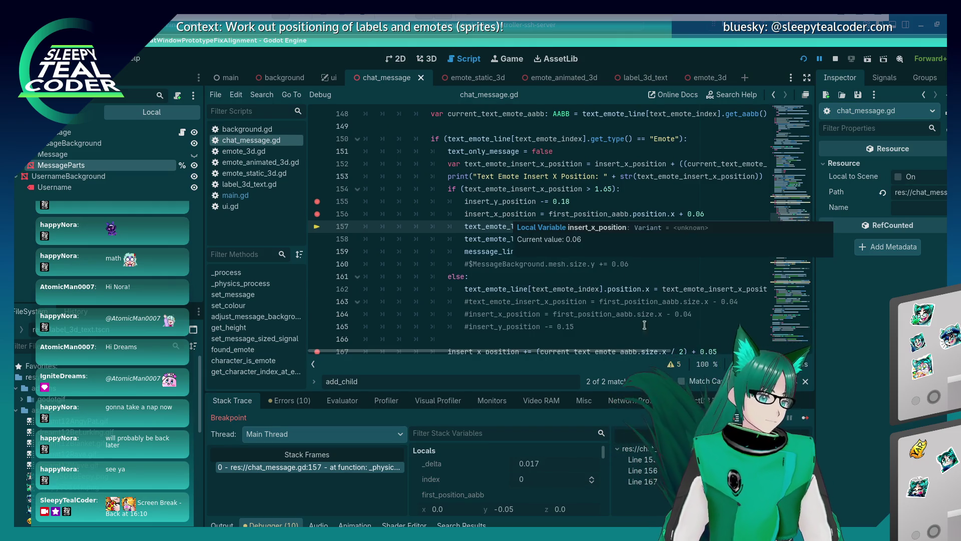
left_click(804, 417)
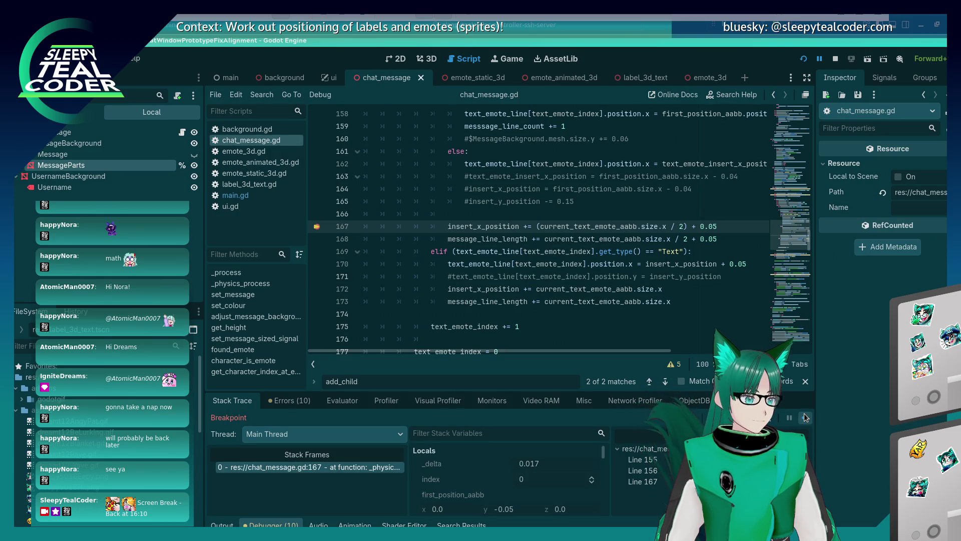
left_click(804, 417)
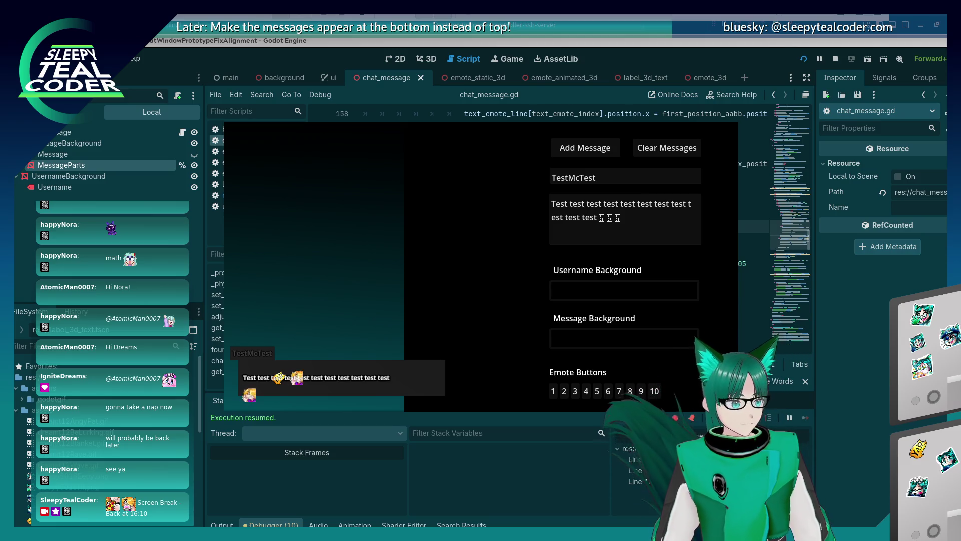
key("alt+Tab")
scroll(696, 263, "up", 3)
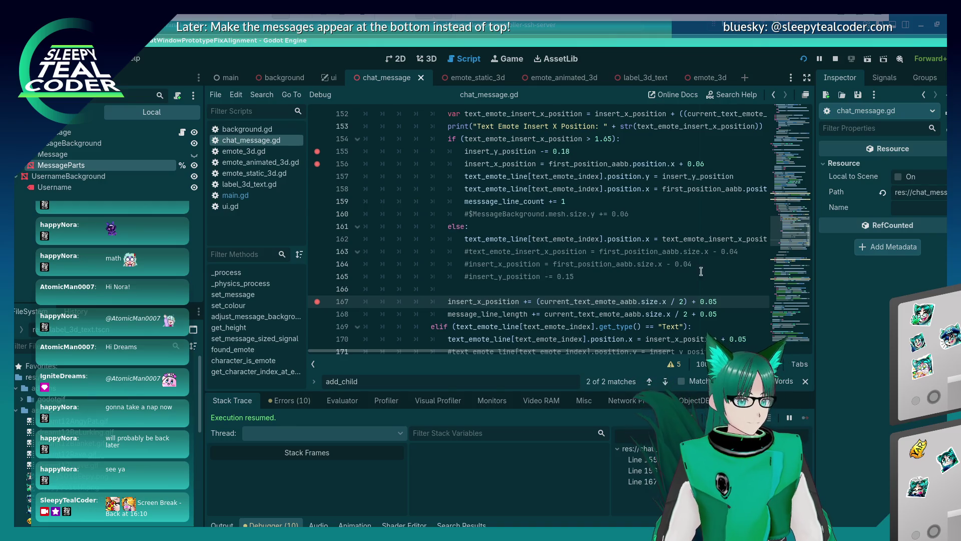
left_click(680, 202)
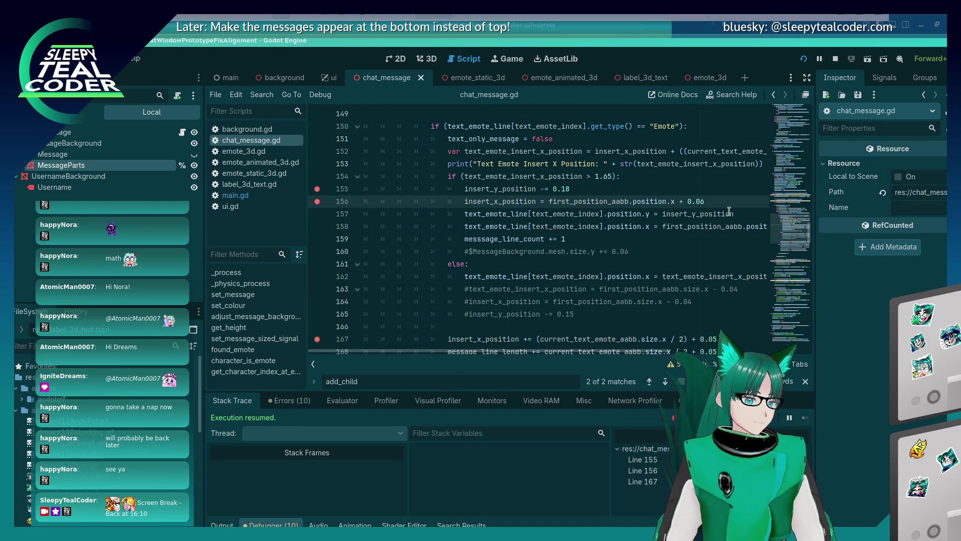
Step: Comment out the + 0.06 offset on line 156 and add another test message
type("#")
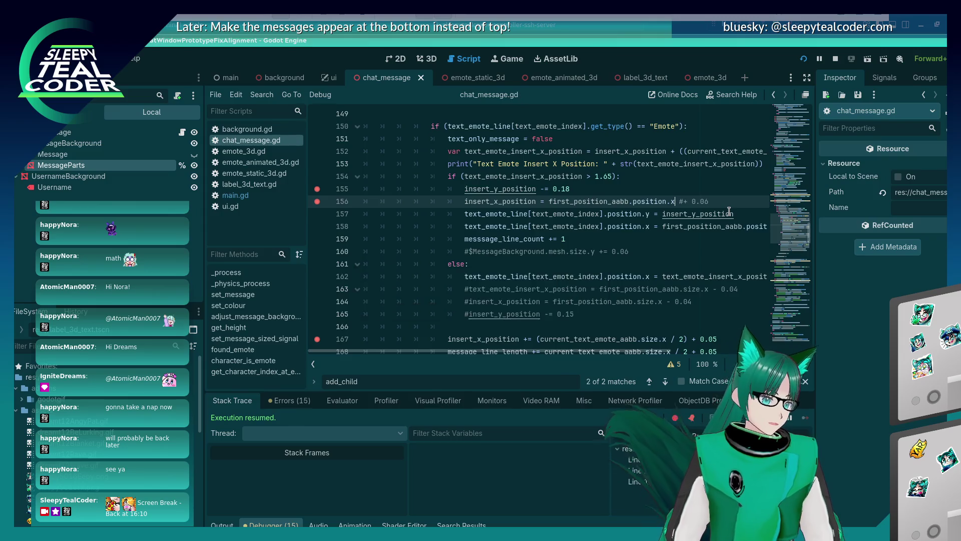
key("alt+Tab")
left_click(604, 146)
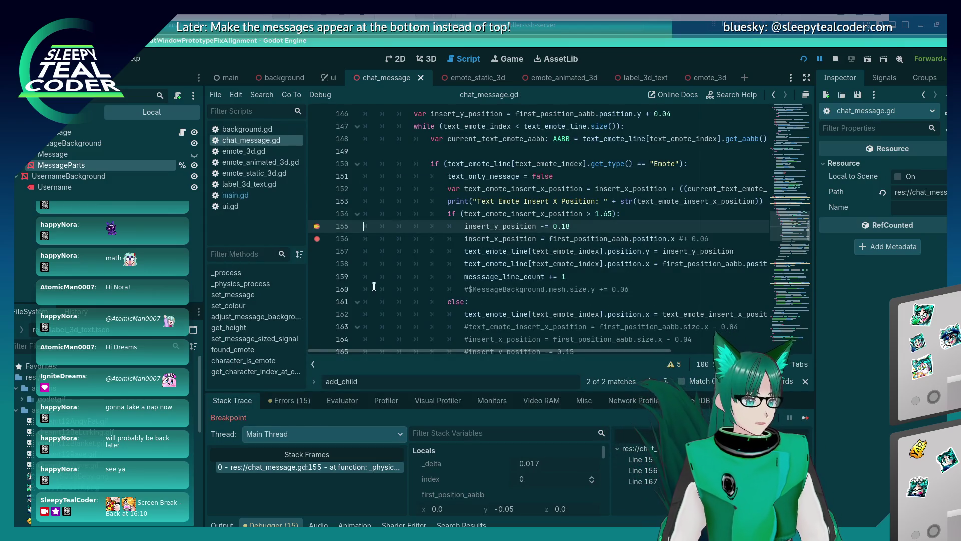
Step: Remove the line 155 and 156 breakpoints, let the test finish running, and return to the script
left_click(317, 239)
left_click(318, 227)
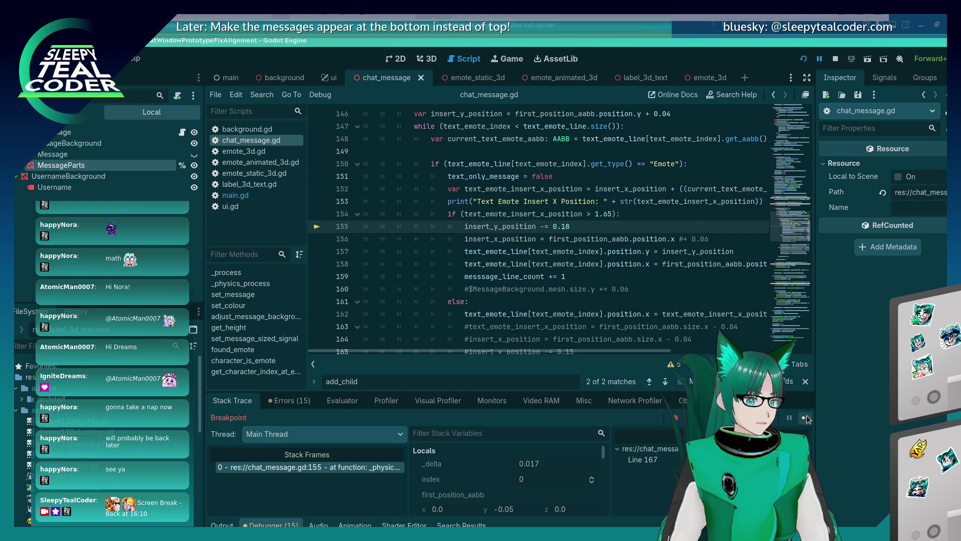
key("F12")
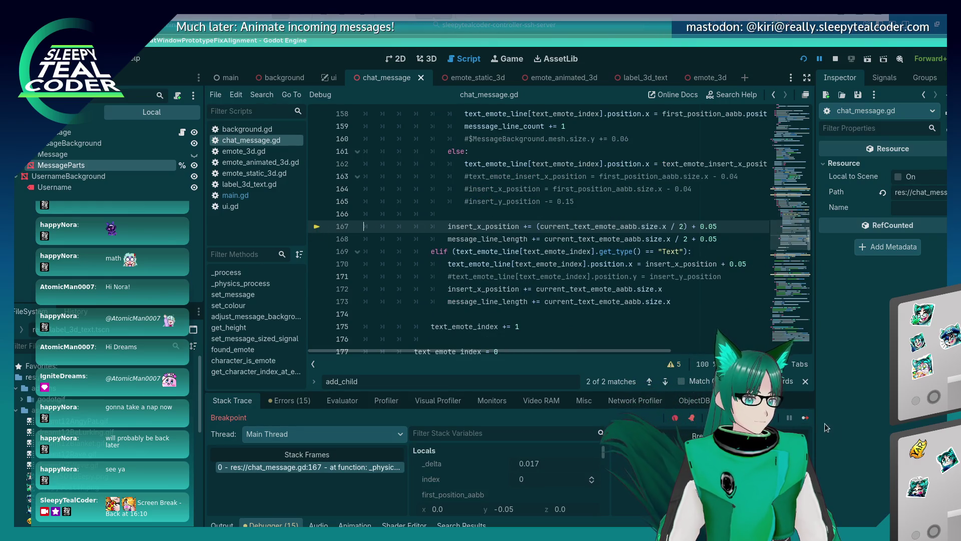
left_click(805, 417)
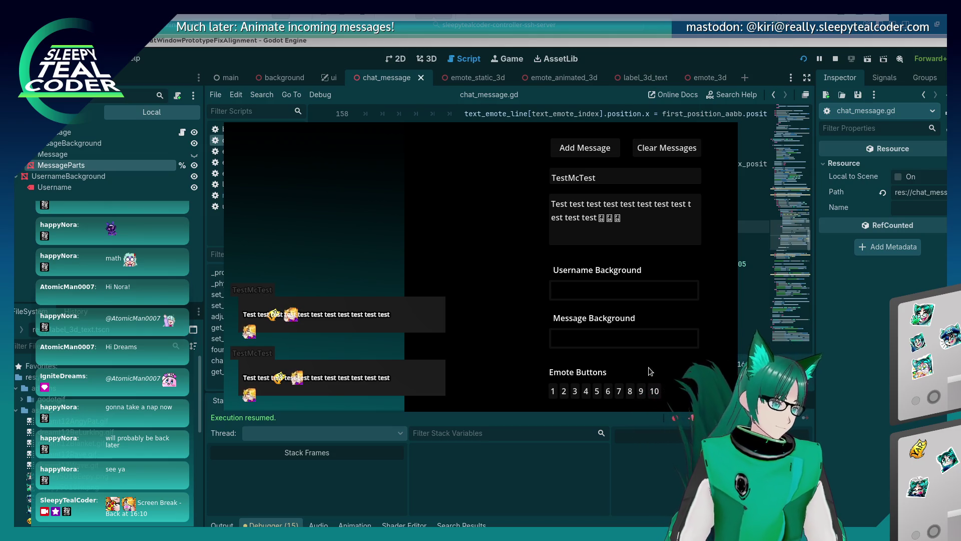
key("alt+Tab")
scroll(617, 244, "up", 3)
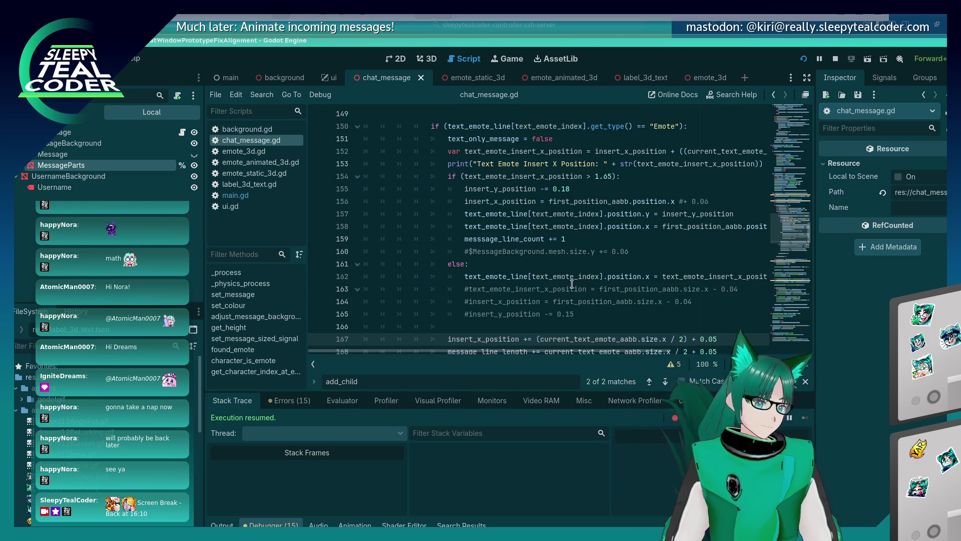
scroll(563, 277, "up", 1)
scroll(556, 278, "up", 2)
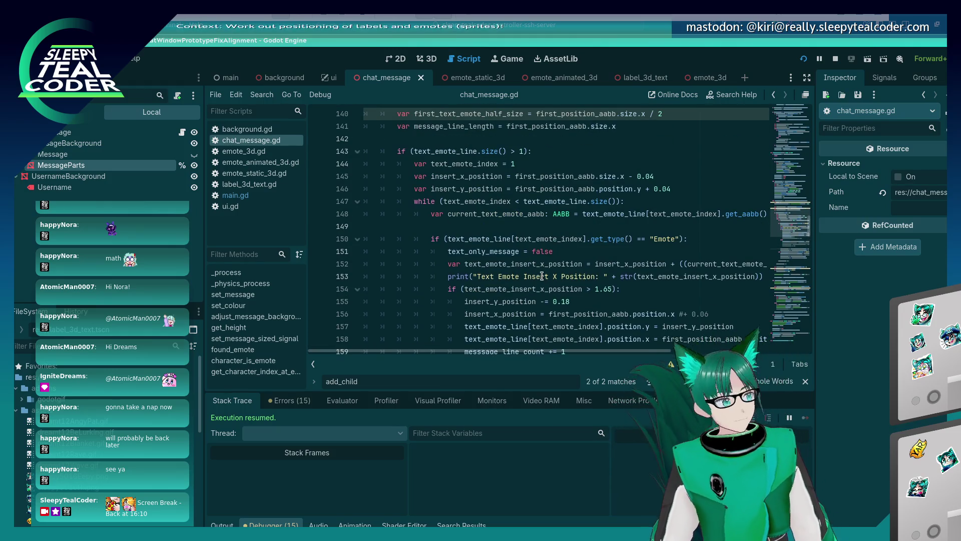
scroll(531, 270, "down", 3)
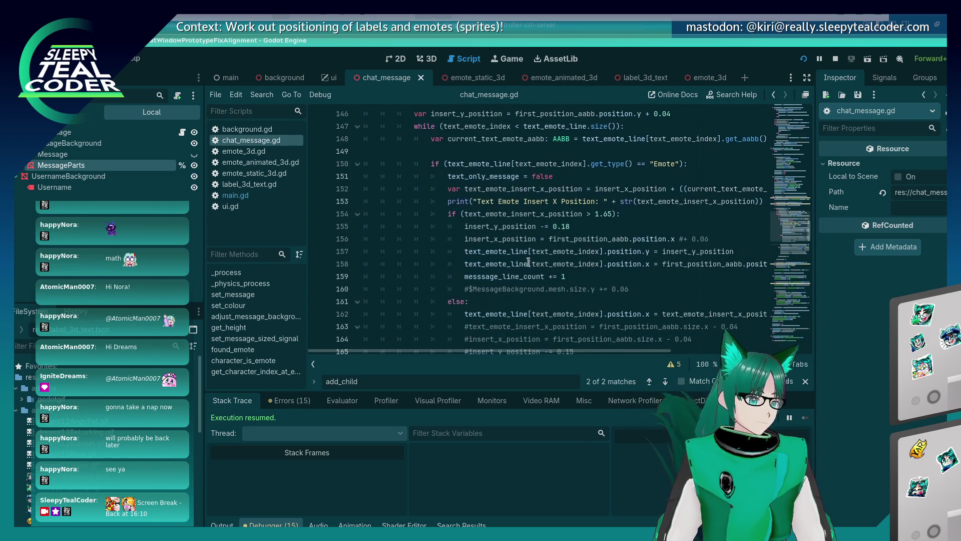
Step: Duplicate line 162 so the else branch sets position.y to insert_y_position, then save, run, and add a message
left_click(526, 265)
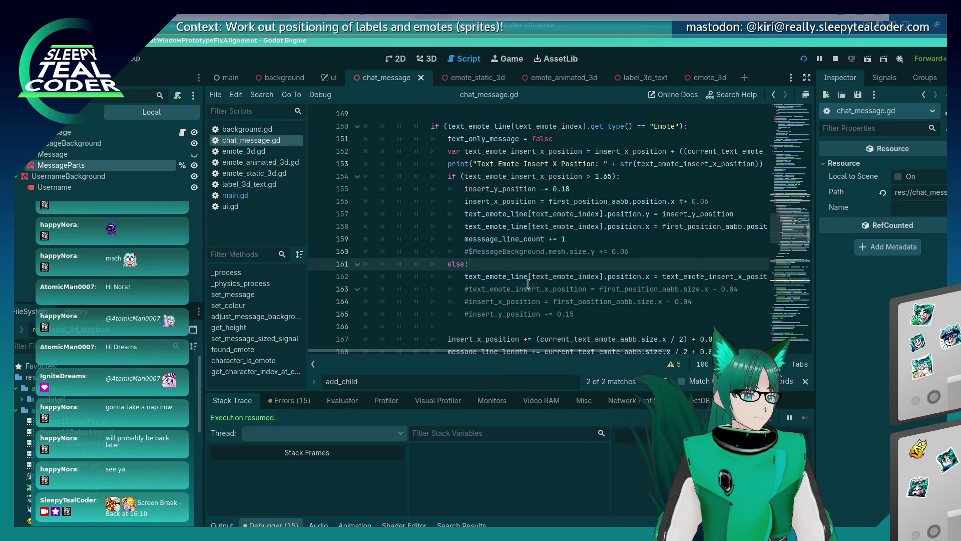
key("Down")
key("Down")
key("Up")
key("End")
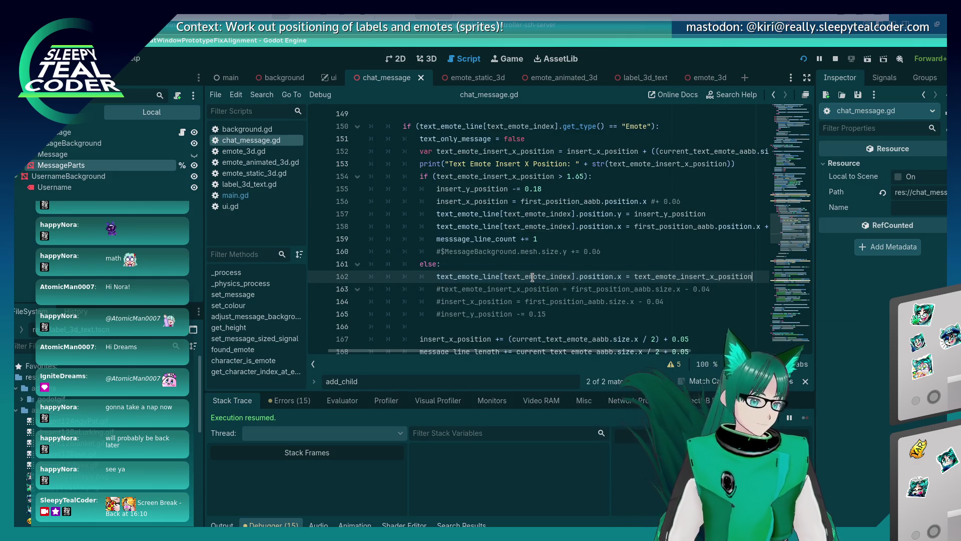
key("ctrl+shift+d")
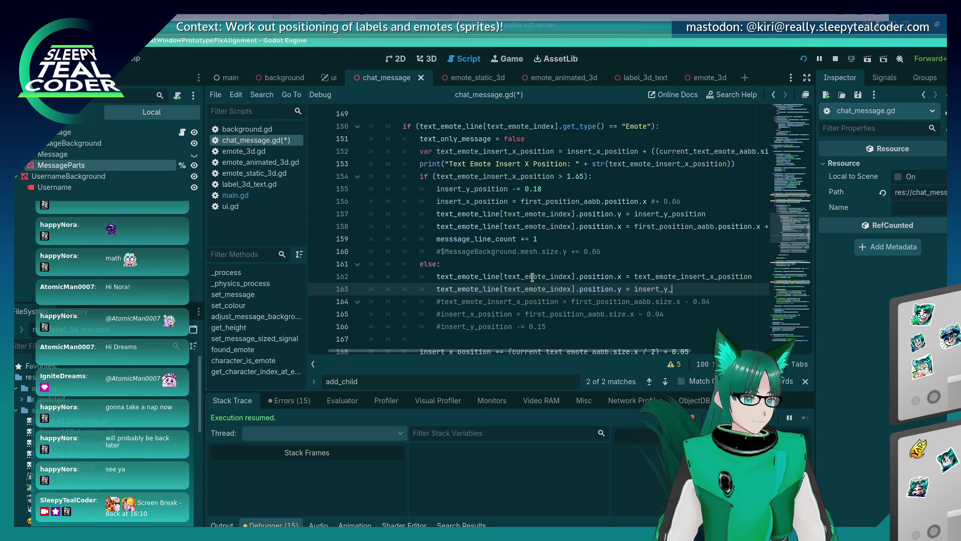
type("position")
key("F5")
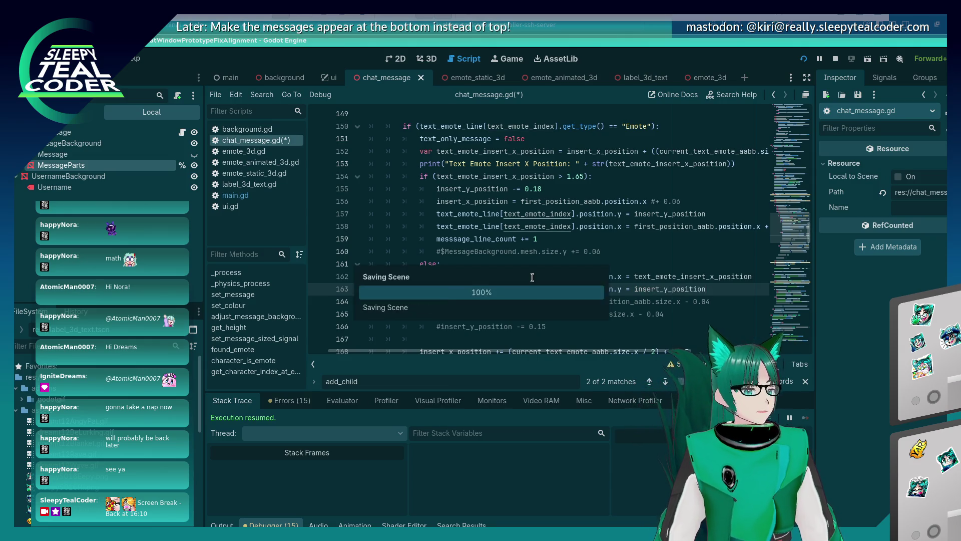
left_click(600, 143)
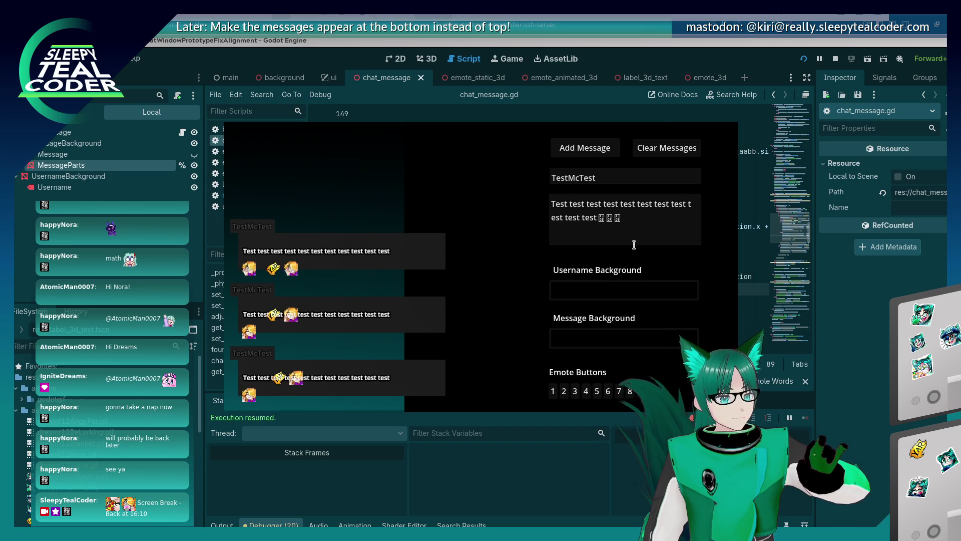
Step: Edit the test message text, post it with four wrapped emotes, and return to chat_message.gd
left_click(650, 215)
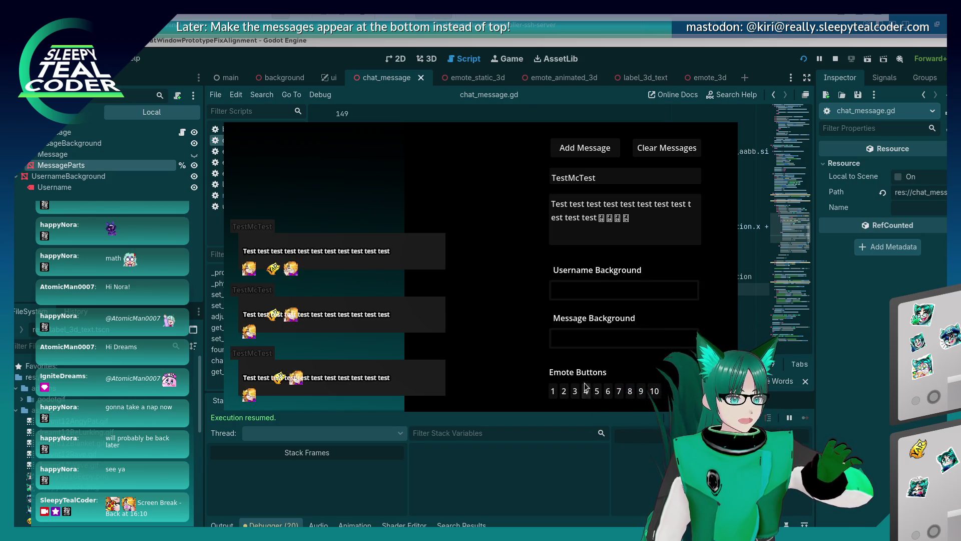
left_click(582, 153)
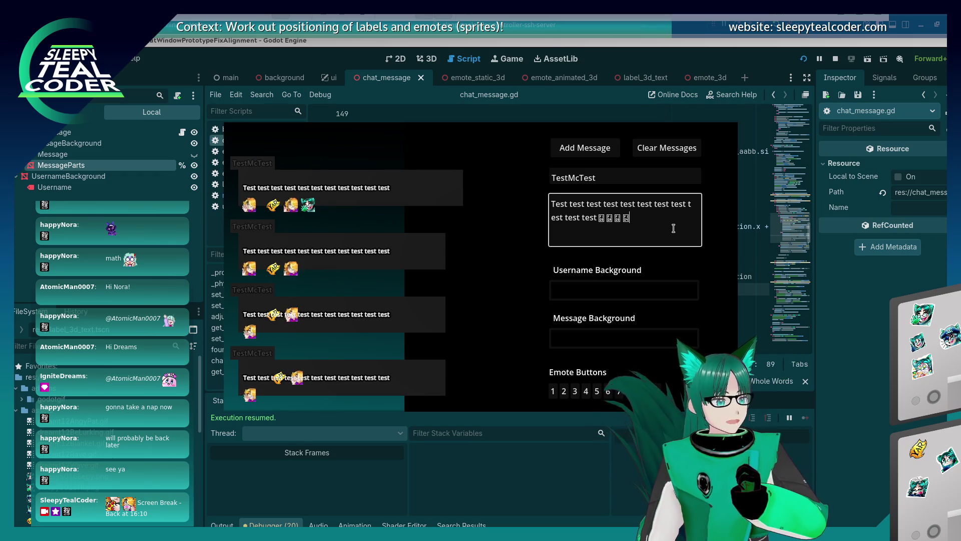
left_click(857, 390)
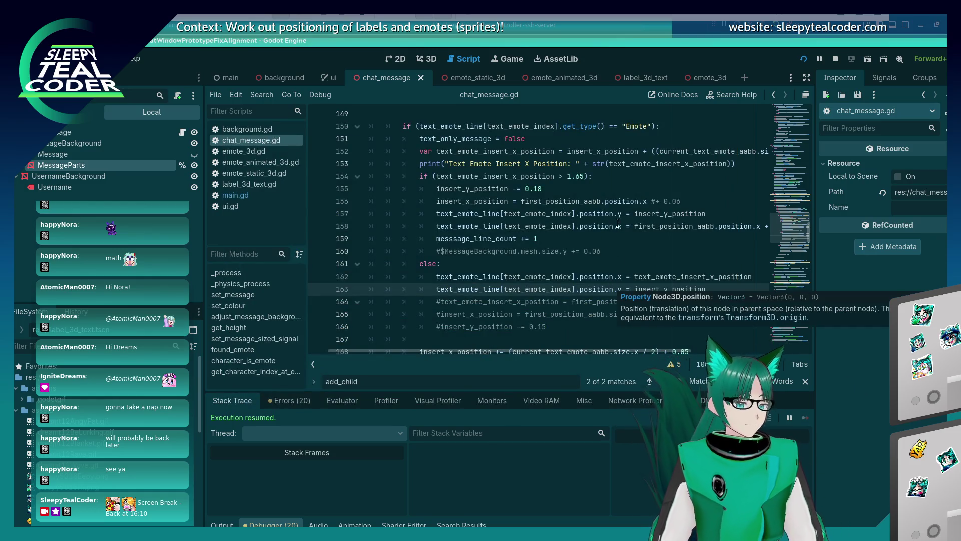
Step: Change the line 156 offset to - 0.08, run the project, and add a test message
scroll(607, 265, "up", 2)
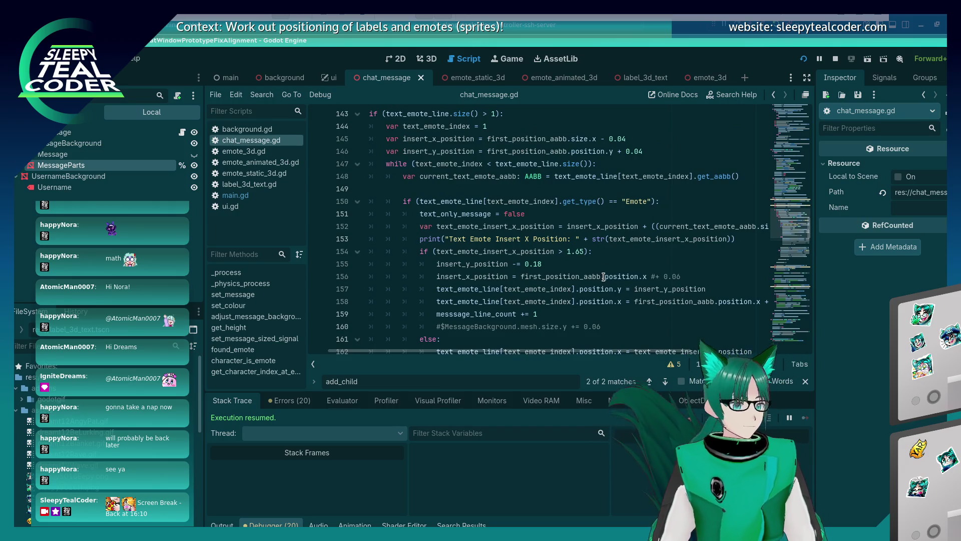
left_click(650, 276)
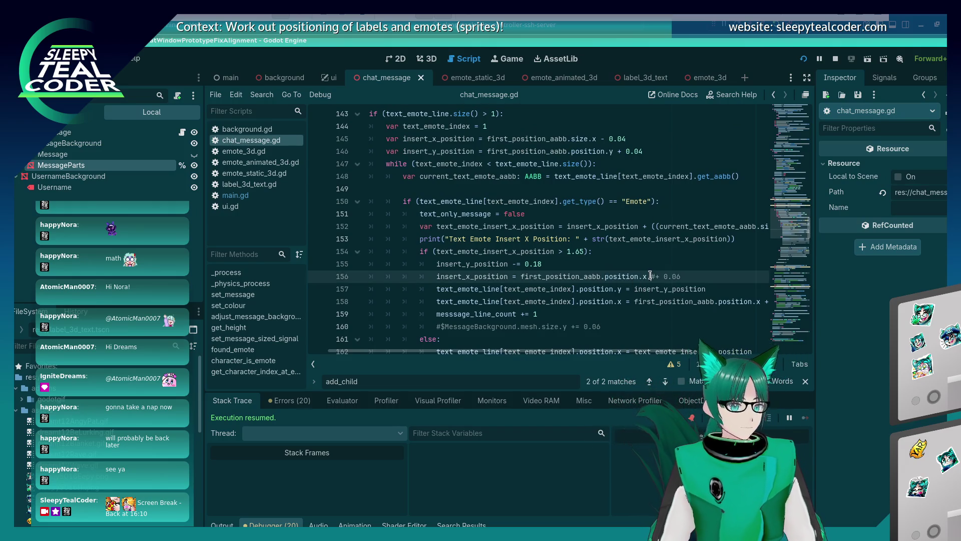
type("-0.04")
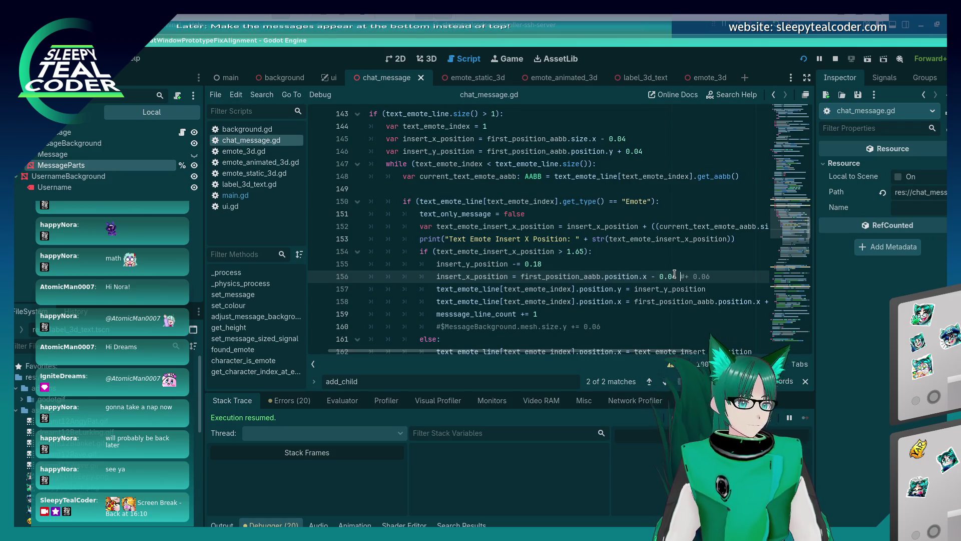
key("F5")
left_click(587, 152)
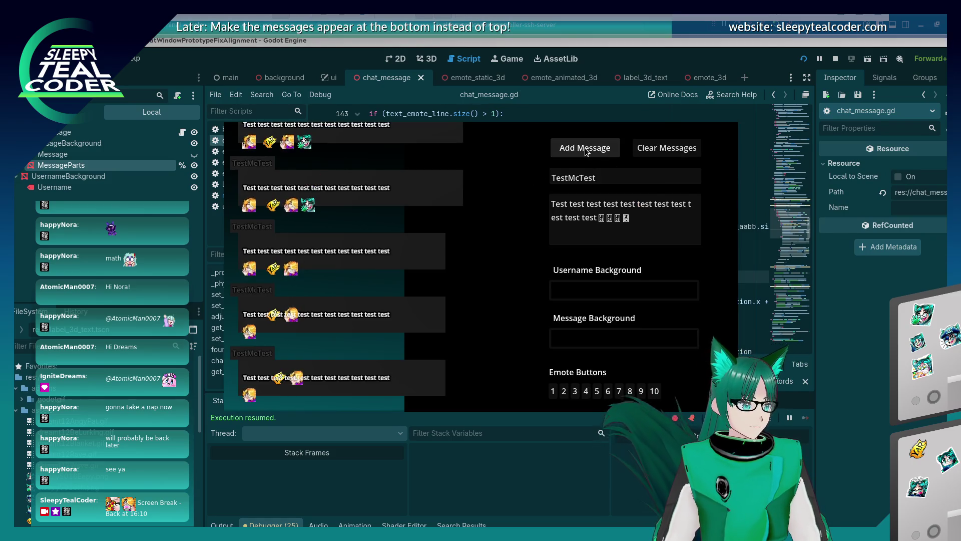
Step: Stop and relaunch the chat test, bringing the game window back to the front
key("F8")
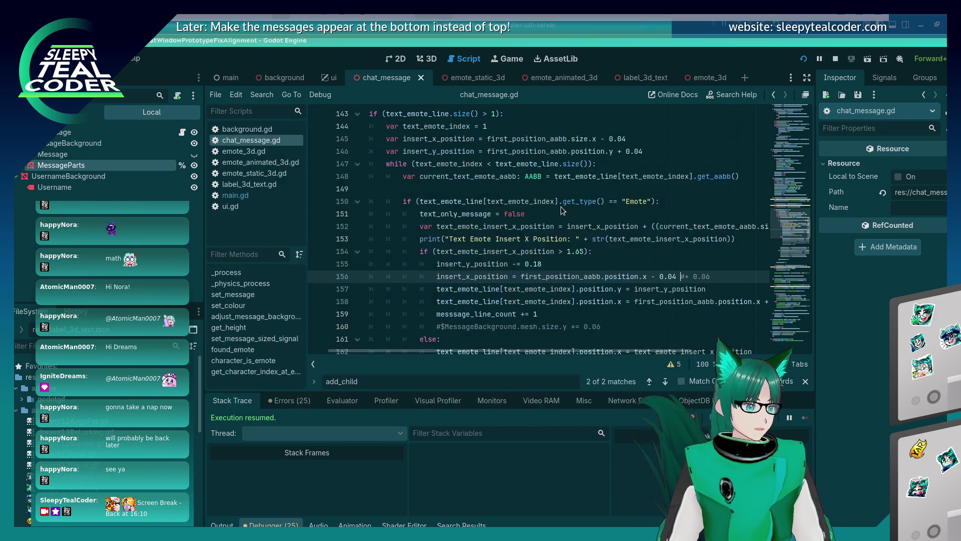
key("F5")
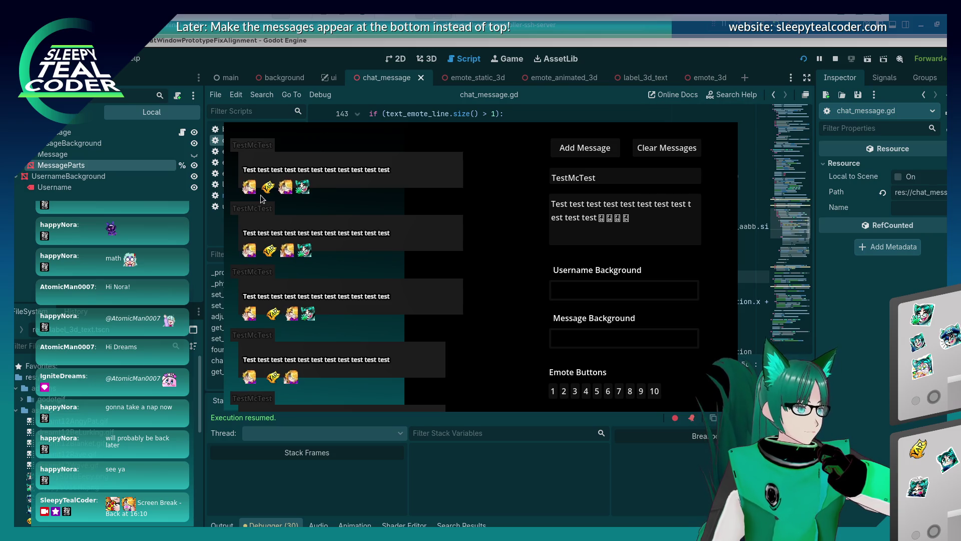
key("F8")
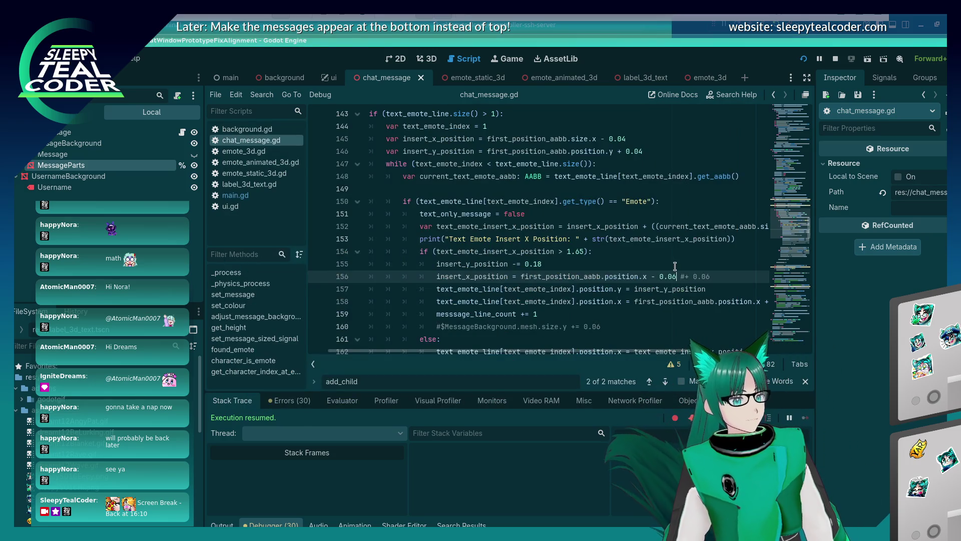
key("F5")
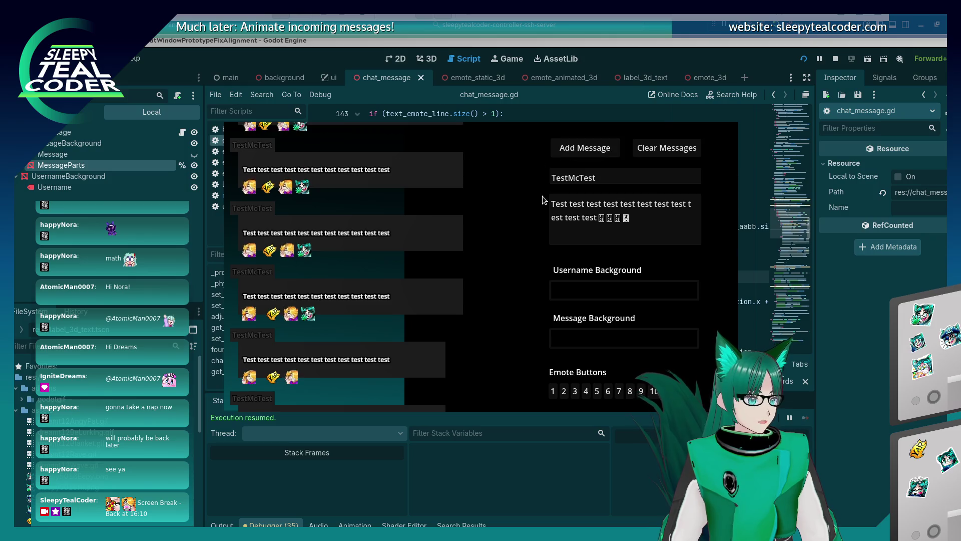
key("alt+Tab")
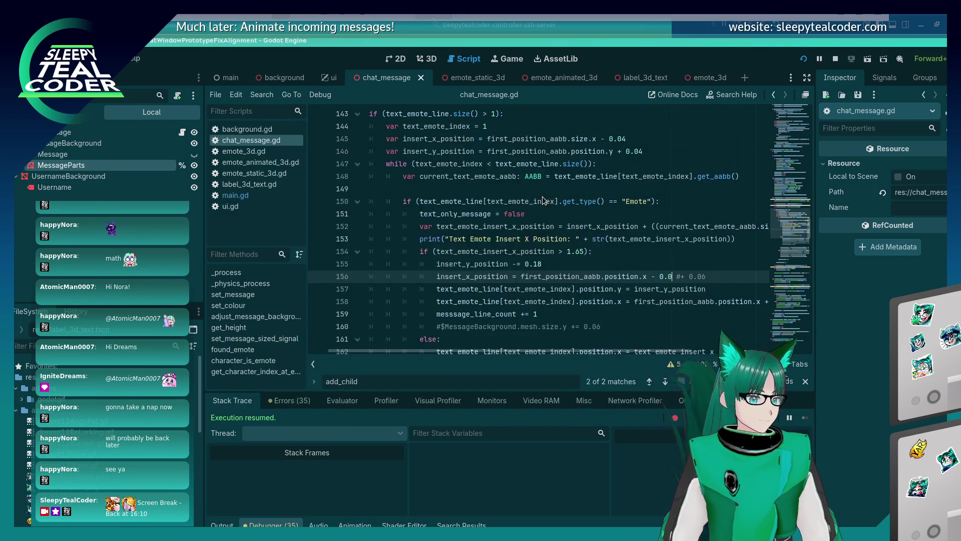
key("alt+Tab")
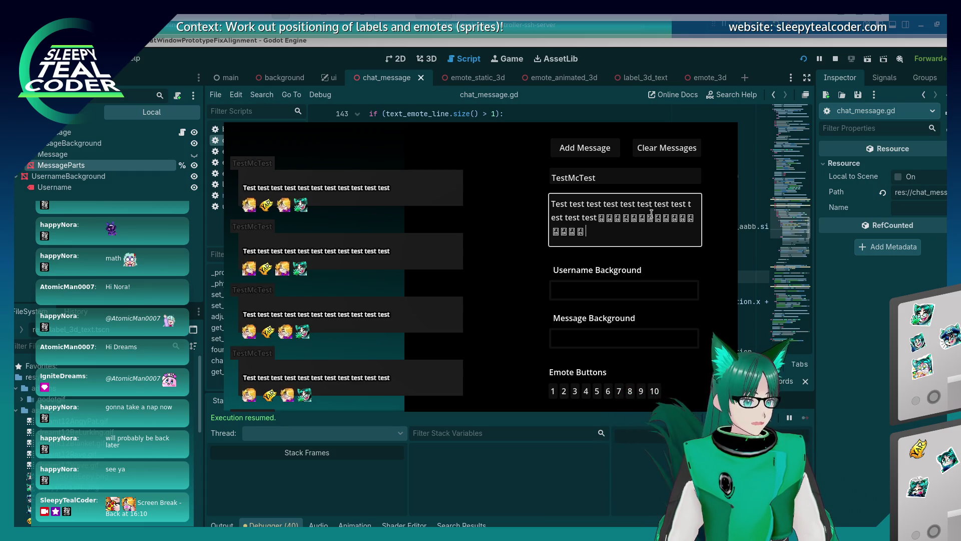
Step: Post the long emote message, check its emotes wrap across three rows, and return to chat_message.gd
left_click(592, 153)
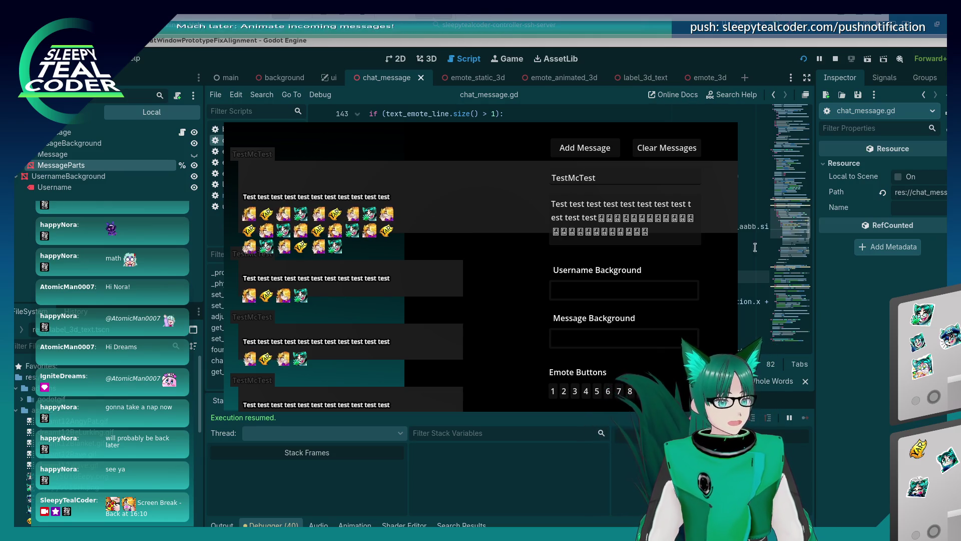
key("alt+Tab")
scroll(574, 279, "down", 2)
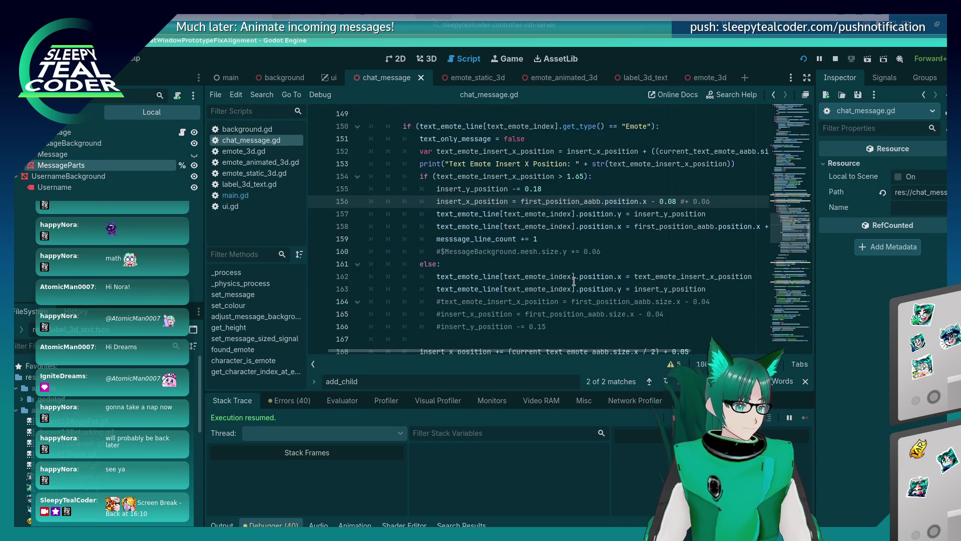
Step: Set a green message background and purple username background, then post two emote-filled test messages
scroll(575, 281, "down", 3)
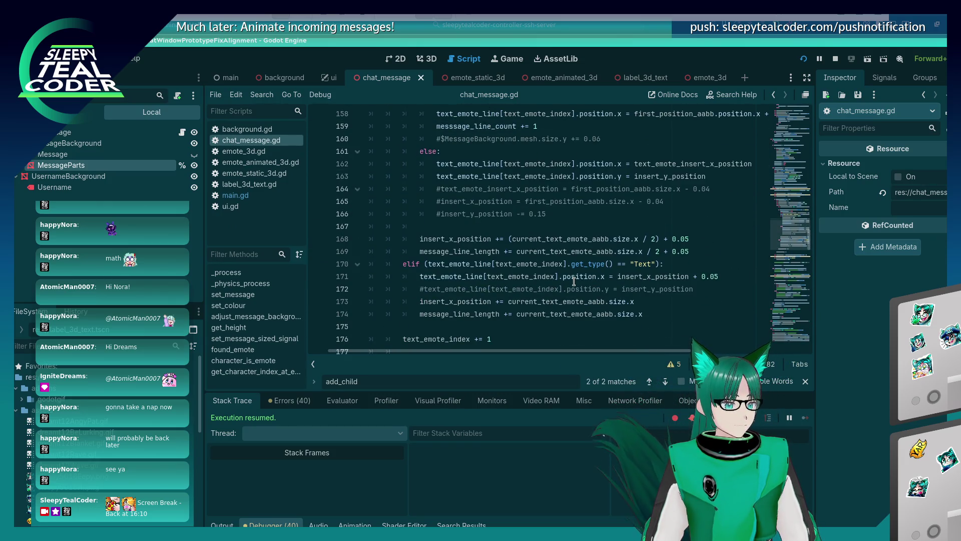
scroll(574, 280, "up", 2)
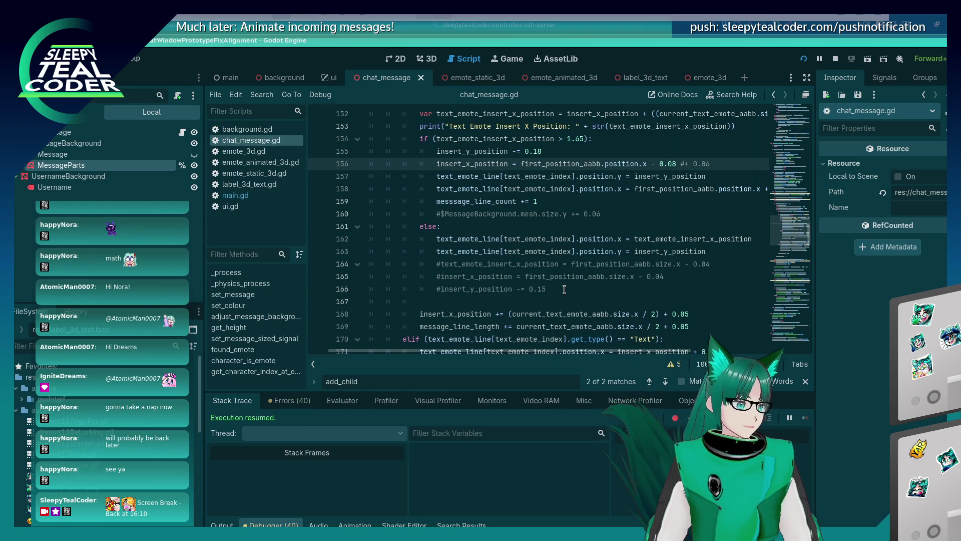
scroll(557, 299, "down", 4)
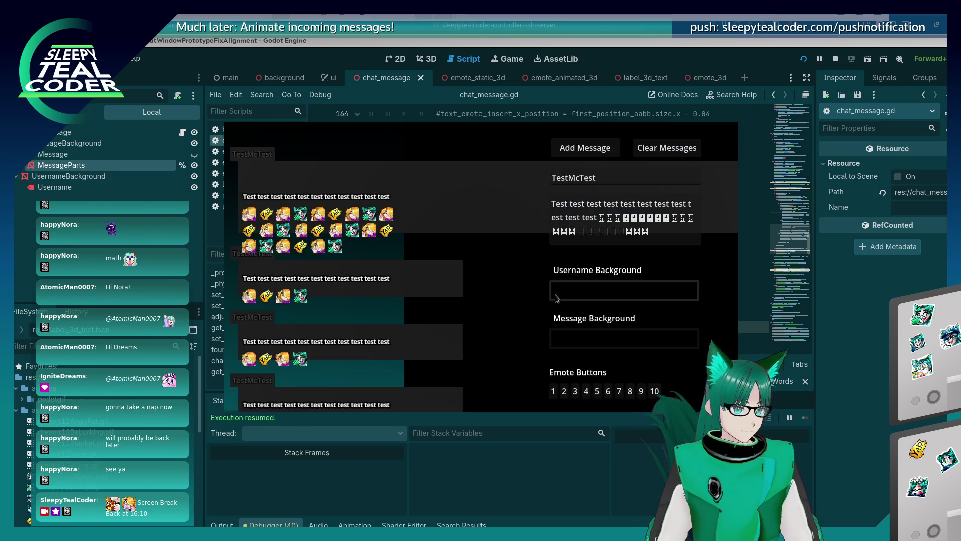
left_click(611, 344)
key("Escape")
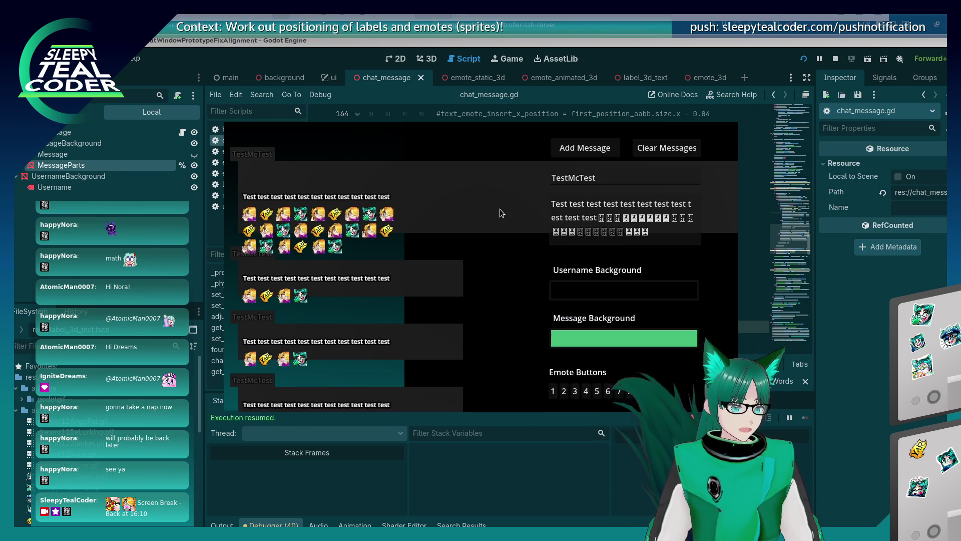
left_click(636, 295)
left_click(693, 149)
left_click_drag(692, 152, 691, 235)
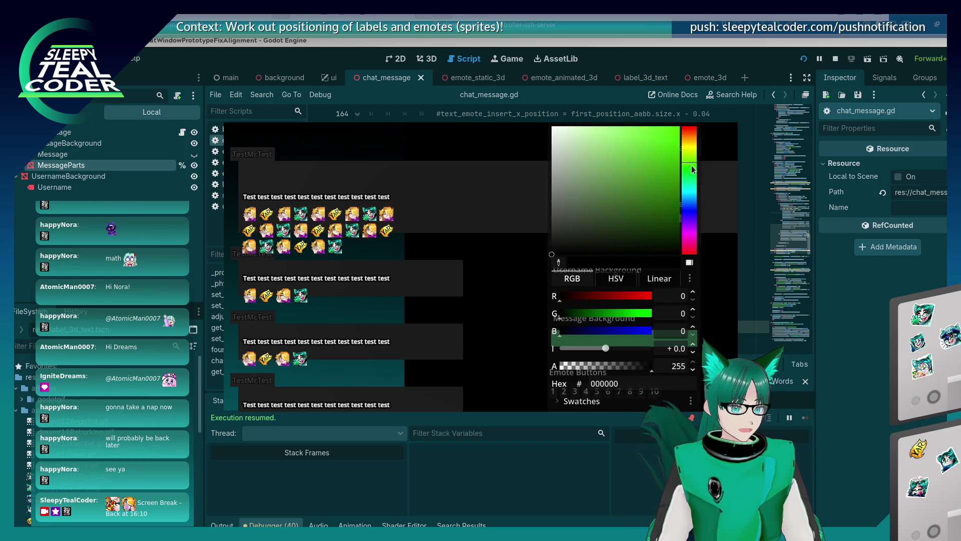
left_click(625, 173)
left_click(600, 180)
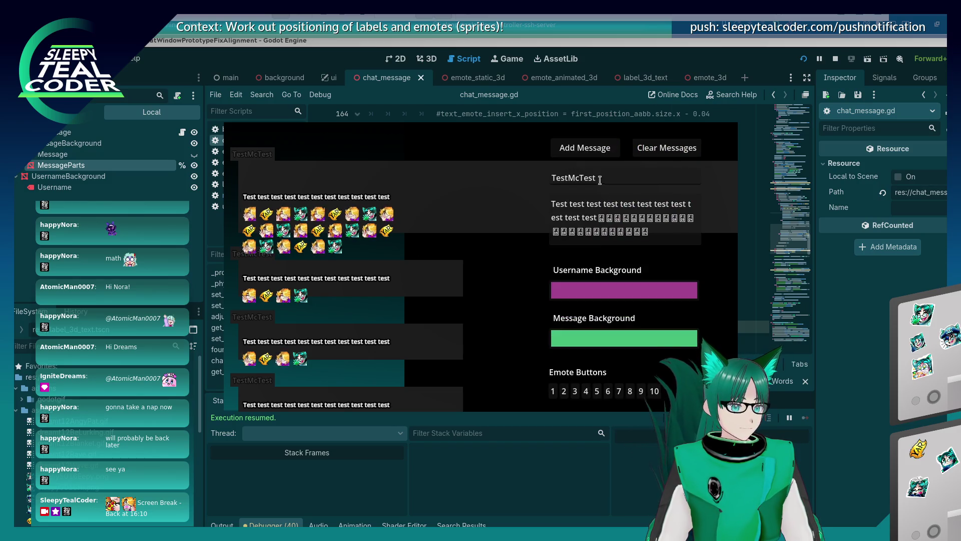
left_click(584, 152)
left_click(584, 154)
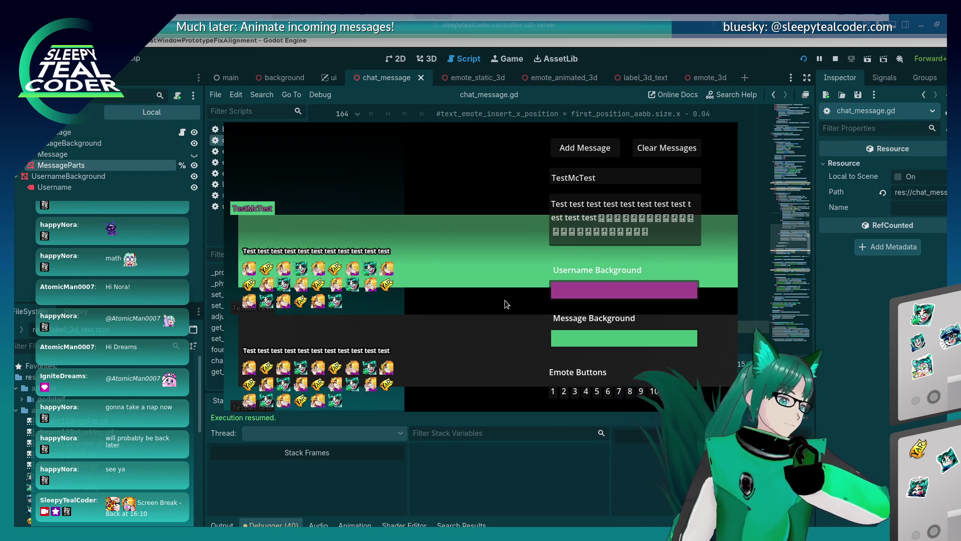
Step: Set the label_3d_text Label3D's Vertical Alignment to Top, then save and relaunch the chat test
left_click(806, 287)
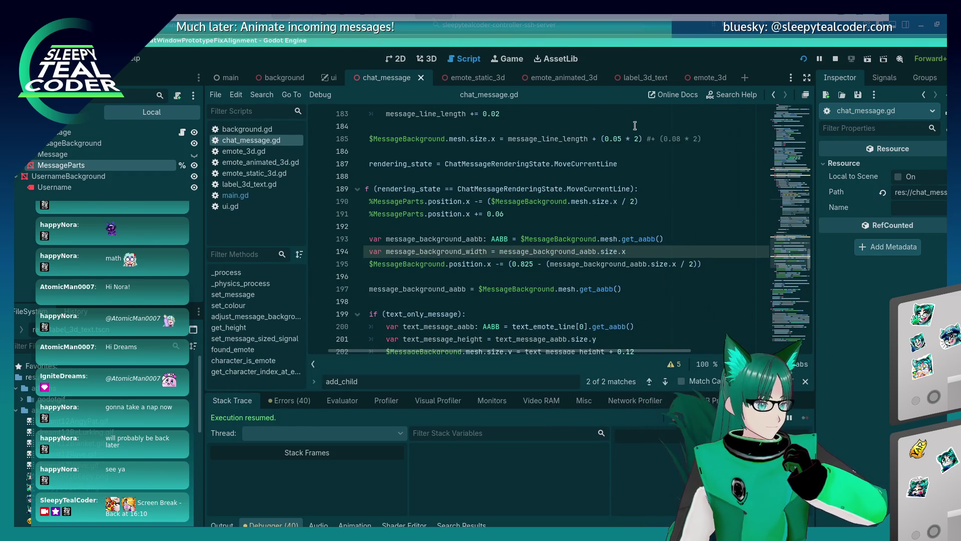
left_click(635, 80)
left_click(433, 60)
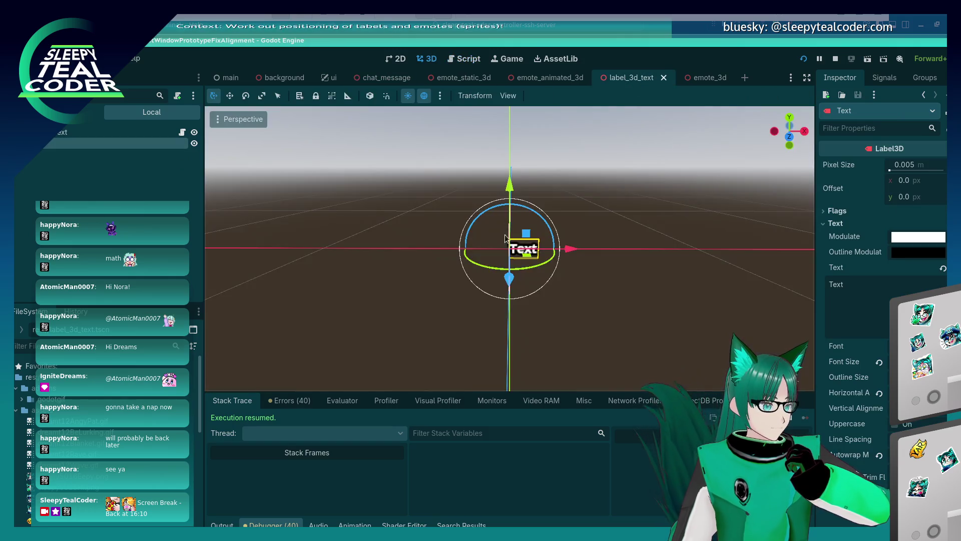
left_click(910, 425)
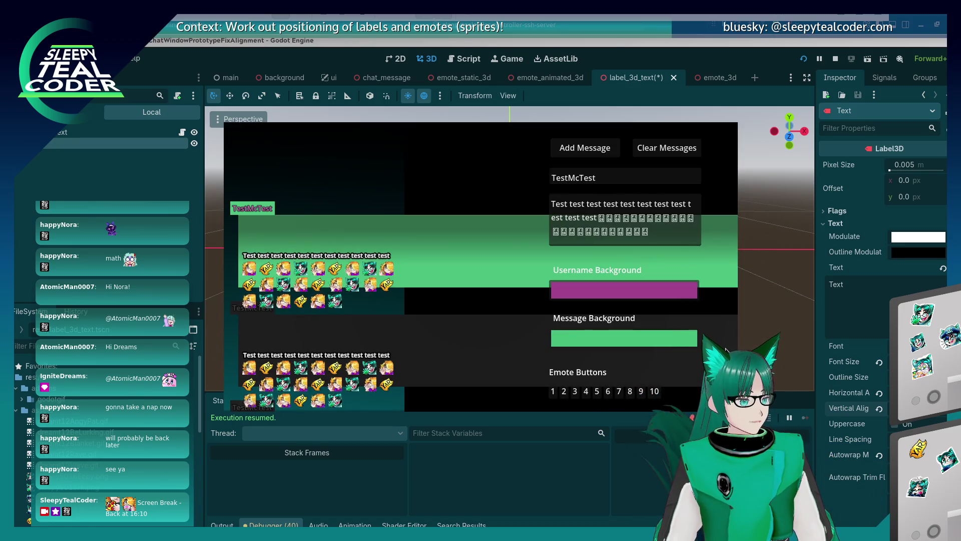
left_click(580, 152)
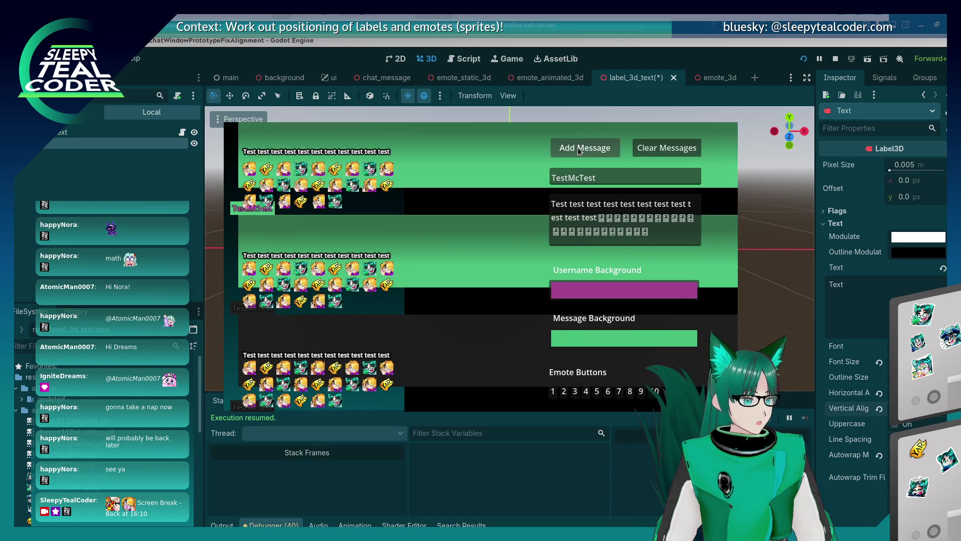
key("F5")
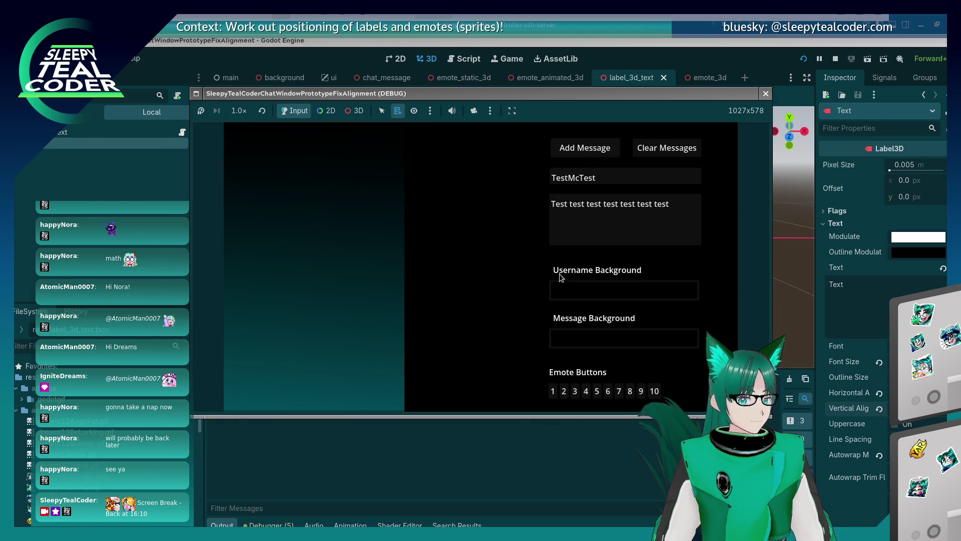
Step: Add a plain test message, then fill the message field with a long series of emotes
left_click(577, 141)
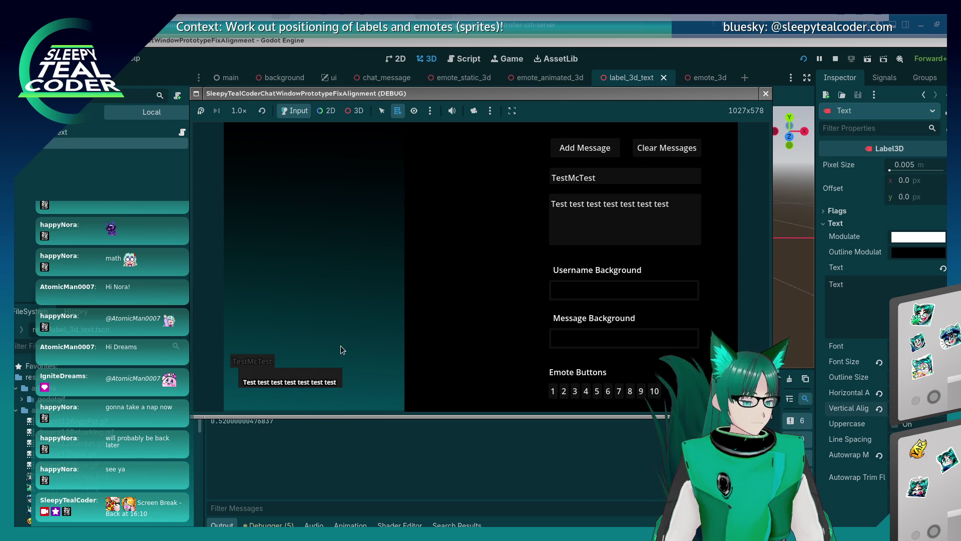
left_click(673, 205)
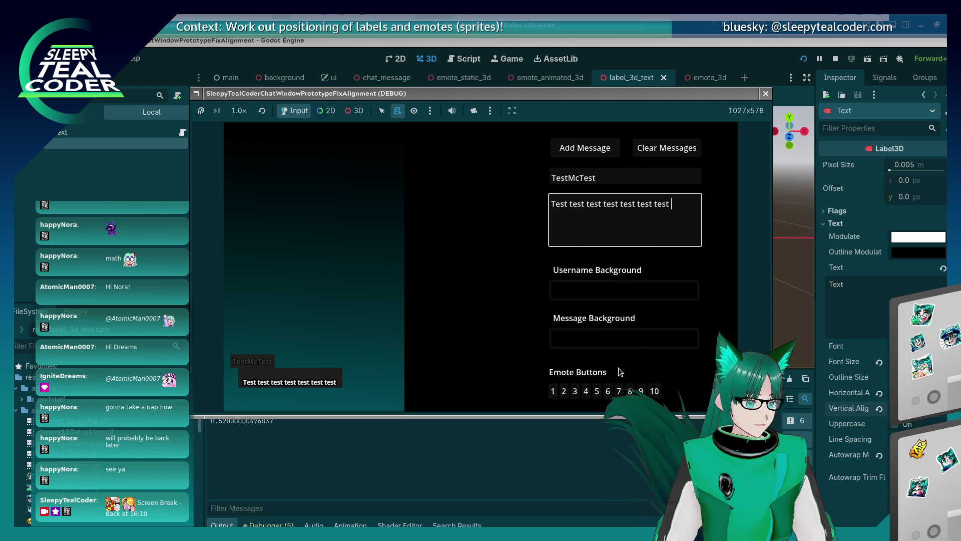
left_click(597, 391)
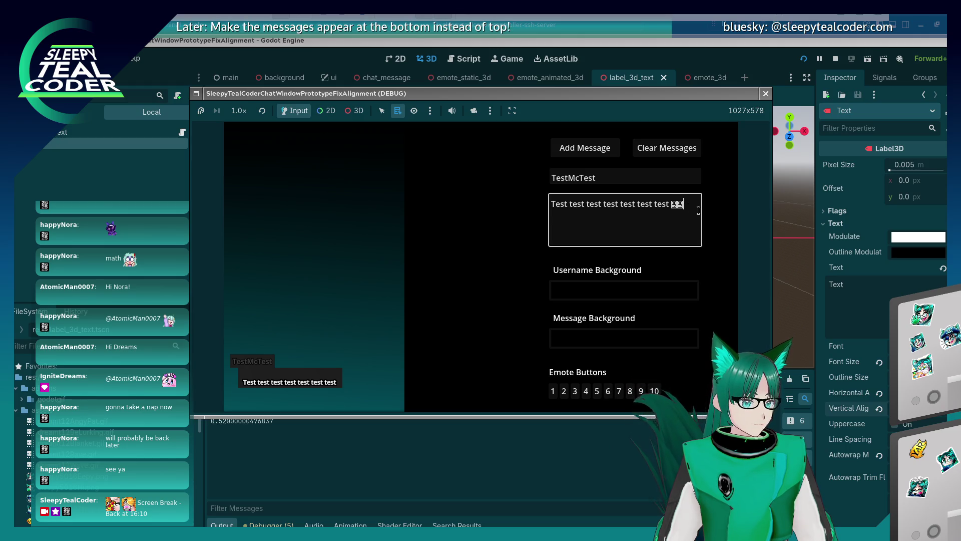
left_click(607, 392)
left_click(710, 201)
left_click(619, 391)
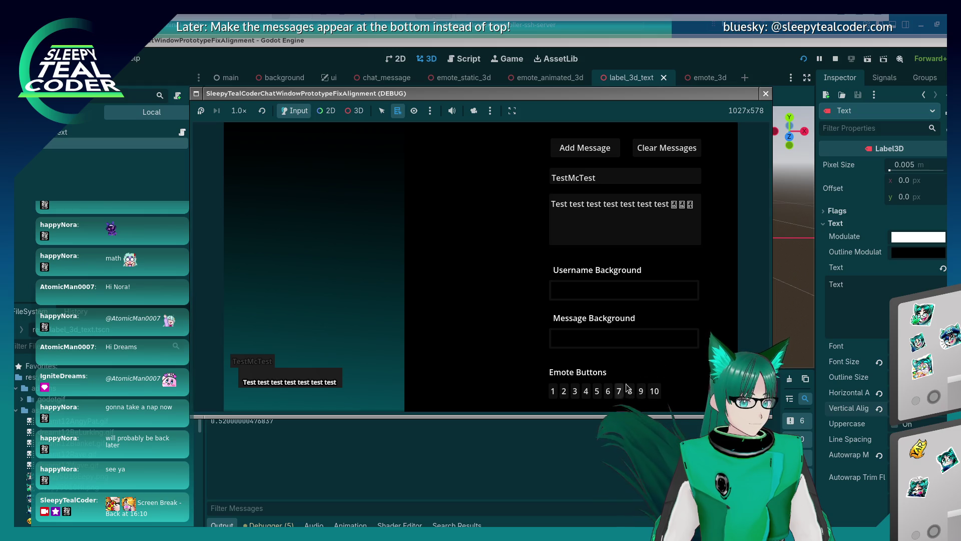
left_click(628, 390)
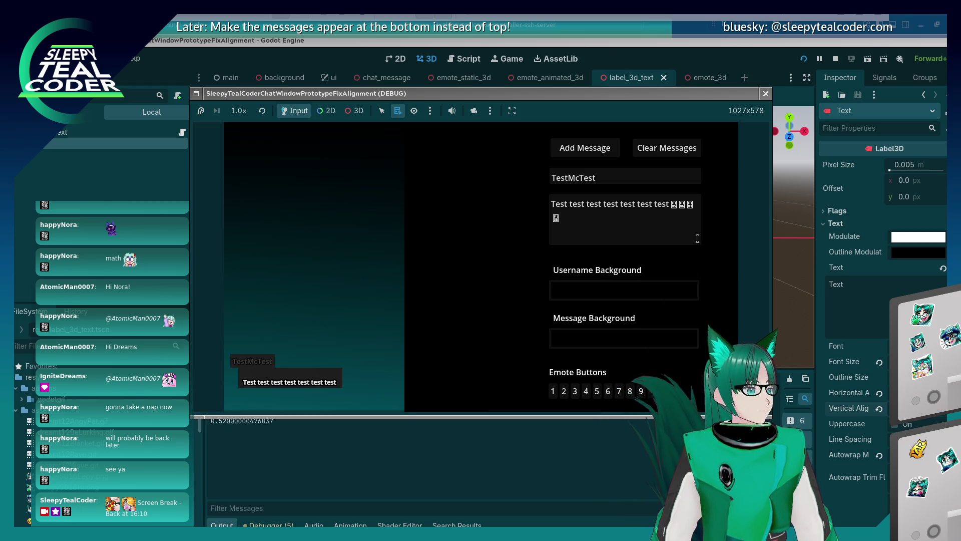
left_click(669, 238)
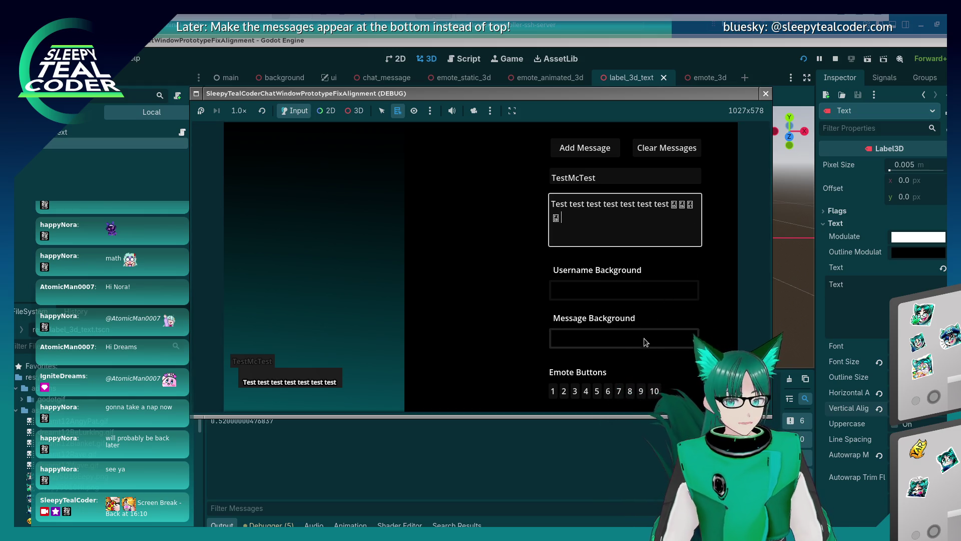
left_click(635, 390)
left_click(617, 228)
left_click(654, 390)
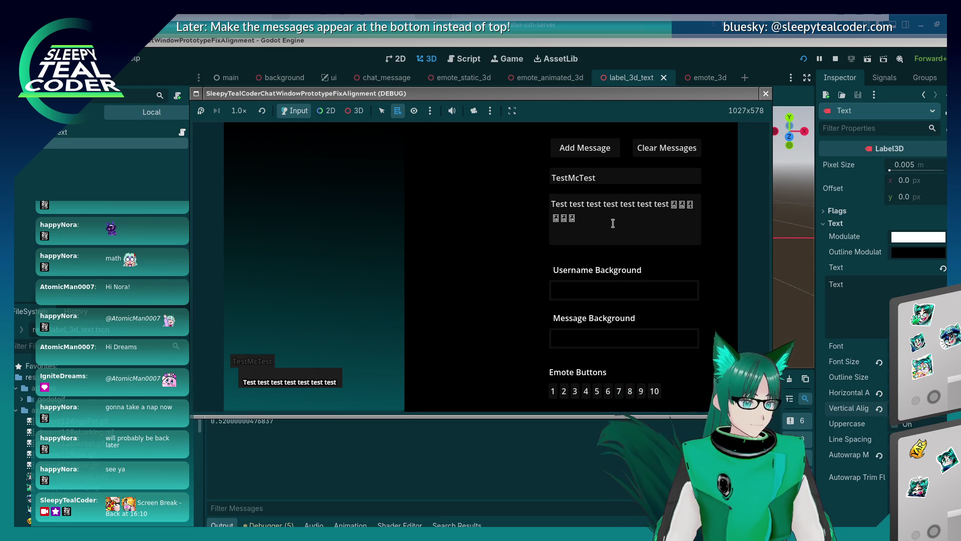
left_click(598, 231)
left_click(563, 391)
left_click(597, 231)
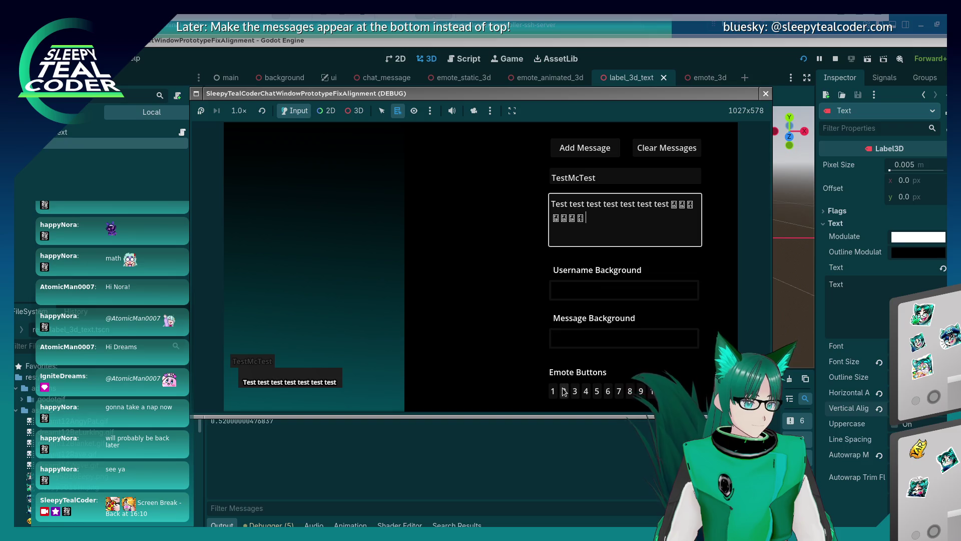
left_click(564, 390)
left_click(611, 230)
Step: Paste many copies of the emotes and post the message, then stop the game and reset Vertical Alignment
double_click(575, 218)
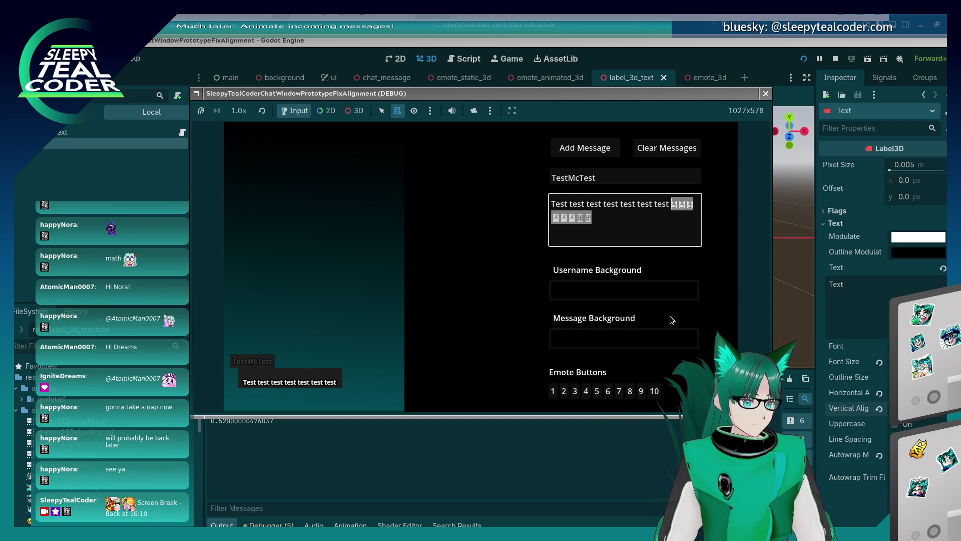
key("ctrl+c")
key("ctrl+v")
key("ctrl+v")
key("ctrl+v")
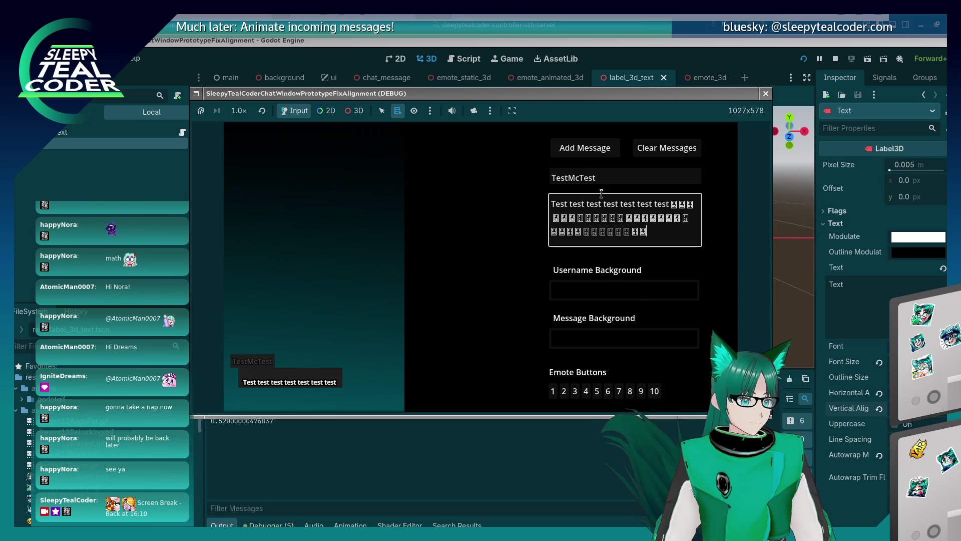
left_click(585, 148)
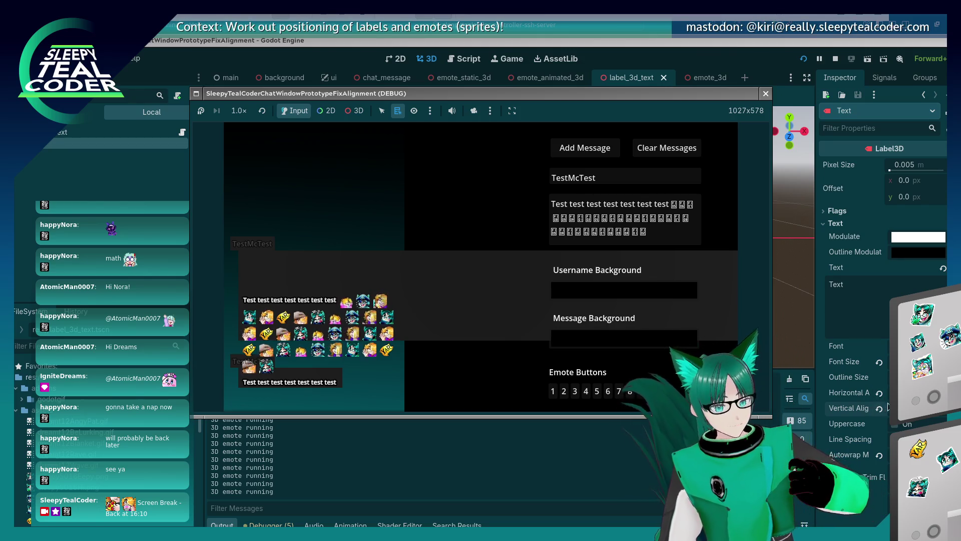
key("F8")
left_click(916, 440)
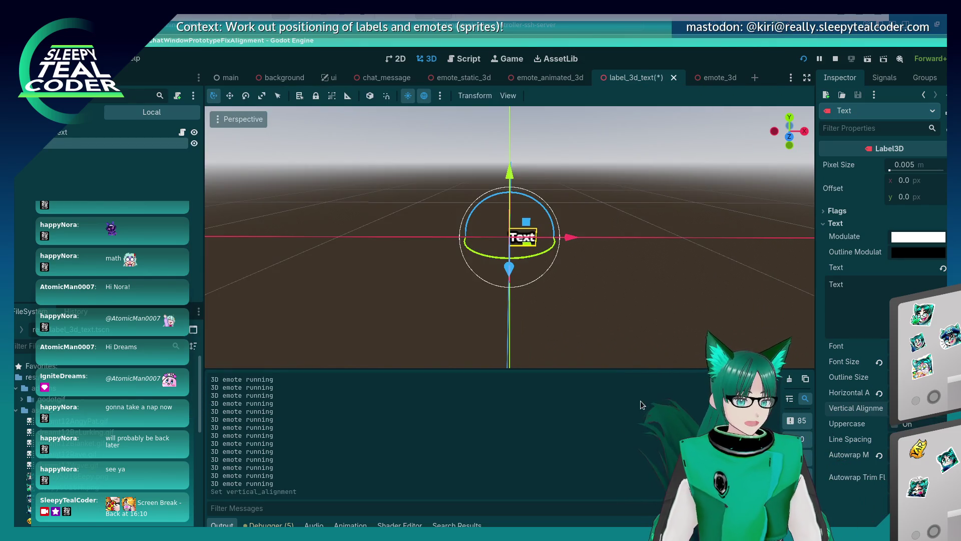
Step: Rerun the game, post another emote-filled message, and view it through the free 3D camera override
key("F5")
left_click(596, 151)
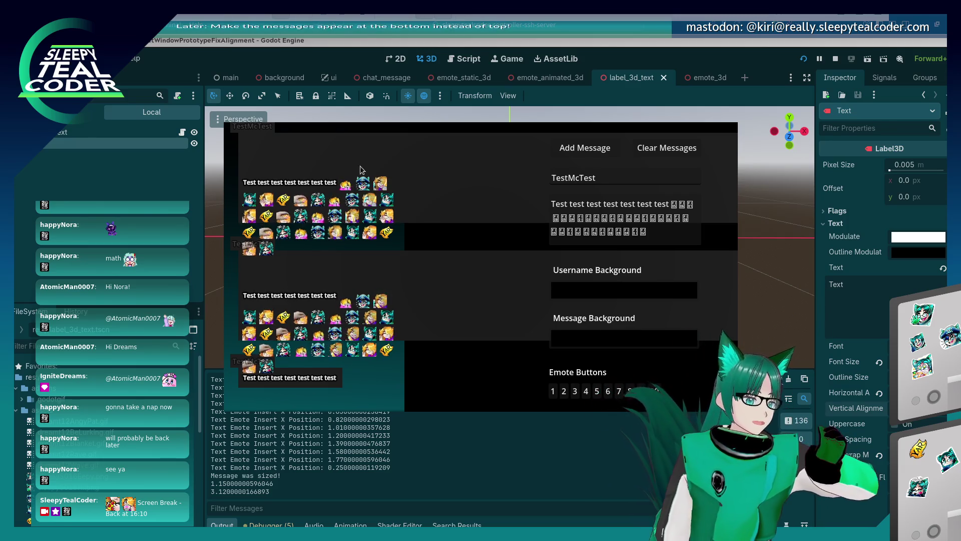
key("alt+Tab")
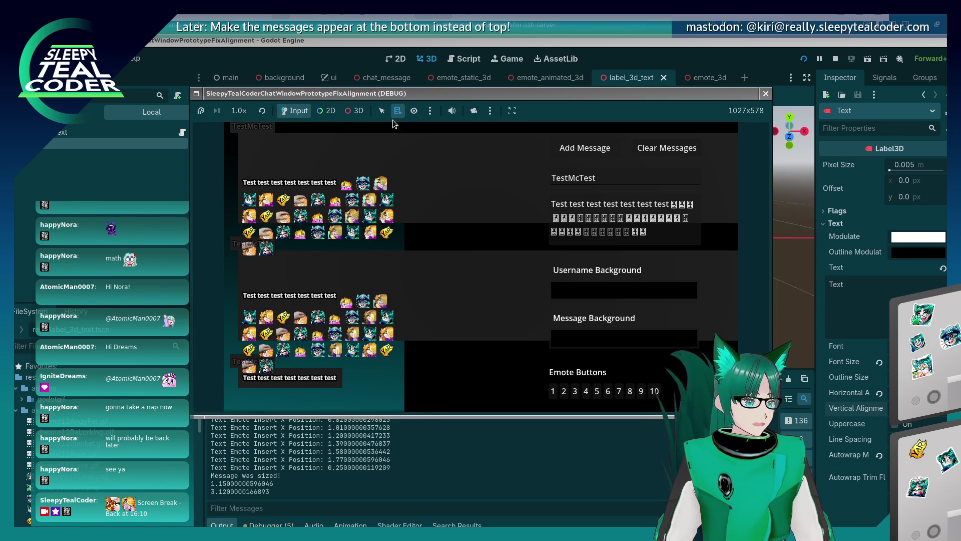
left_click(353, 111)
left_click(475, 111)
left_click(281, 223)
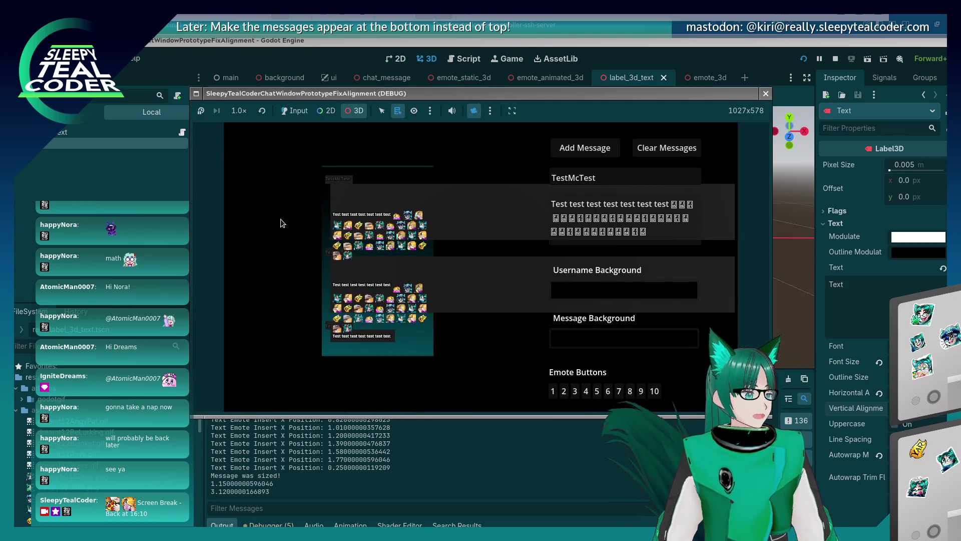
Step: Select the MessageBackground and an overlapping mesh in the live game, then open the chat_message scene
scroll(333, 204, "up", 5)
scroll(314, 199, "down", 3)
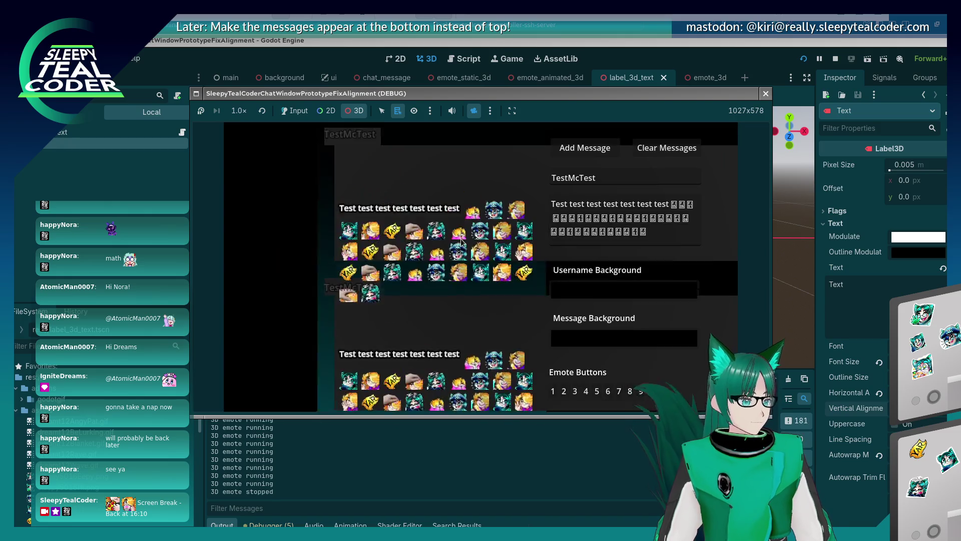
right_click(366, 219)
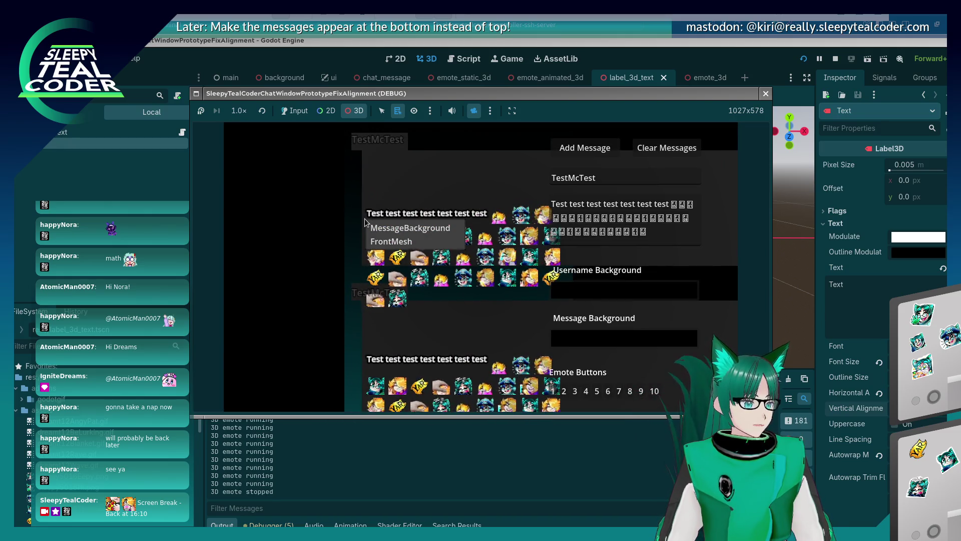
left_click(372, 228)
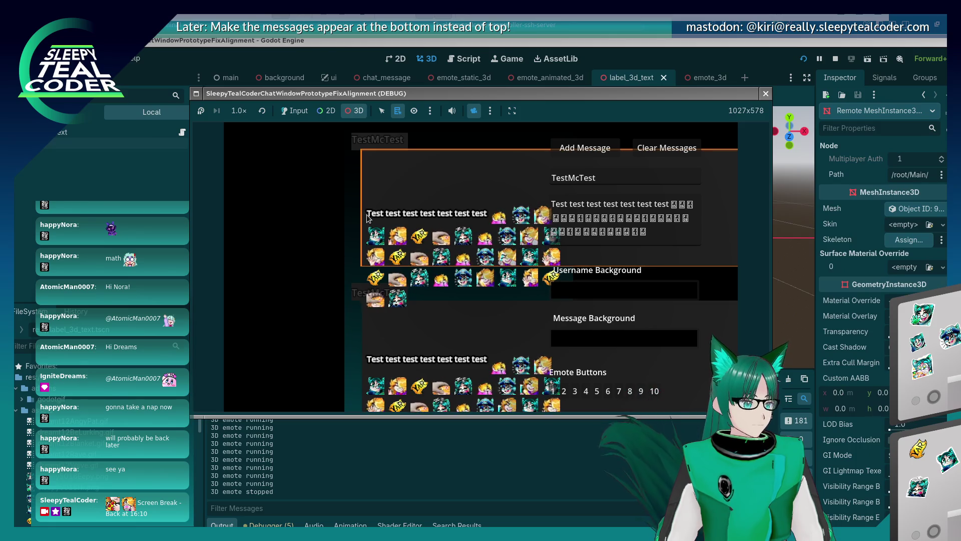
right_click(370, 220)
left_click(370, 226)
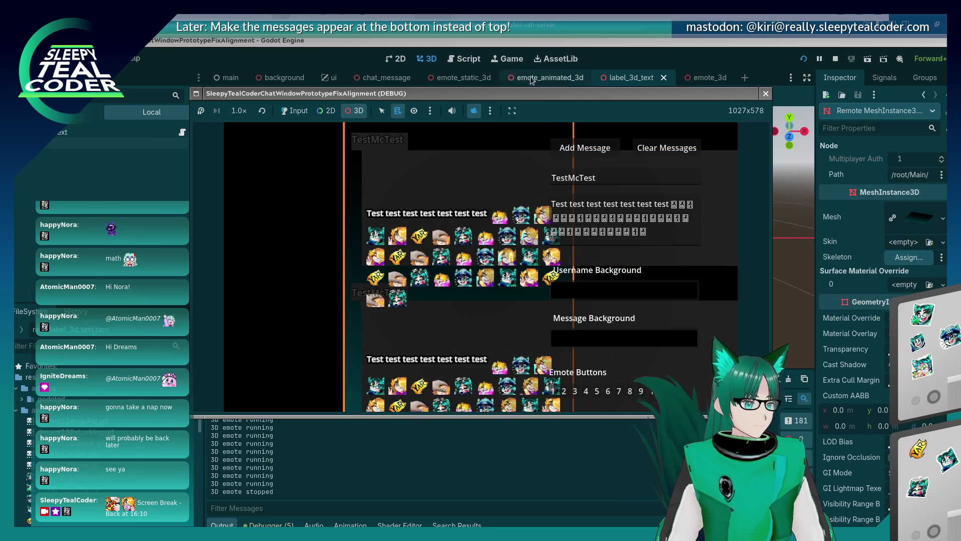
left_click(632, 47)
left_click(386, 78)
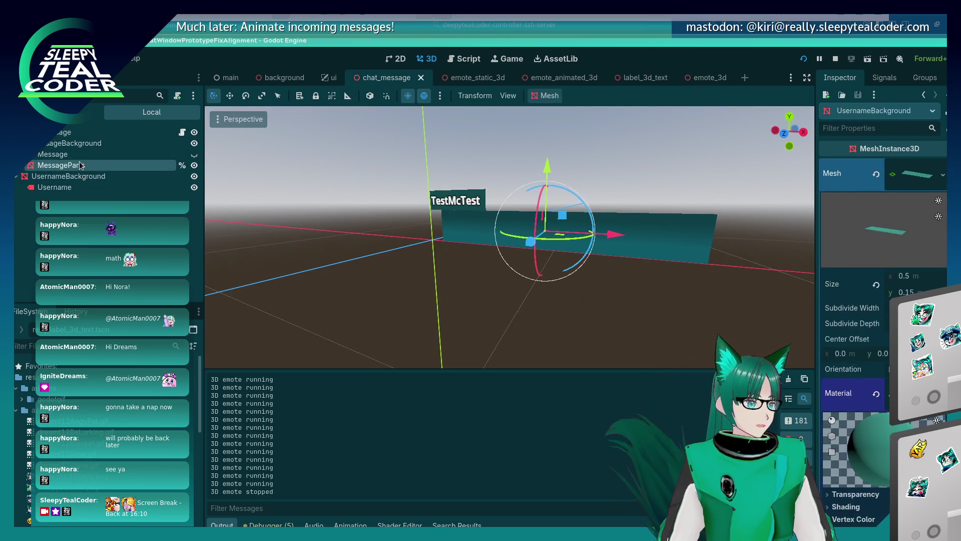
Step: Expand MessageBackground in the Remote scene tree and inspect a chat message Node3D child
key("alt+Tab")
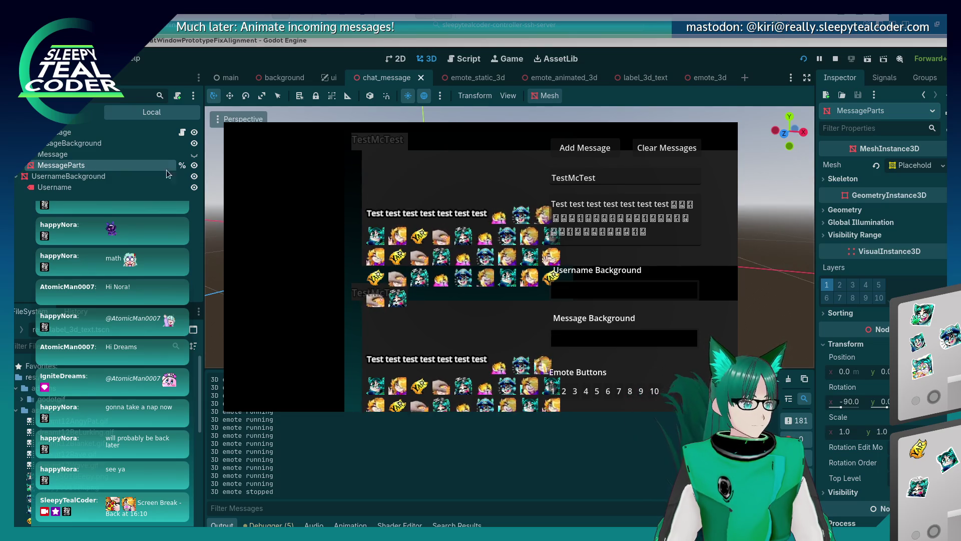
key("alt+Tab")
scroll(100, 200, "up", 5)
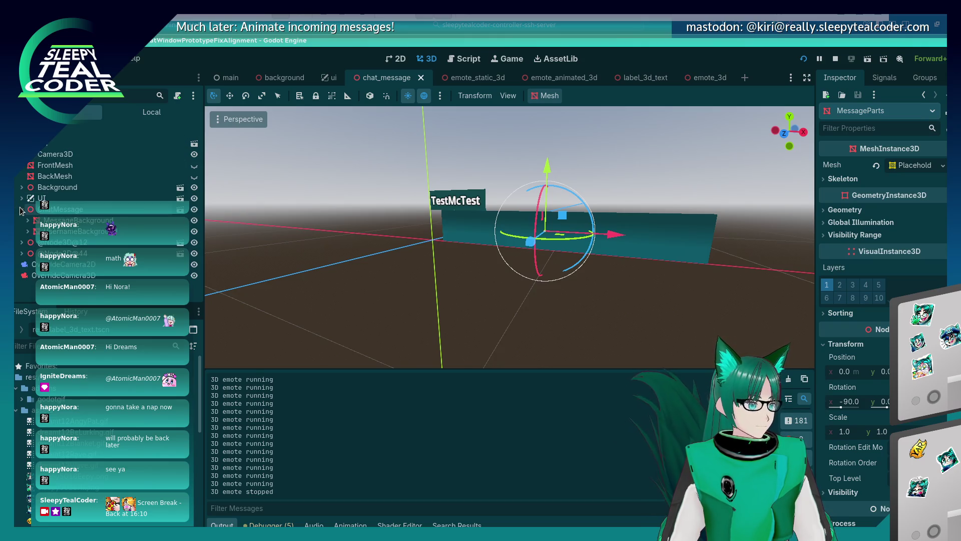
left_click(28, 242)
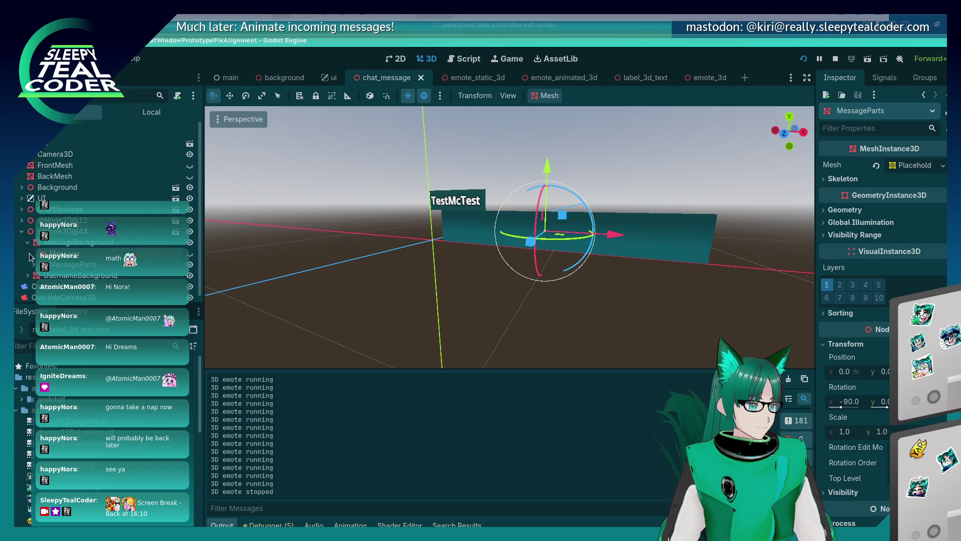
left_click(60, 276)
scroll(80, 249, "down", 1)
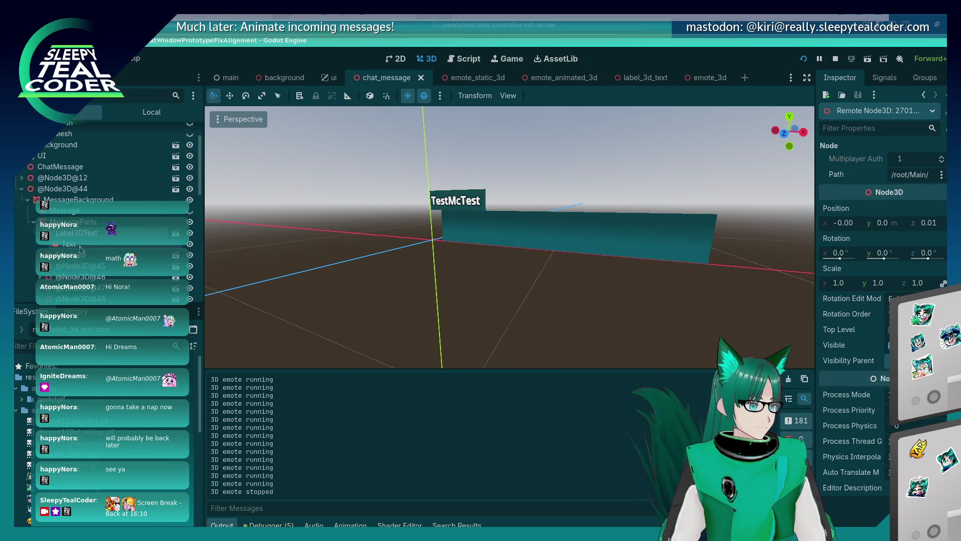
scroll(35, 224, "up", 1)
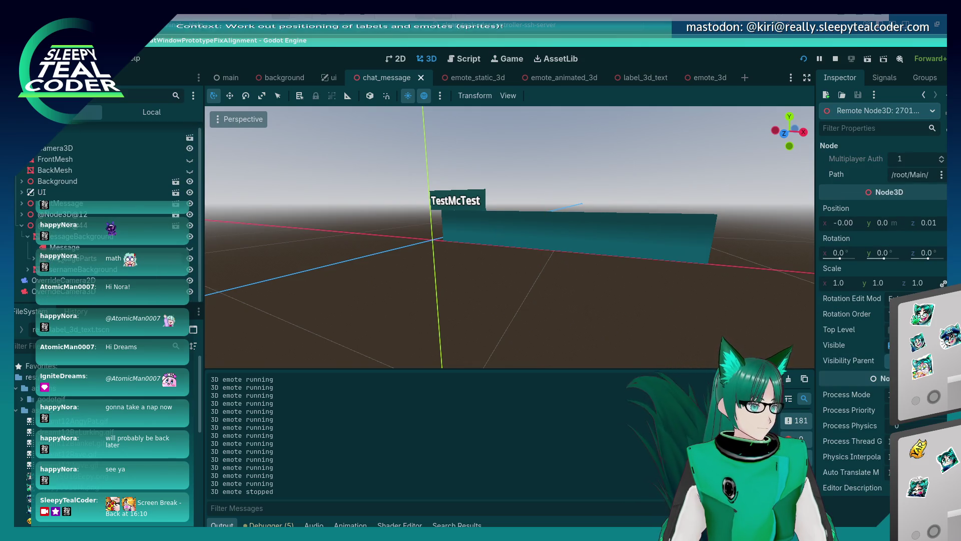
Step: Set the remote MessageParts mesh's Position x to -7.54 and check the shifted message in-game
left_click(573, 248)
key("alt+Tab")
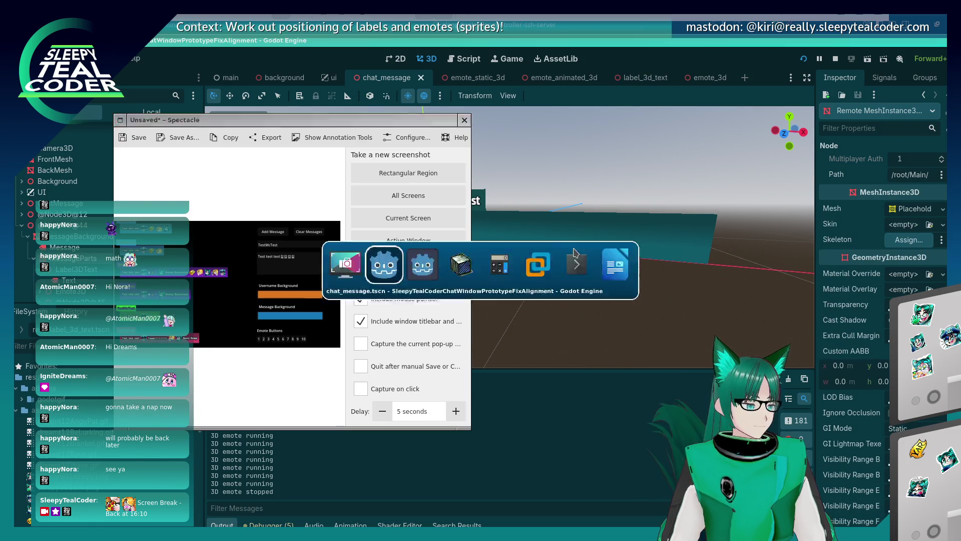
key("Tab")
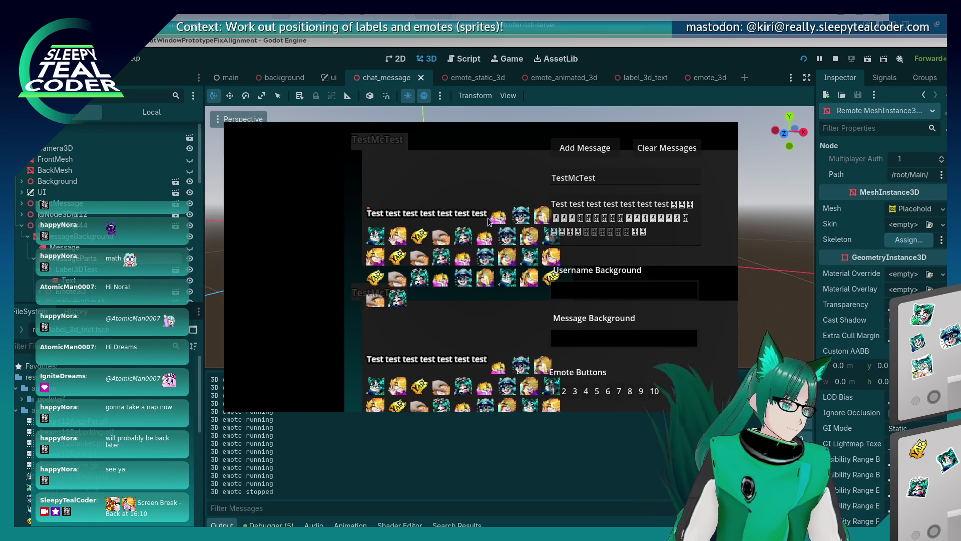
scroll(841, 419, "down", 3)
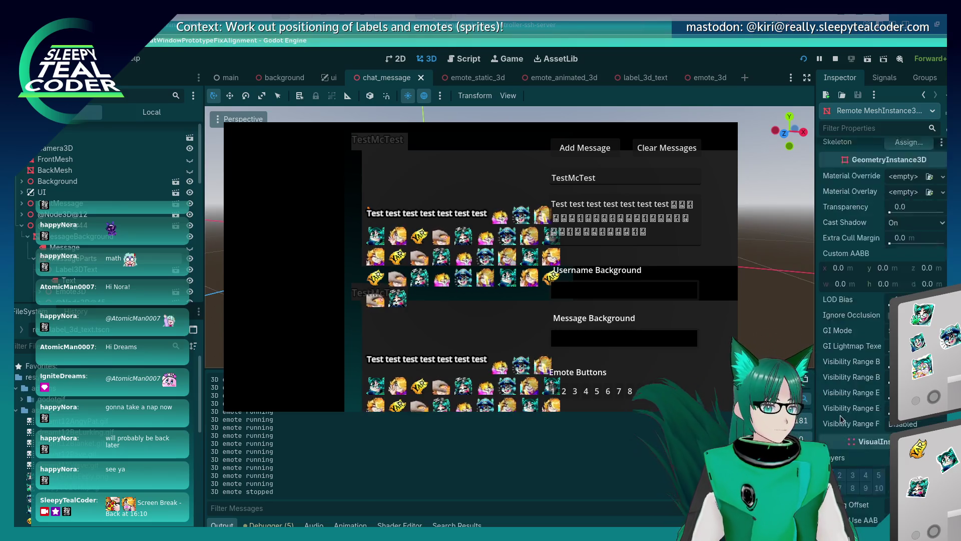
scroll(841, 420, "down", 8)
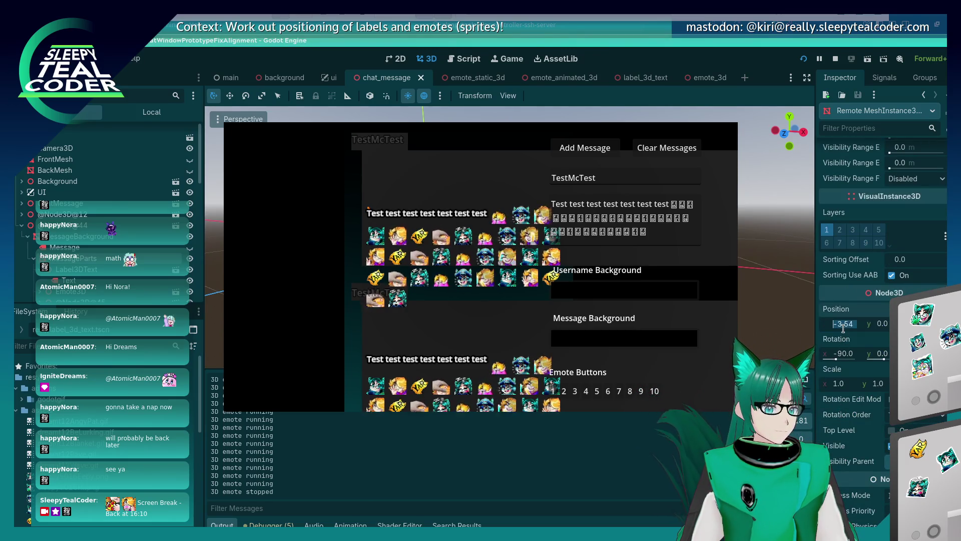
type("-3")
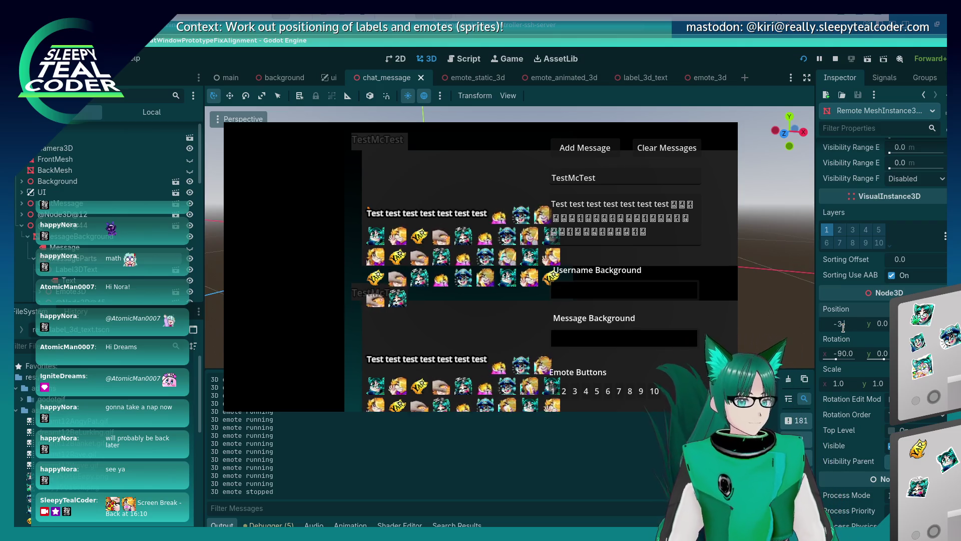
key("BackSpace")
type("7.54")
key("Return")
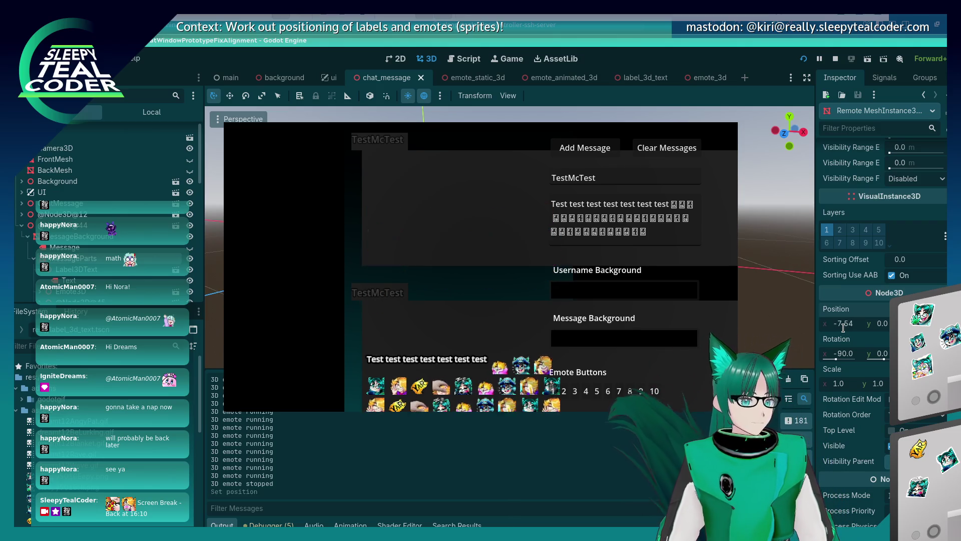
left_click(432, 212)
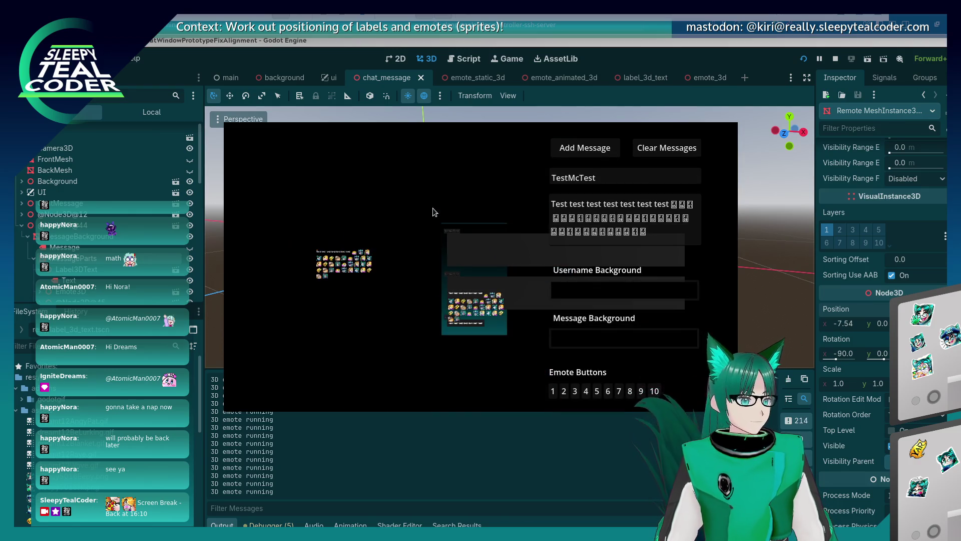
Step: Undo the move so the mesh's x position returns to -3.54
left_click(842, 325)
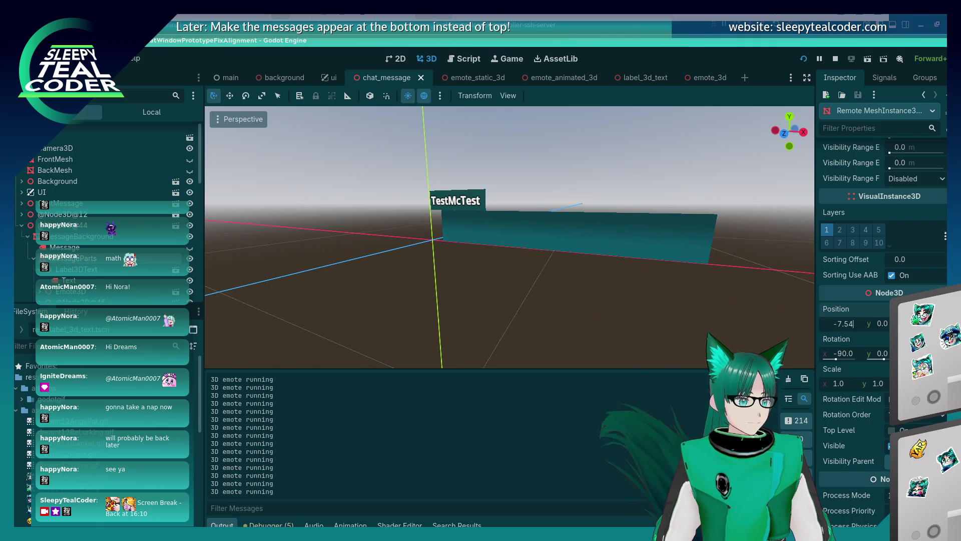
key("ctrl+z")
key("ctrl+s")
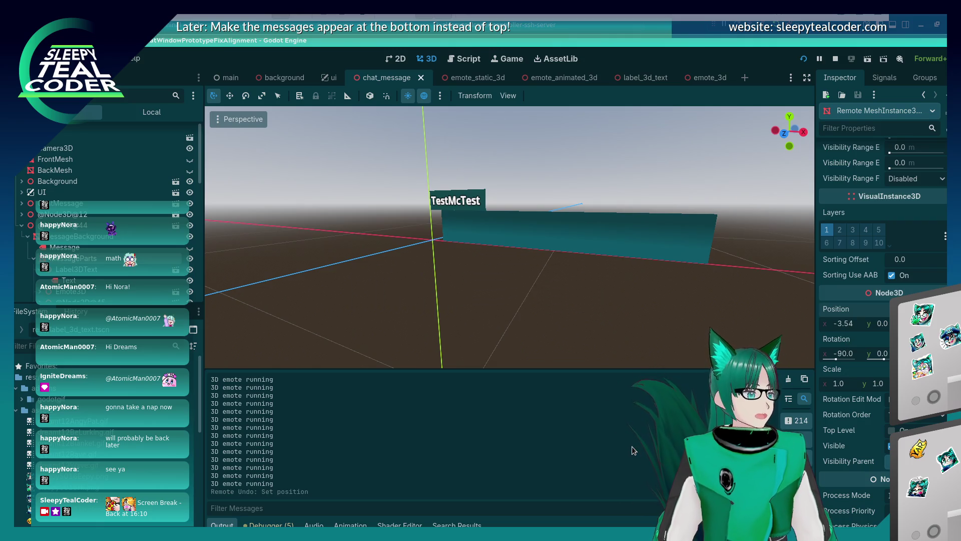
key("alt+Tab")
key("alt+Tab")
key("alt+Tab")
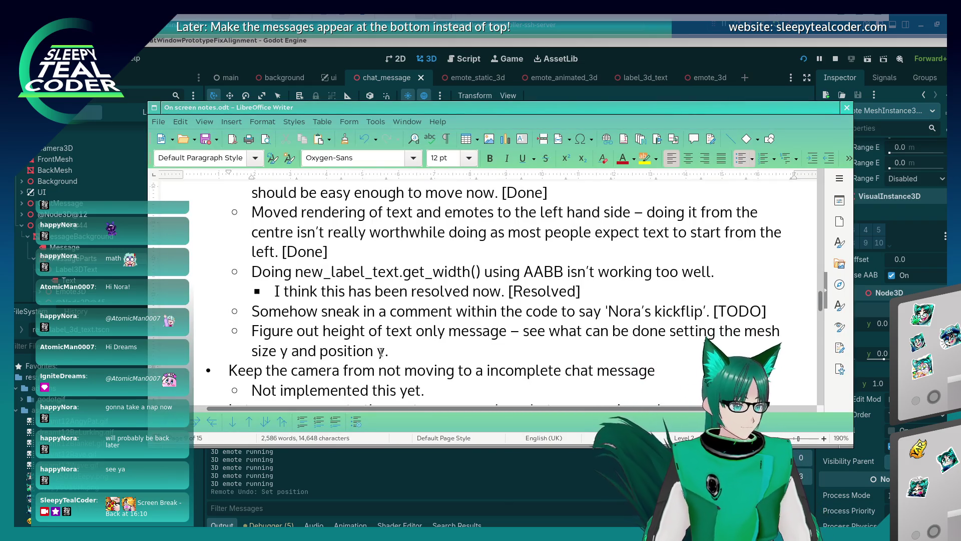
Step: Append '[Done]' to the note about text-only message height
scroll(381, 352, "down", 4)
left_click(473, 253)
key("Return")
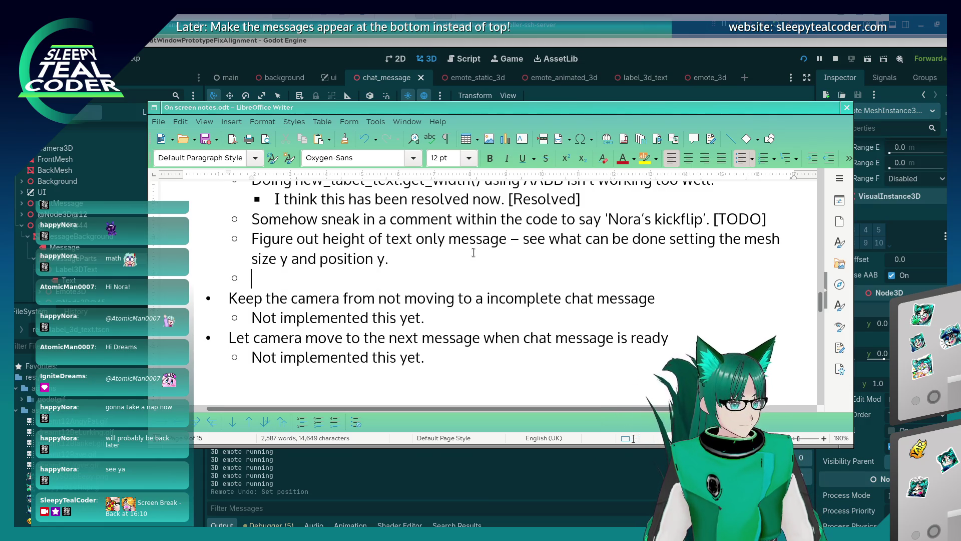
left_click(473, 252)
type("[Don")
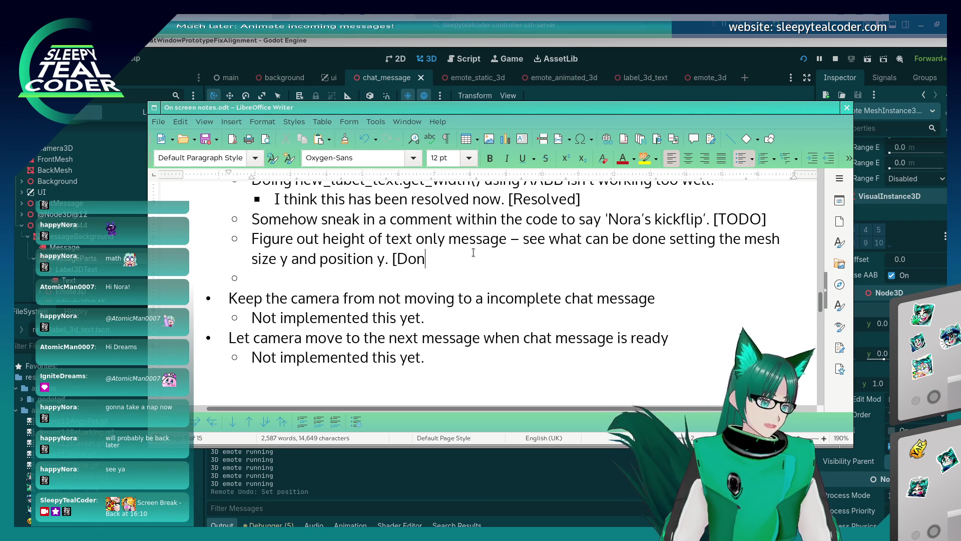
type("e]")
key("alt+Tab")
key("alt+Tab")
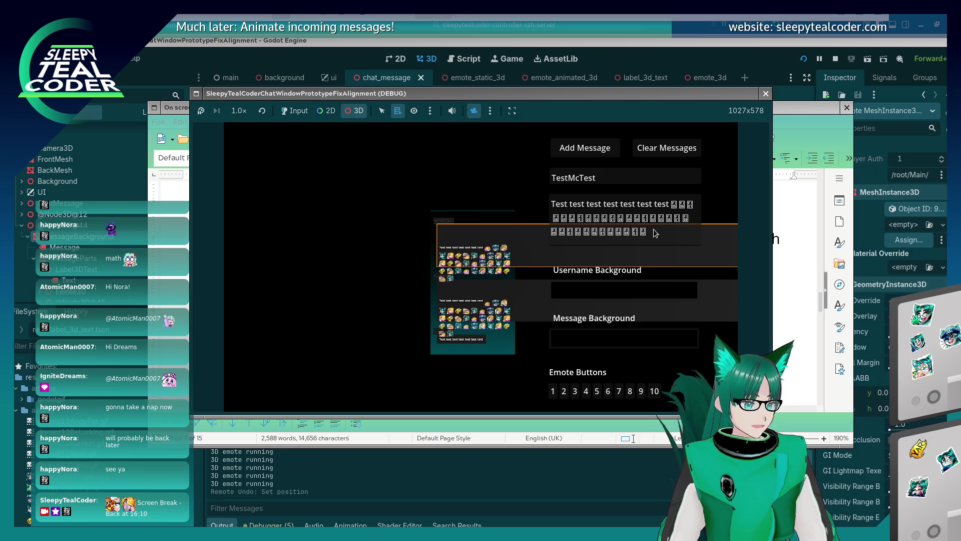
Step: Replace the garbled characters with a long run of 'a's and post the wrapping message
left_click(294, 111)
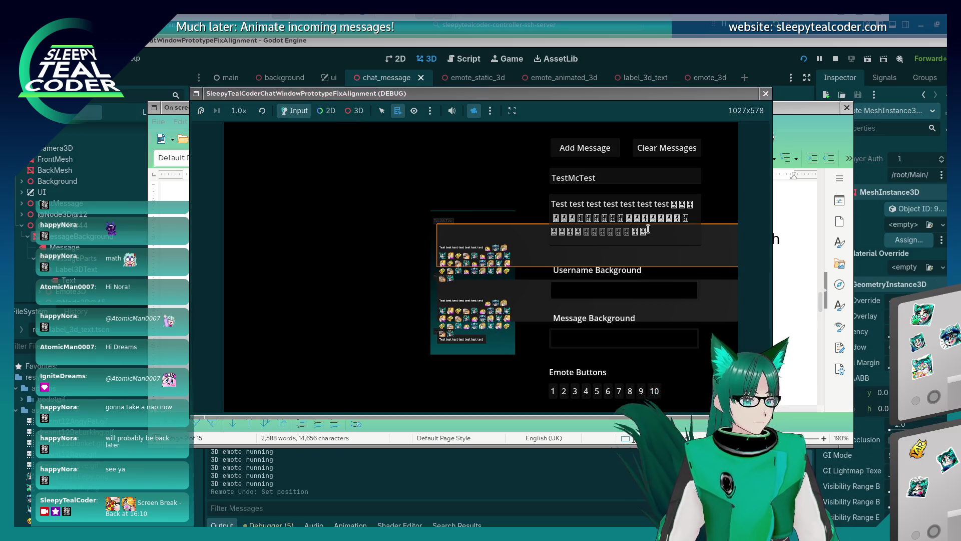
mouse_move(648, 232)
left_mouse_down()
mouse_move(681, 218)
mouse_move(670, 202)
left_mouse_up()
key("BackSpace")
type("A")
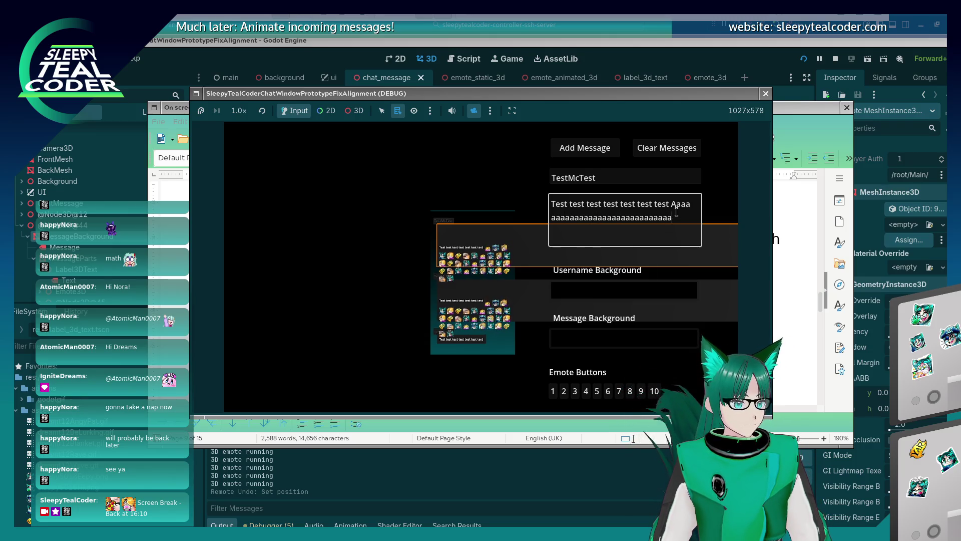
type("aaaaaaaaaaa")
type("aaaaaaaaaaaaaaaaaaaaaaaaaaaaaaaaaaaaaaaaaaaaaaaaaa")
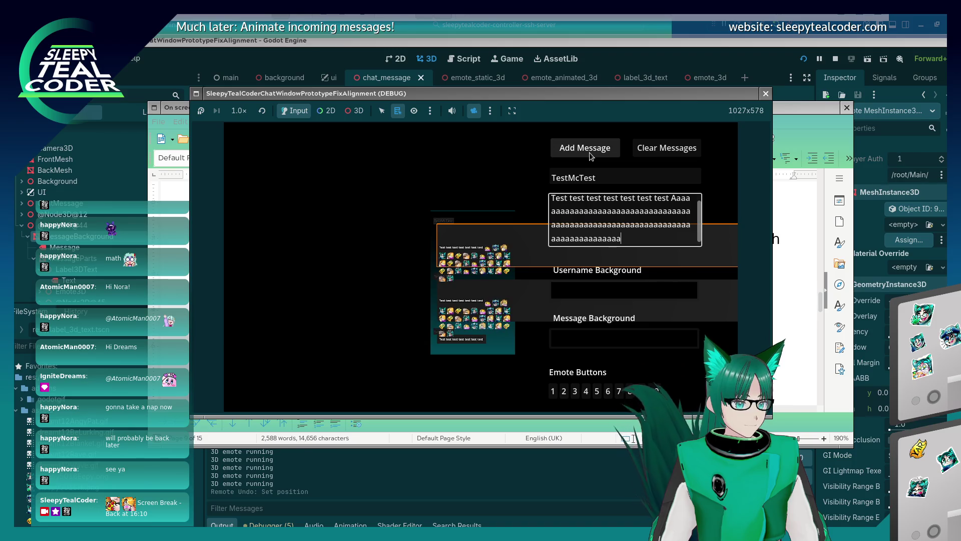
left_click(590, 155)
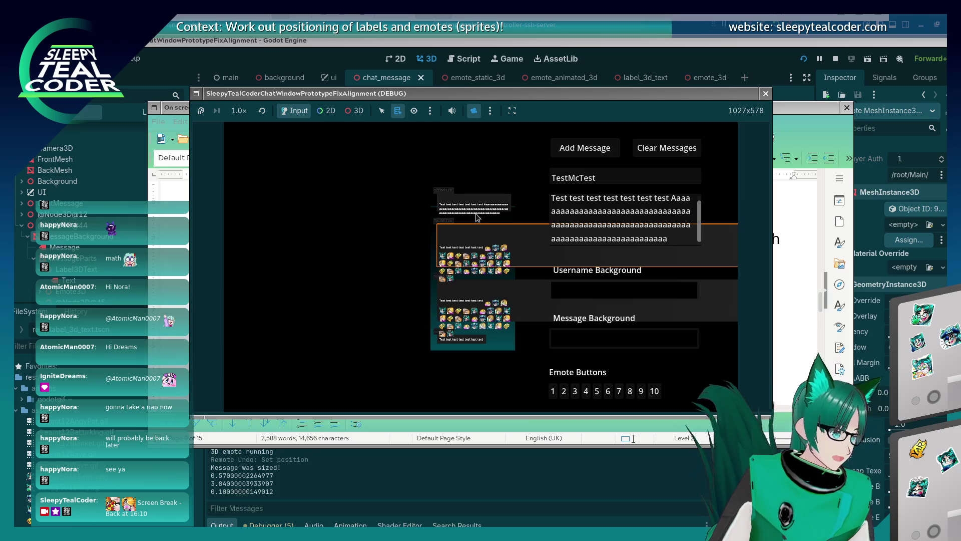
left_click(368, 111)
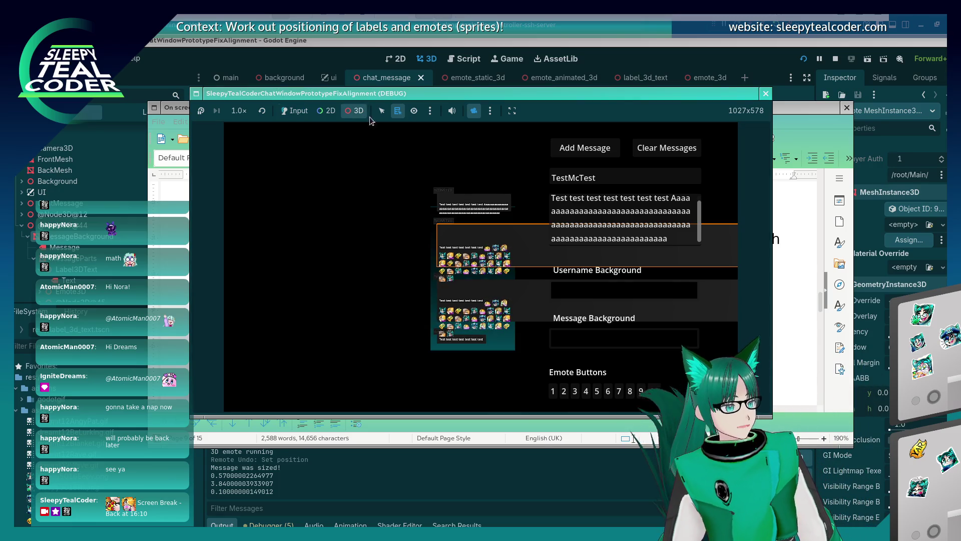
scroll(478, 183, "up", 3)
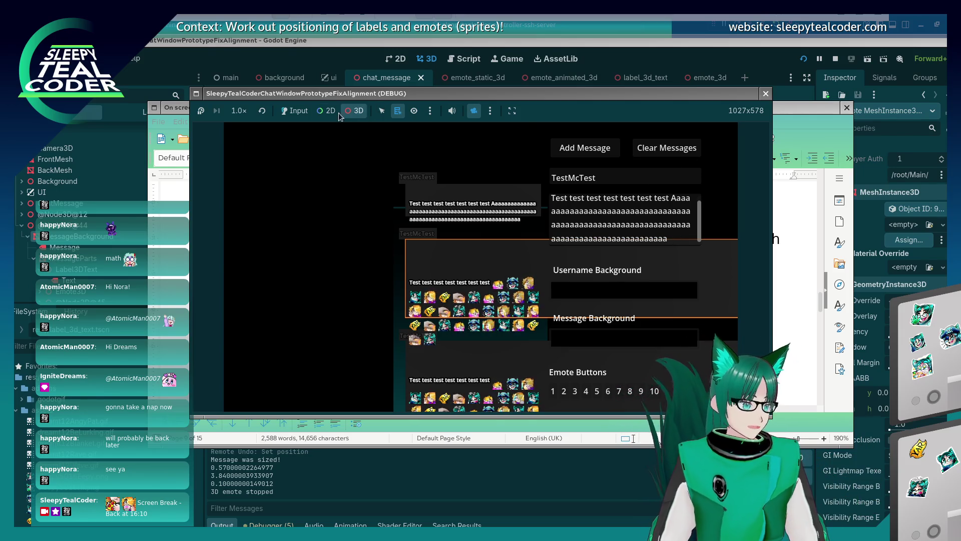
Step: Restore the emote-filled text, post it, and inspect the messages in the 3D view
left_click(685, 234)
key("ctrl+z")
key("ctrl+z")
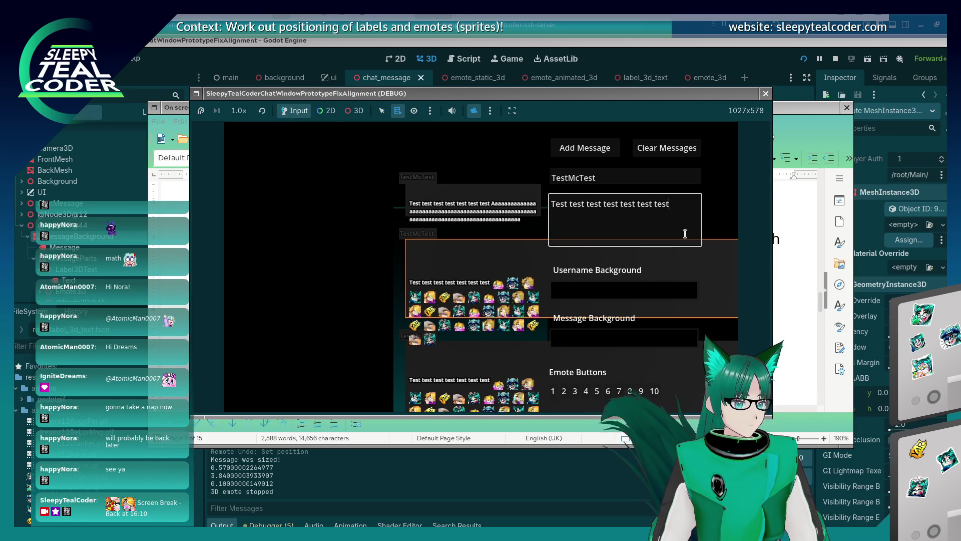
left_click(584, 147)
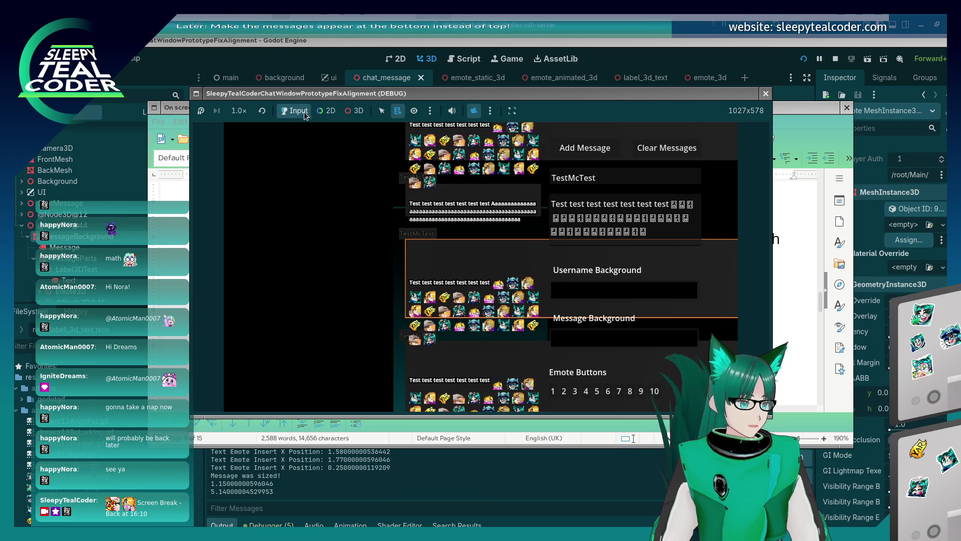
left_click(355, 111)
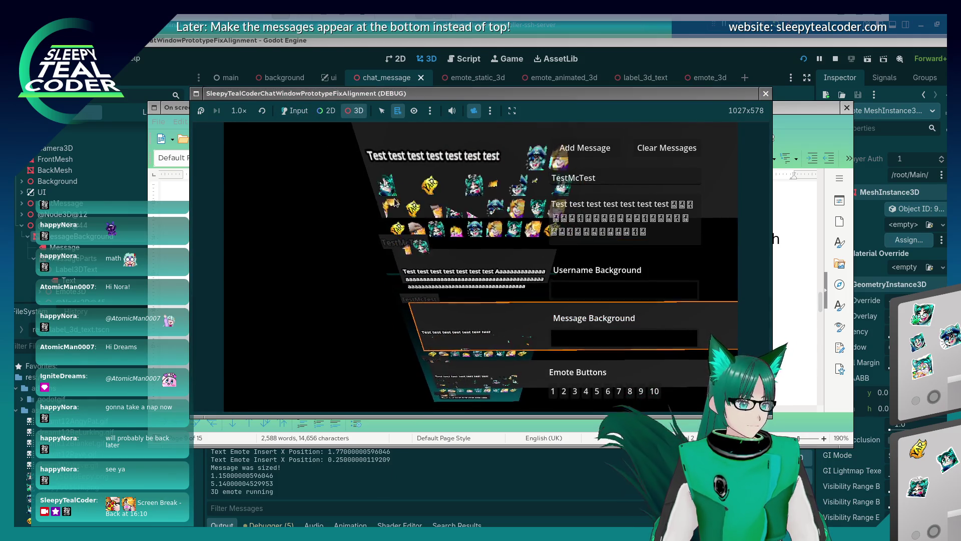
left_click(678, 51)
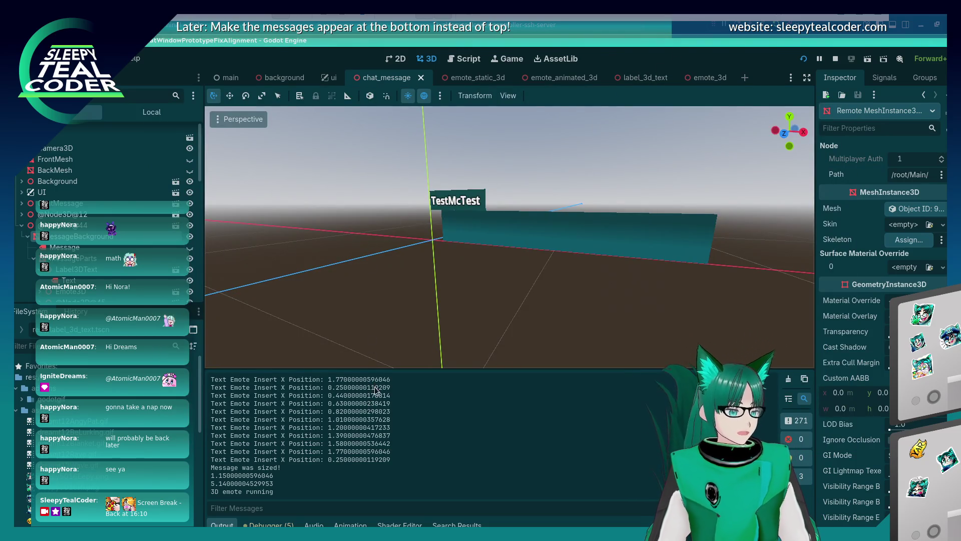
key("alt+Tab")
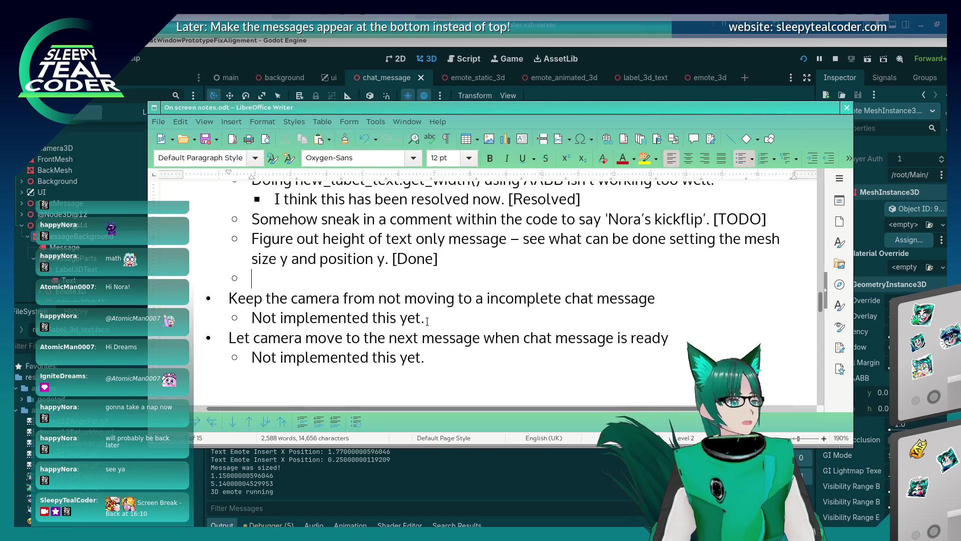
left_click(456, 279)
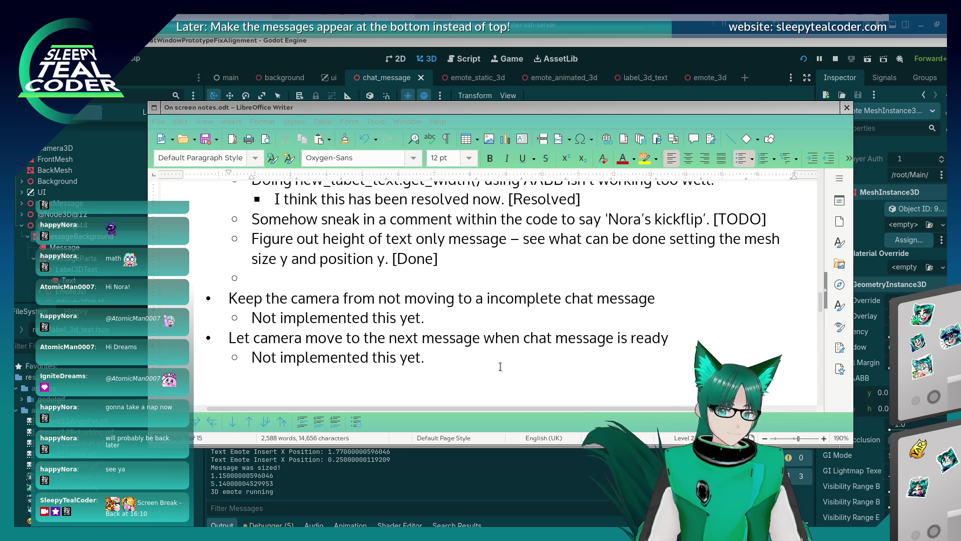
left_click(448, 277)
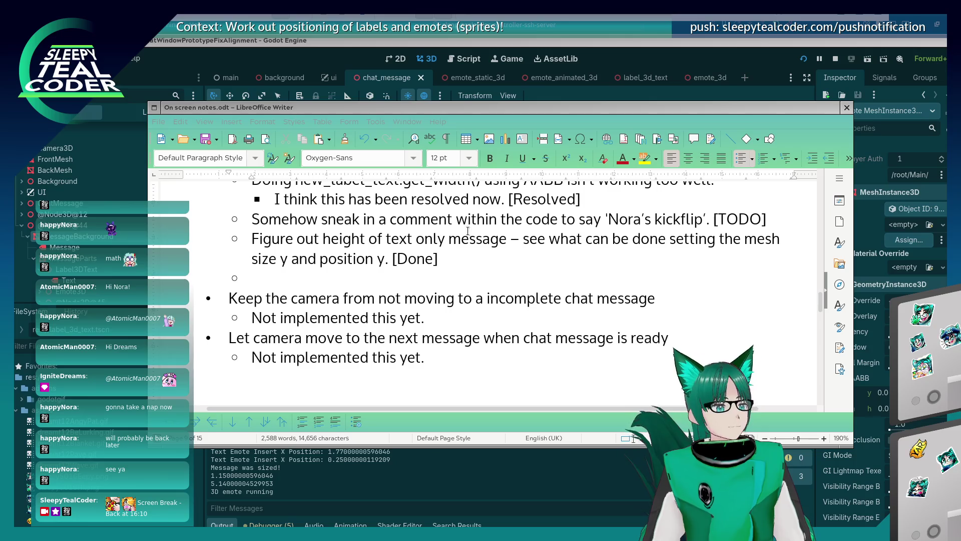
left_click(410, 279)
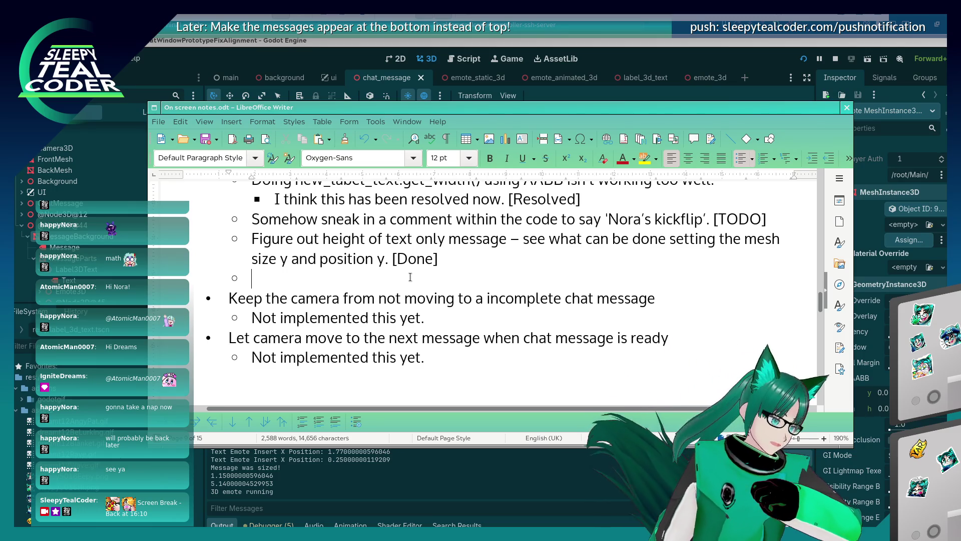
Step: Log 'Emotes are being laid out and placed on new lines accordingly.' and start 'Appears to be laid out in the'
type("Emote")
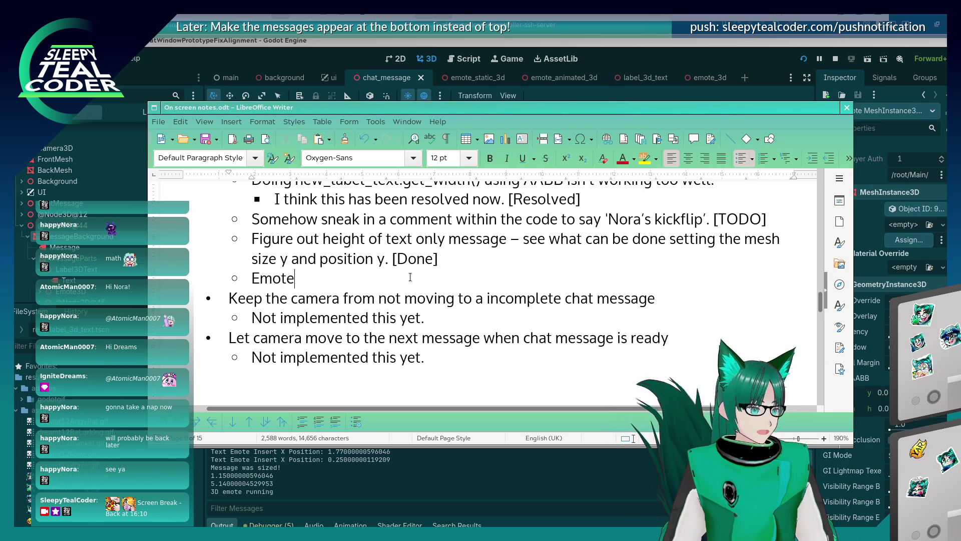
type("s are being laid ")
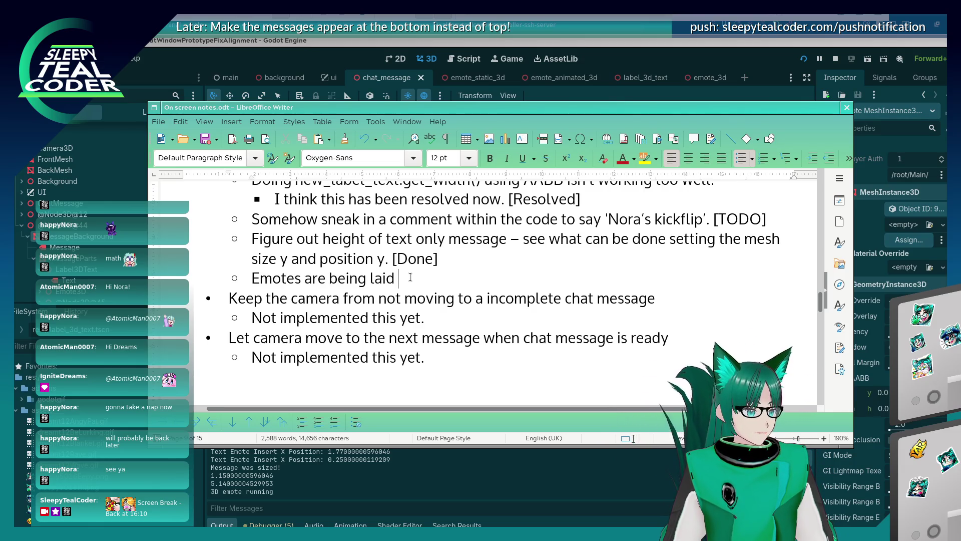
type("out an")
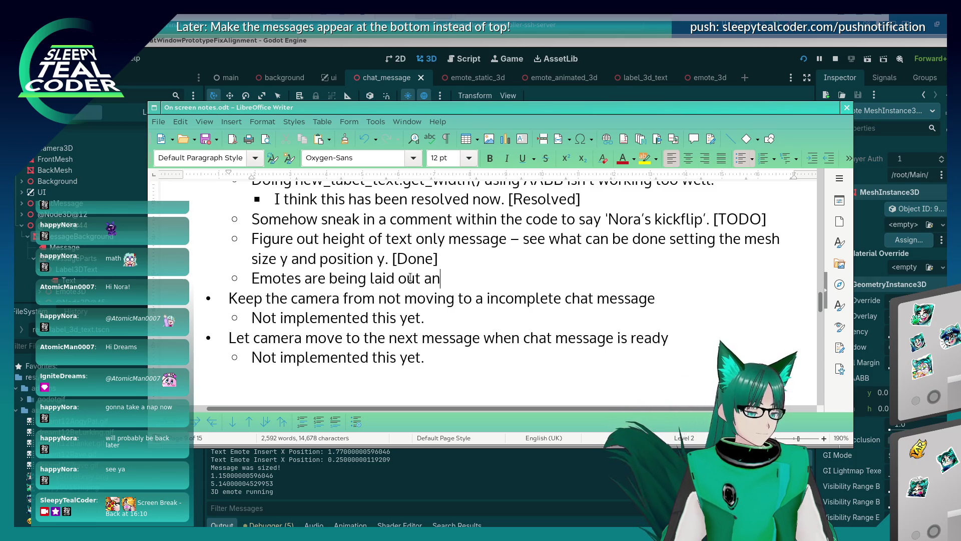
type("d placed on new ")
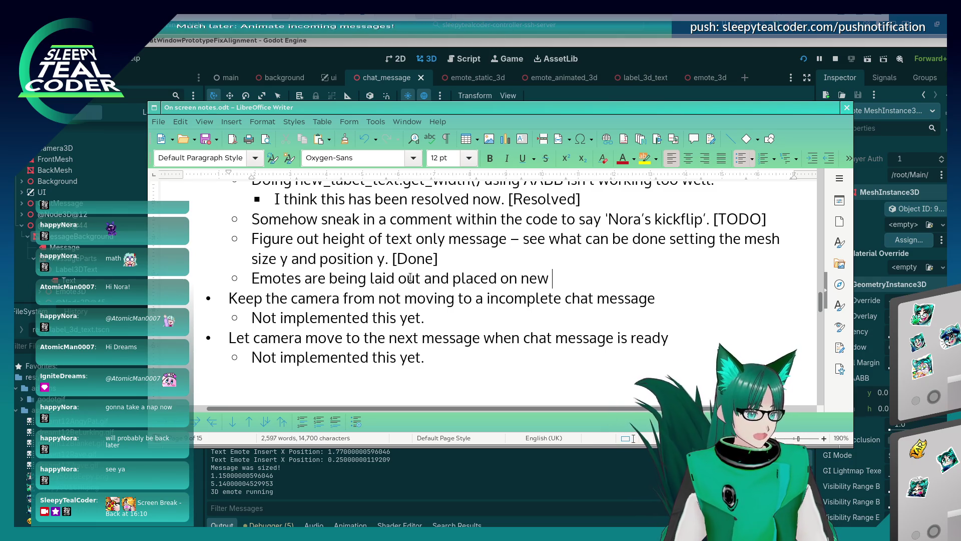
type("lines accordingly.")
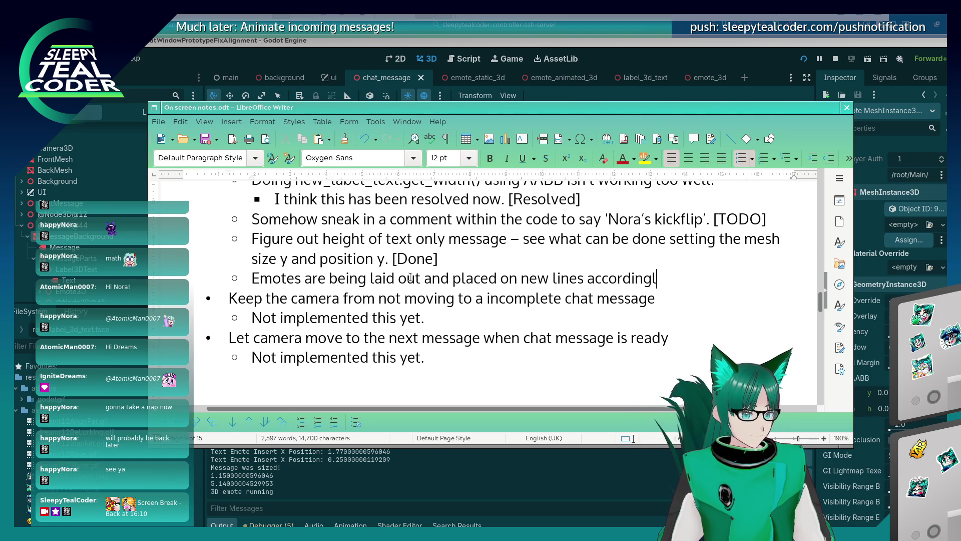
key("Return")
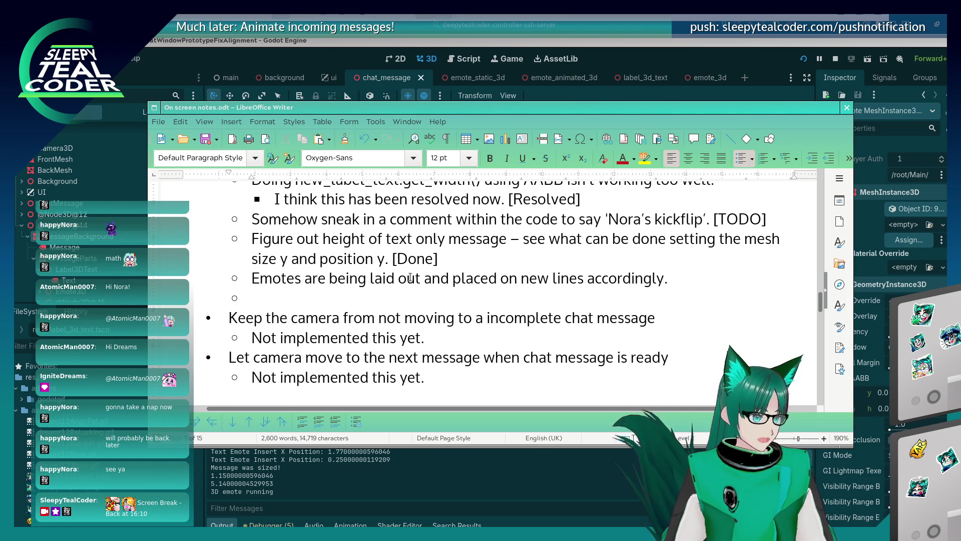
type("Appe")
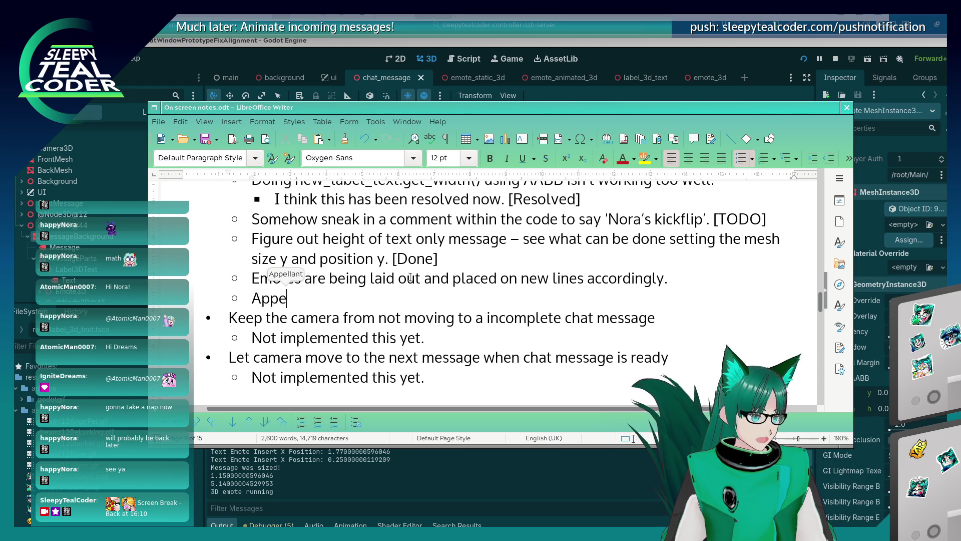
type("ars to be l")
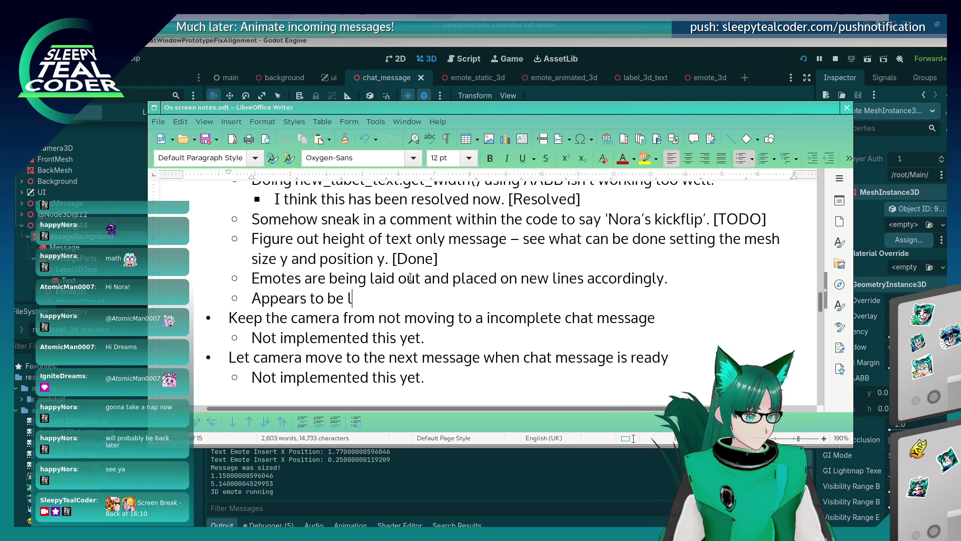
type("aid out in the middle of the chat message – needs to be at the top.")
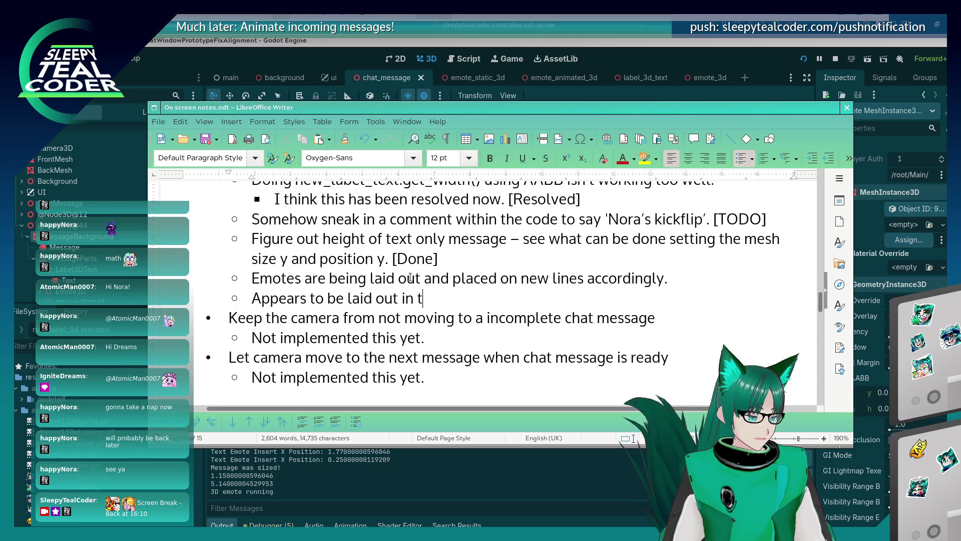
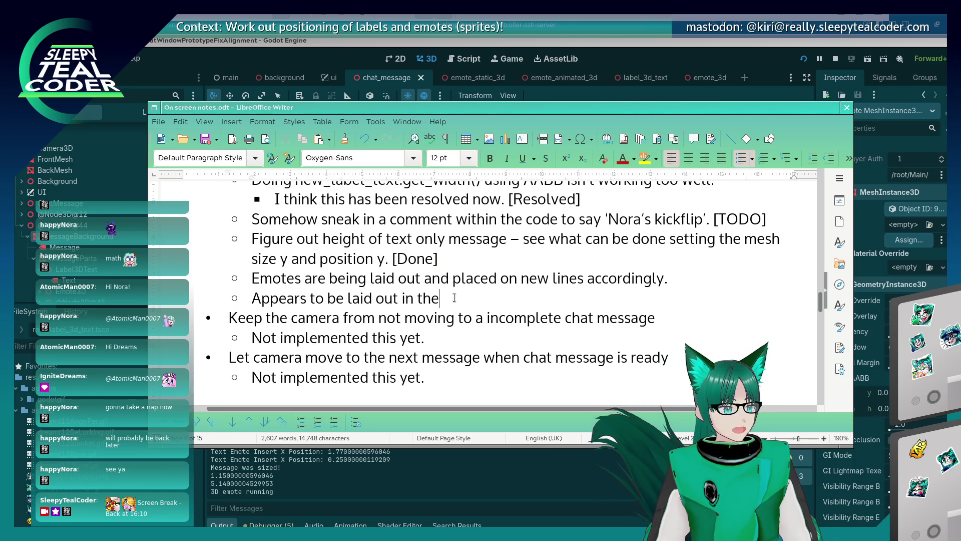
Step: Note that emotes sit mid-message but belong at the top, save the notes, and return to Godot
type(" middle of")
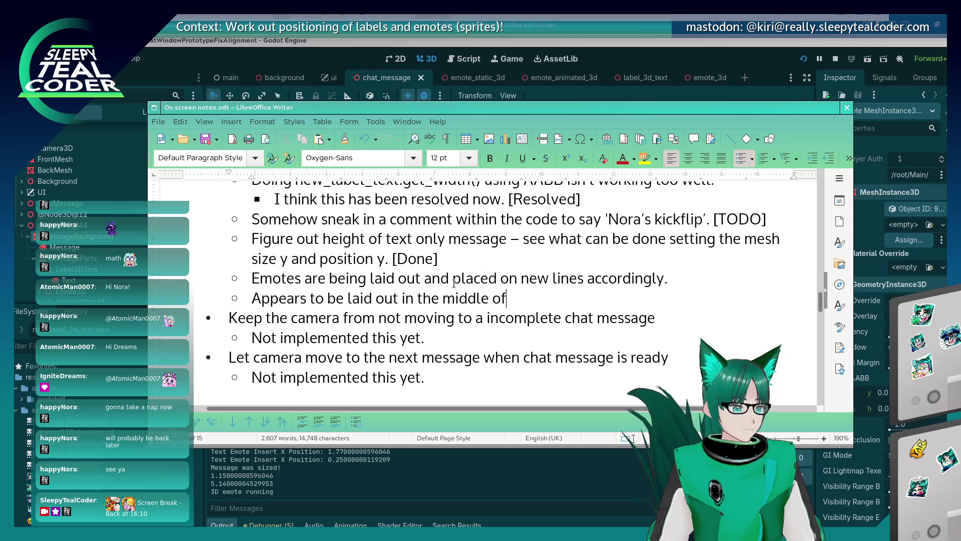
type(" the chat message - ")
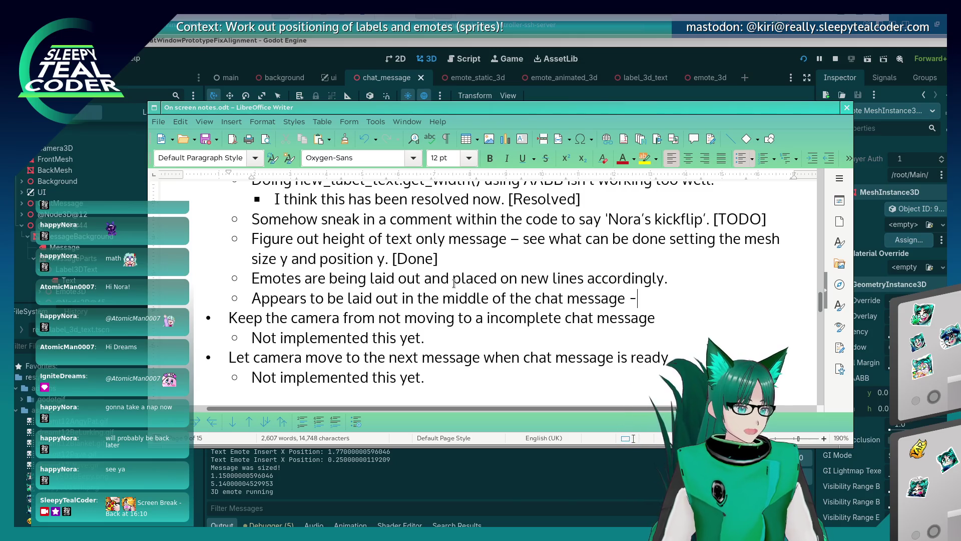
type("needs to be ")
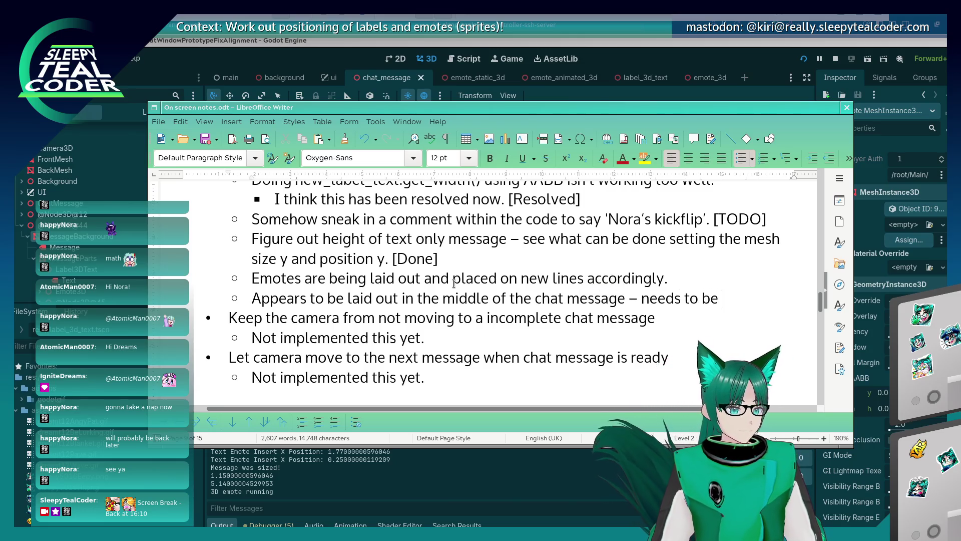
type("at the top.")
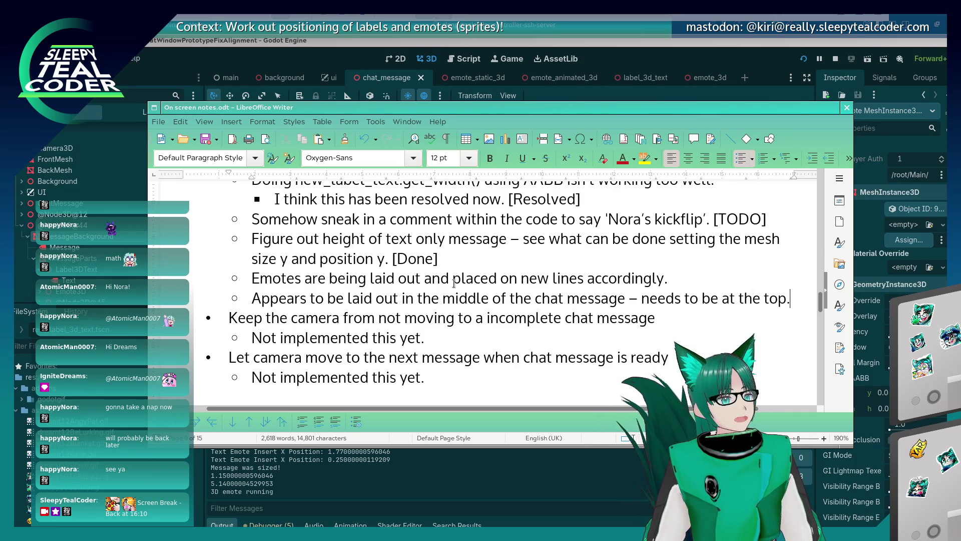
key("ctrl+s")
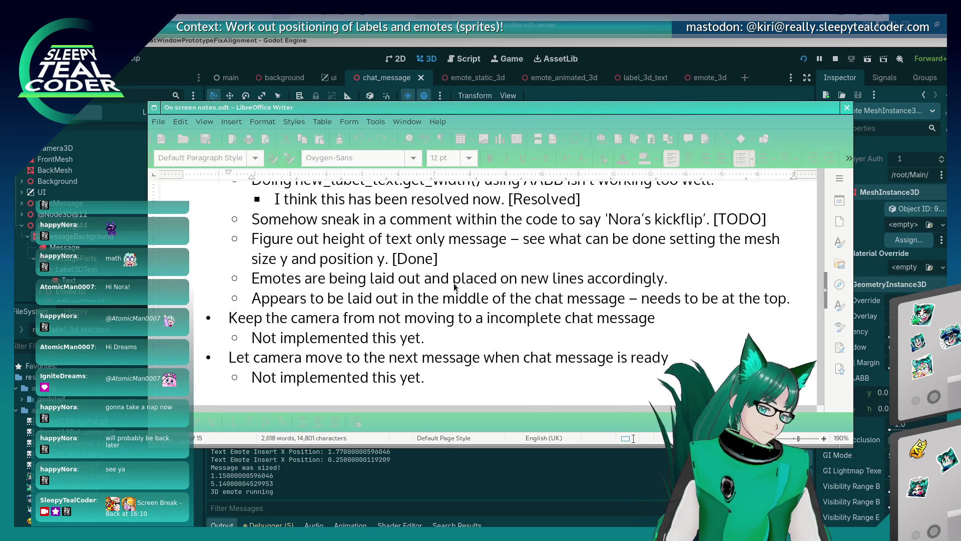
key("alt+Tab")
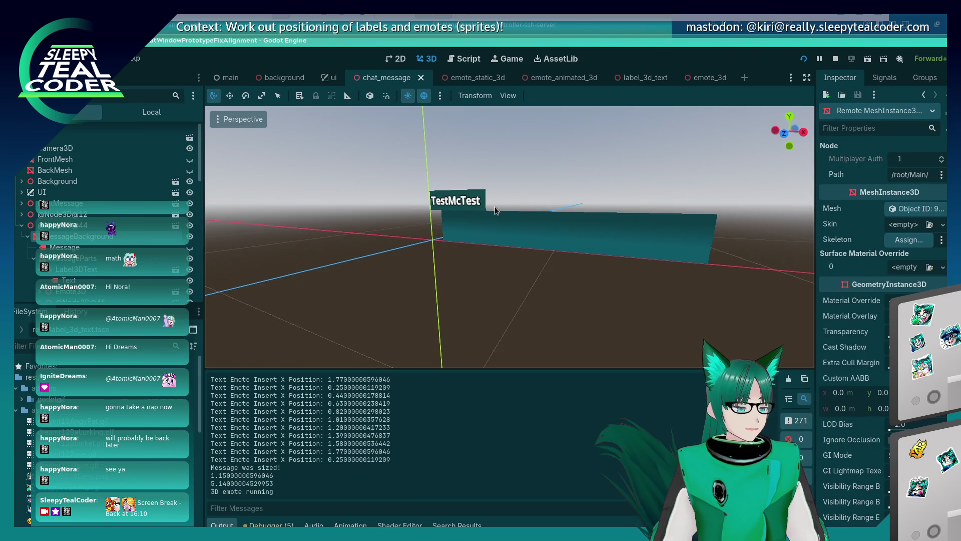
Step: In the running game, point the camera at the chat panels and frame the messages
key("alt+Tab")
key("alt+Tab")
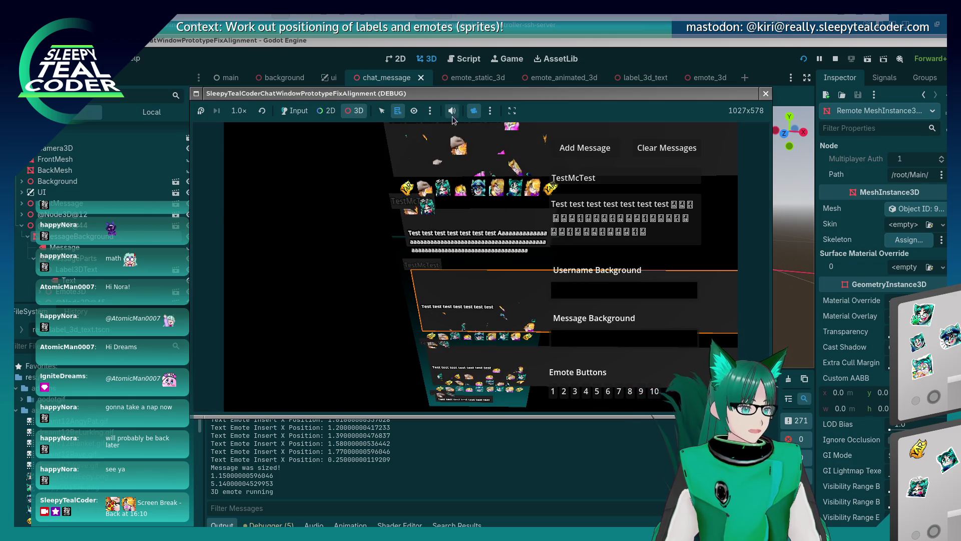
left_click(490, 111)
left_click(495, 144)
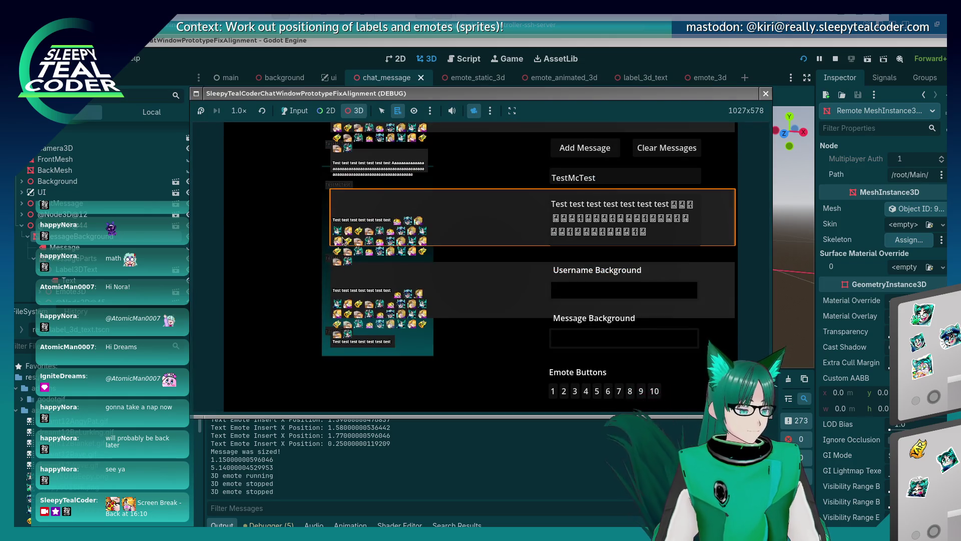
mouse_move(303, 187)
left_mouse_down()
mouse_move(359, 305)
mouse_move(385, 301)
mouse_move(401, 317)
left_mouse_up()
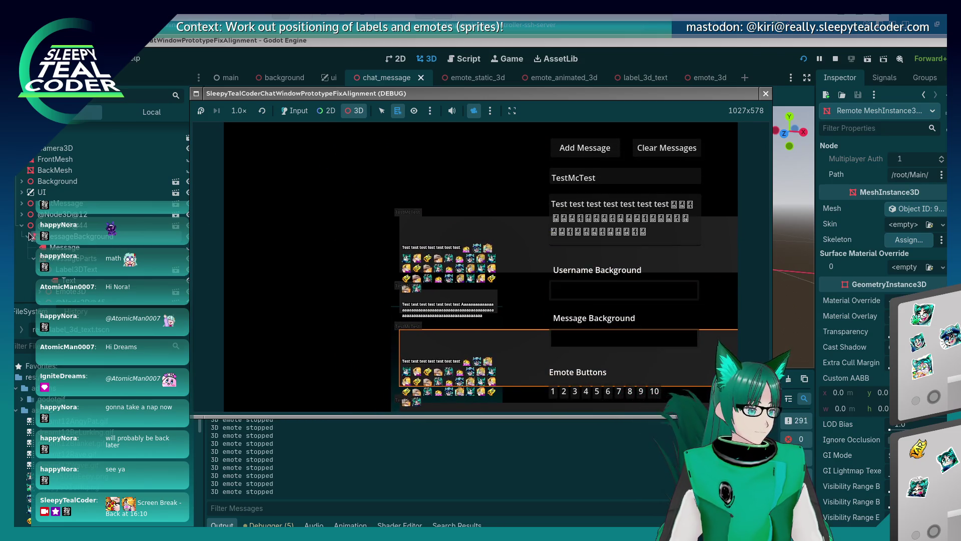
Step: Expand MessageParts in the Remote scene tree to show its label and emote nodes
left_click(112, 246)
left_click(27, 275)
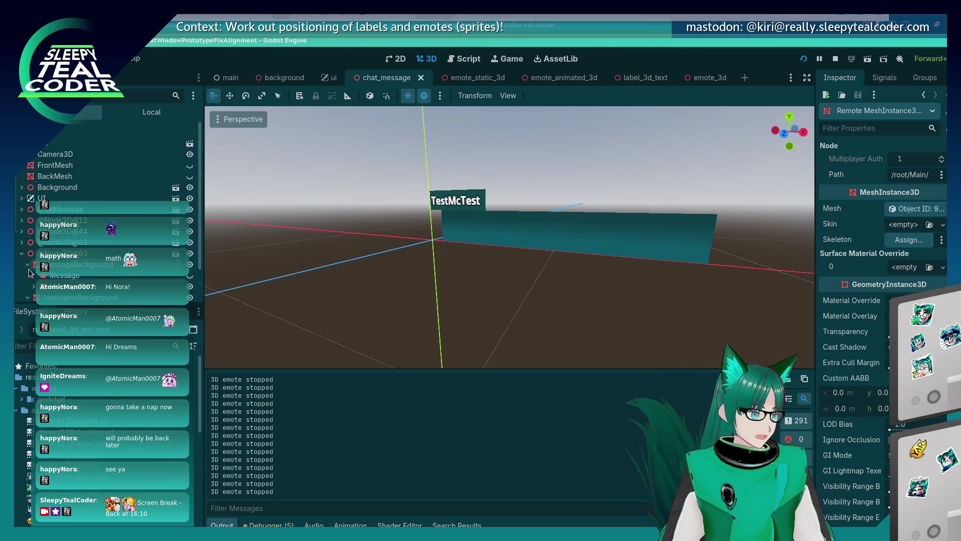
left_click(45, 288)
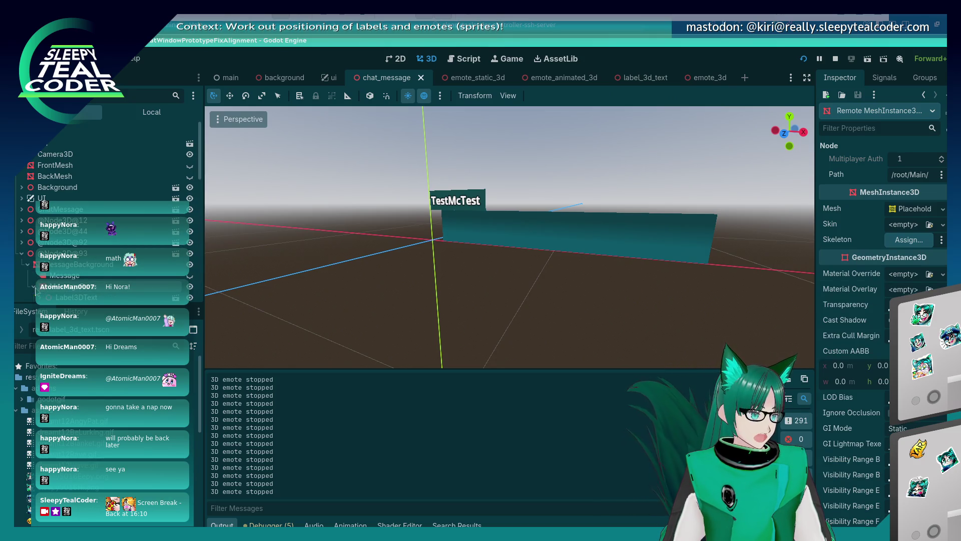
left_click(34, 286)
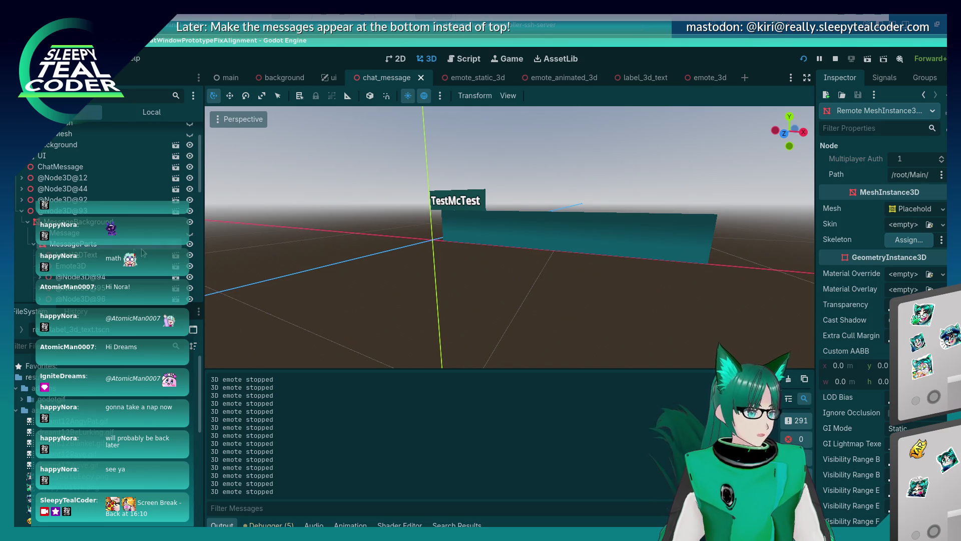
Step: Set the node's Position y to -3.54 and check the effect in the running game
scroll(861, 460, "down", 5)
scroll(861, 460, "down", 3)
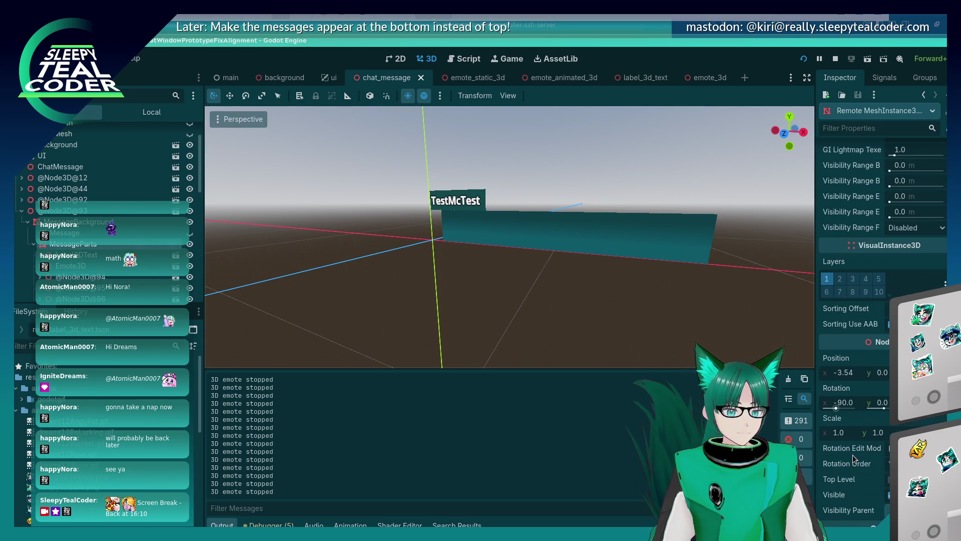
key("alt+Tab")
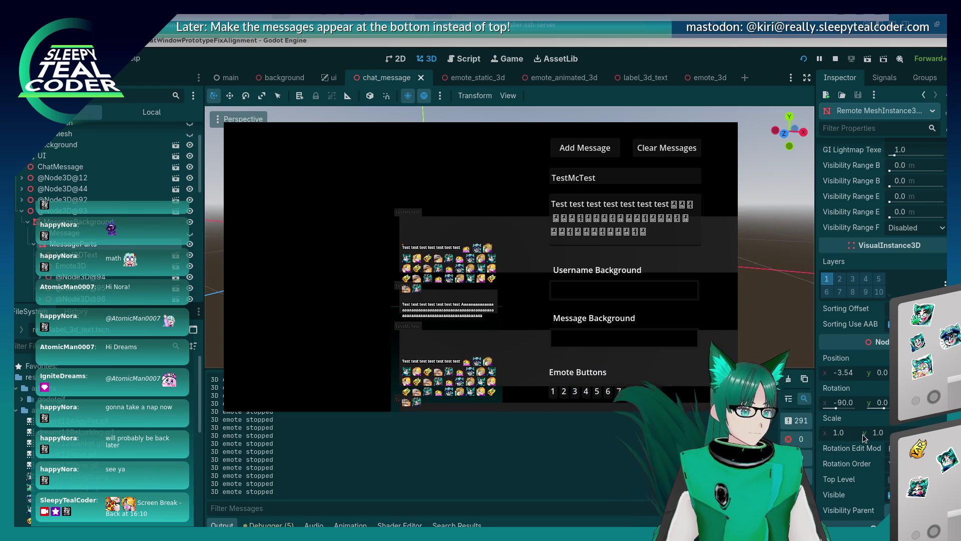
left_click(883, 372)
type("-3.54")
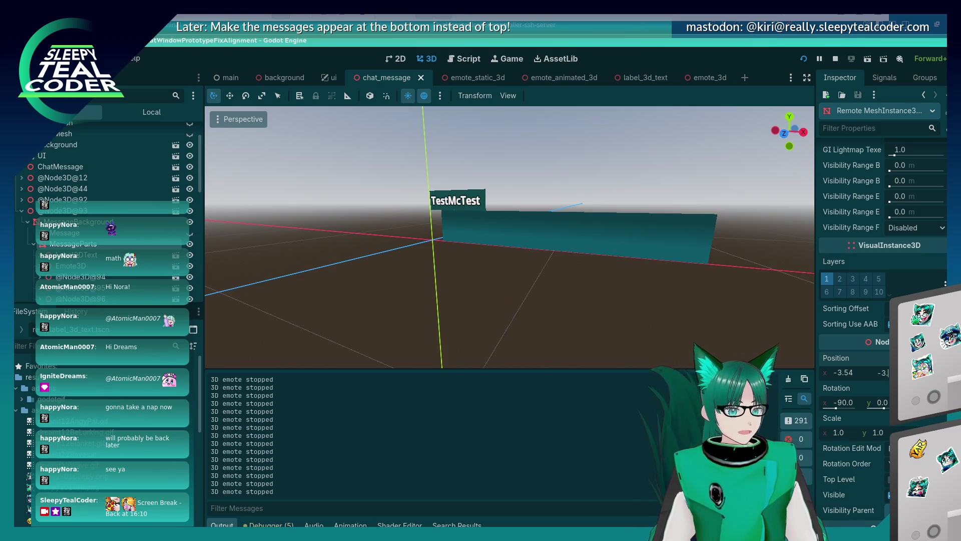
key("Return")
key("alt+Tab")
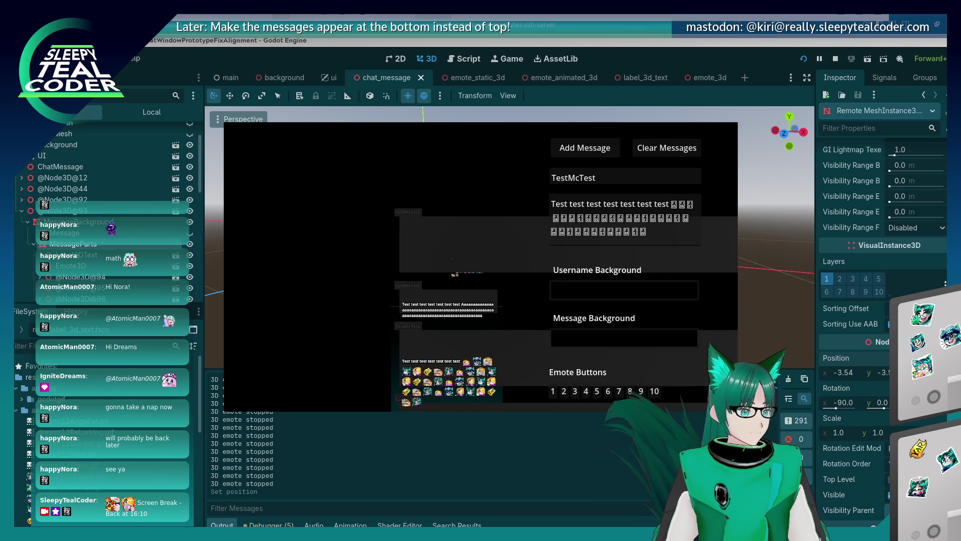
scroll(408, 259, "up", 3)
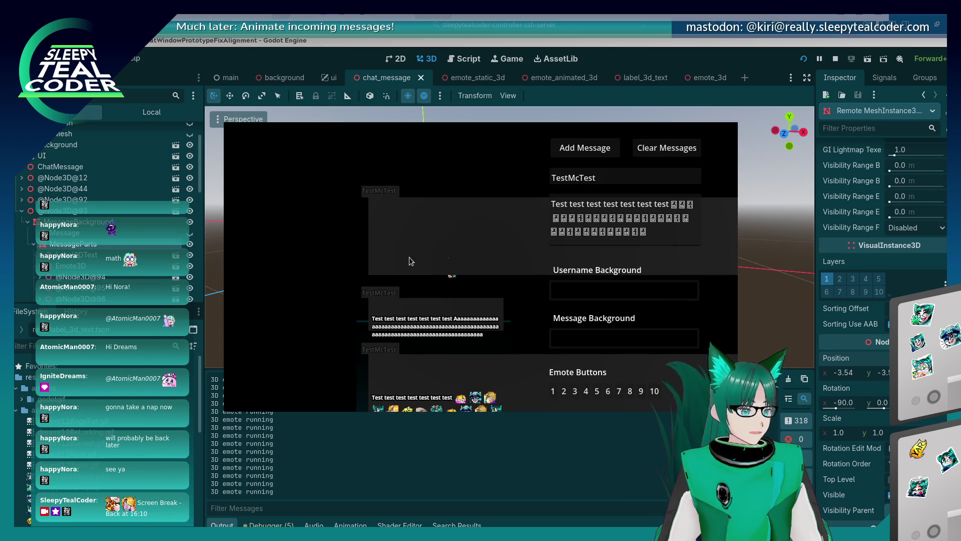
Step: Undo the y position change and let the running game receive input again
left_click(883, 372)
key("Escape")
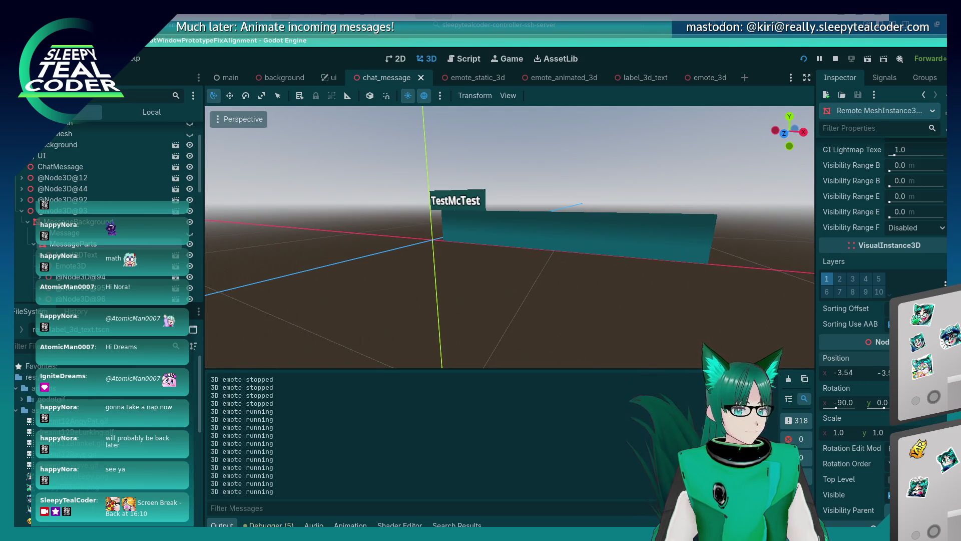
key("ctrl+z")
left_click(382, 261)
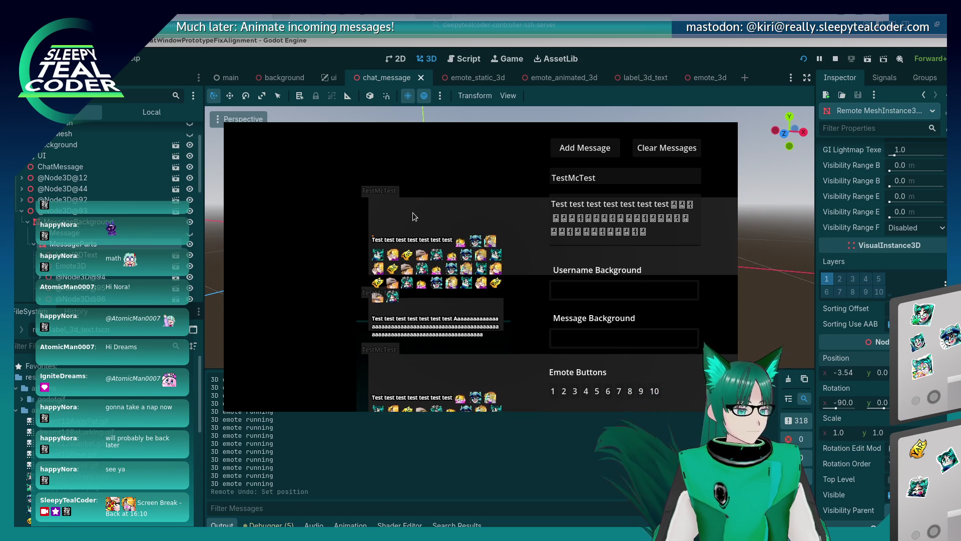
key("alt+Tab")
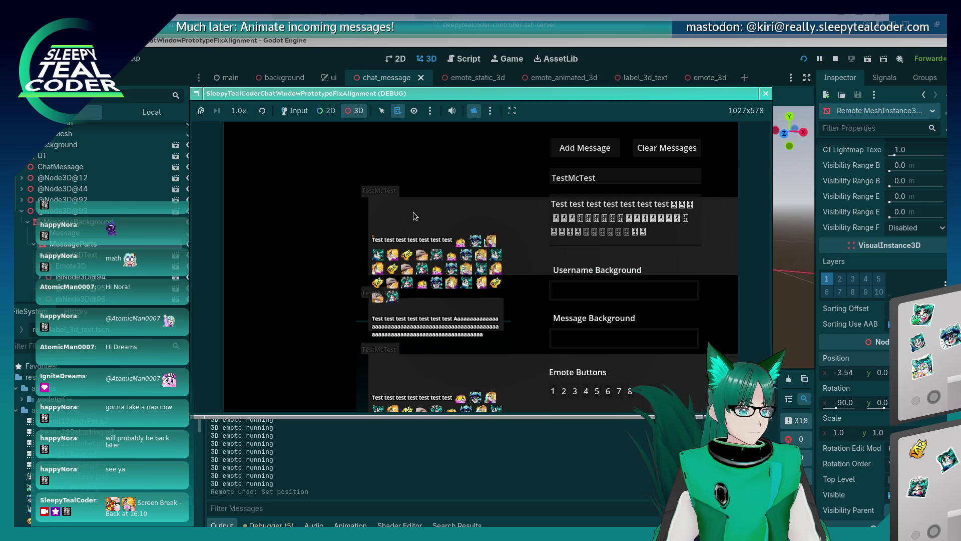
left_click(357, 110)
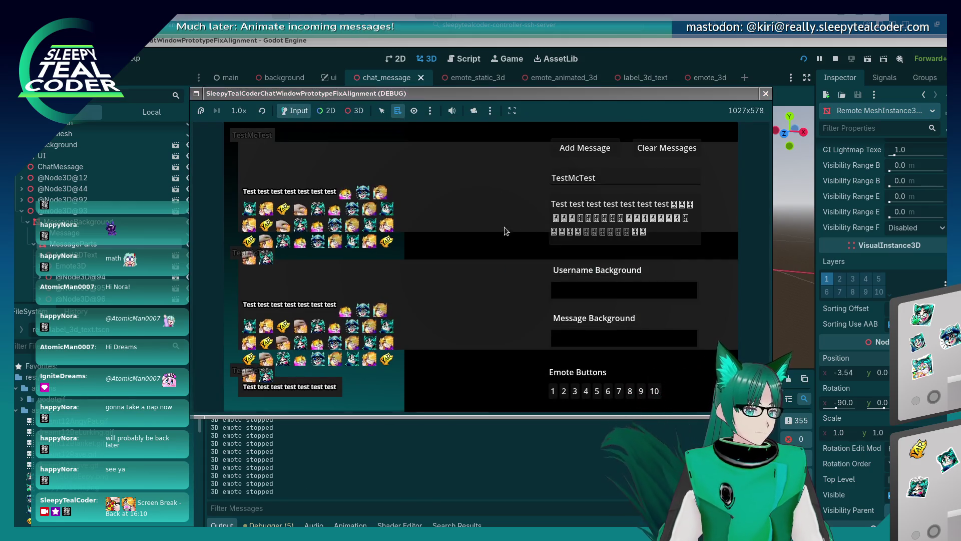
left_click(75, 245)
Step: Select the message nodes in the running scene and frame the messages with the editor camera
key("alt+Tab")
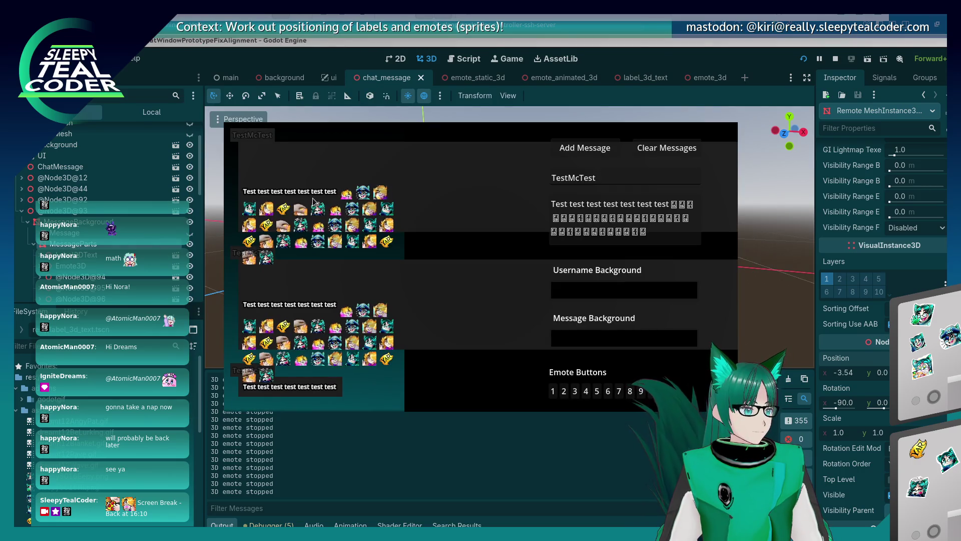
key("alt+Tab")
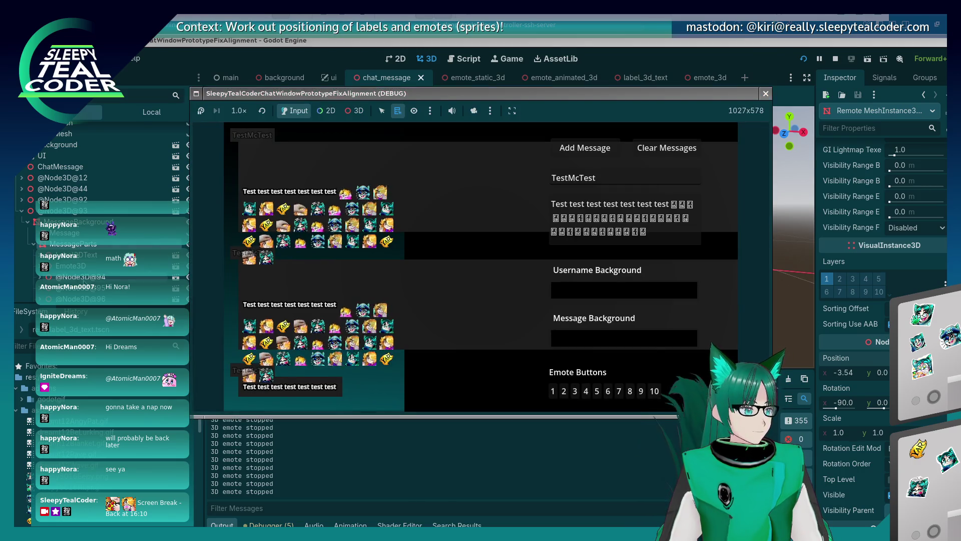
left_click(95, 247)
key("alt+Tab")
key("alt+Tab")
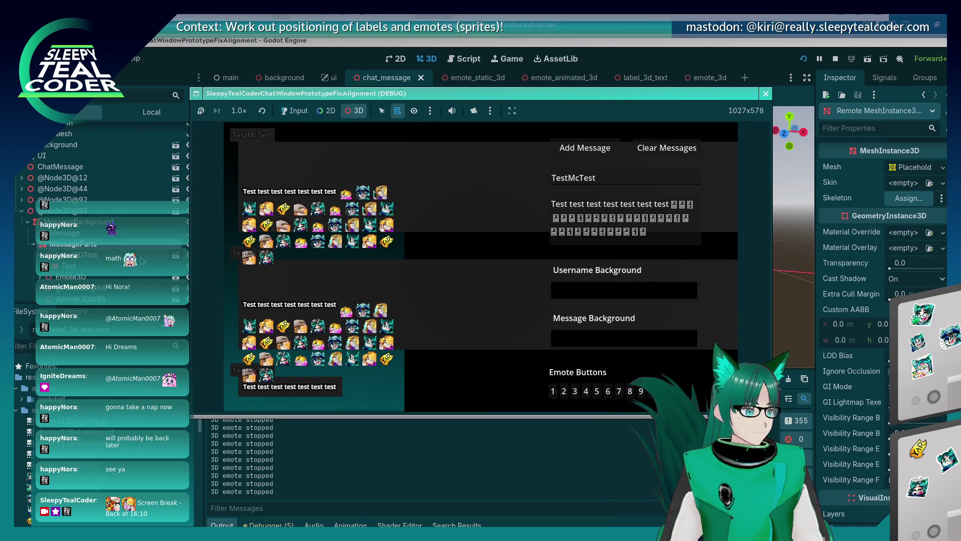
left_click(107, 252)
key("alt+Tab")
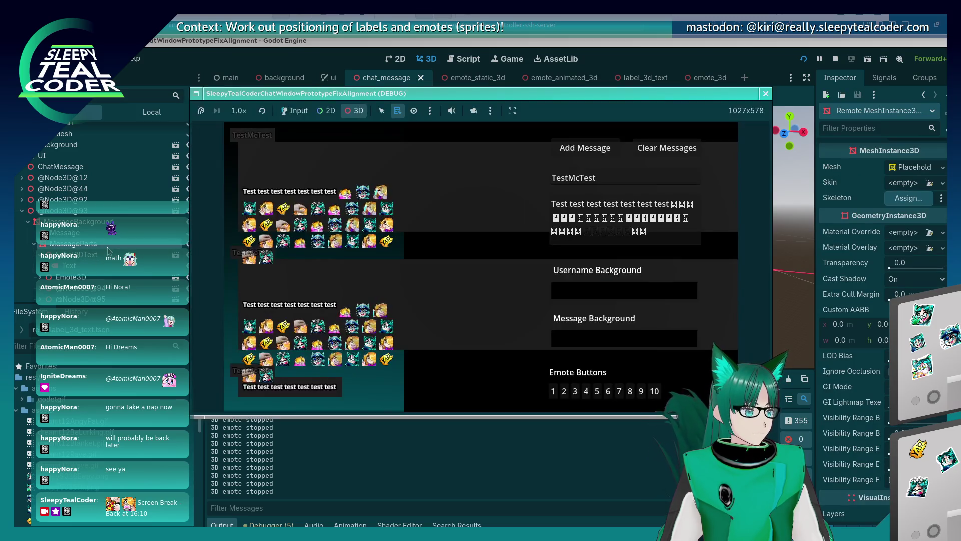
left_click(473, 111)
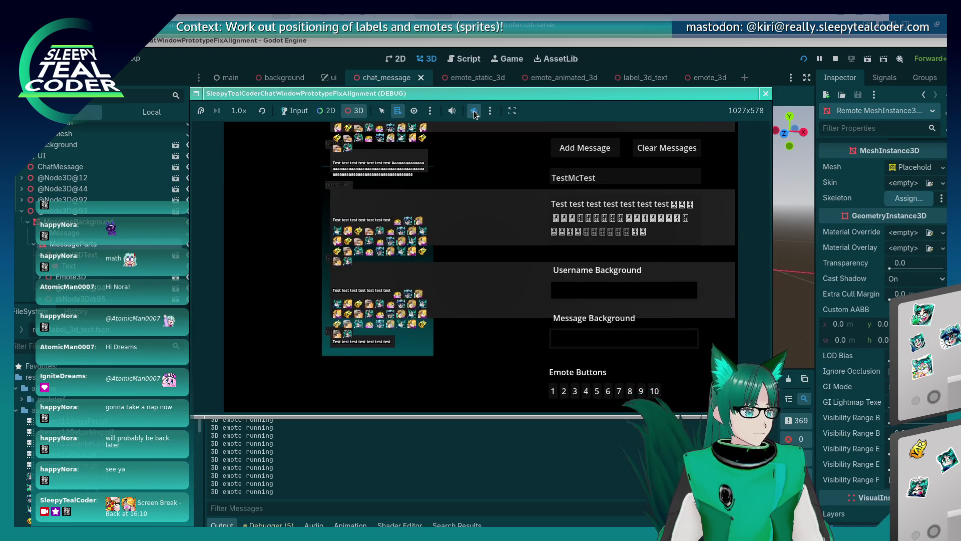
scroll(461, 223, "up", 3)
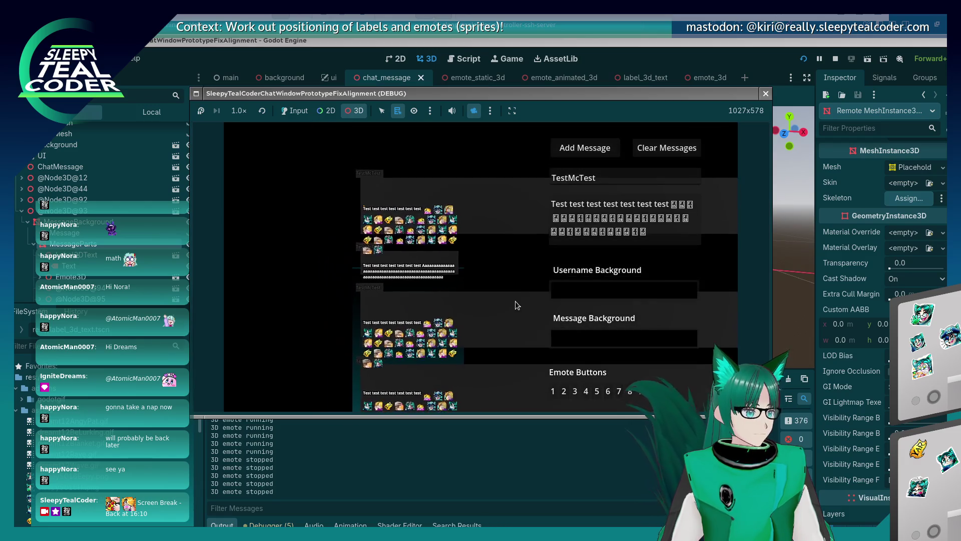
scroll(345, 190, "up", 5)
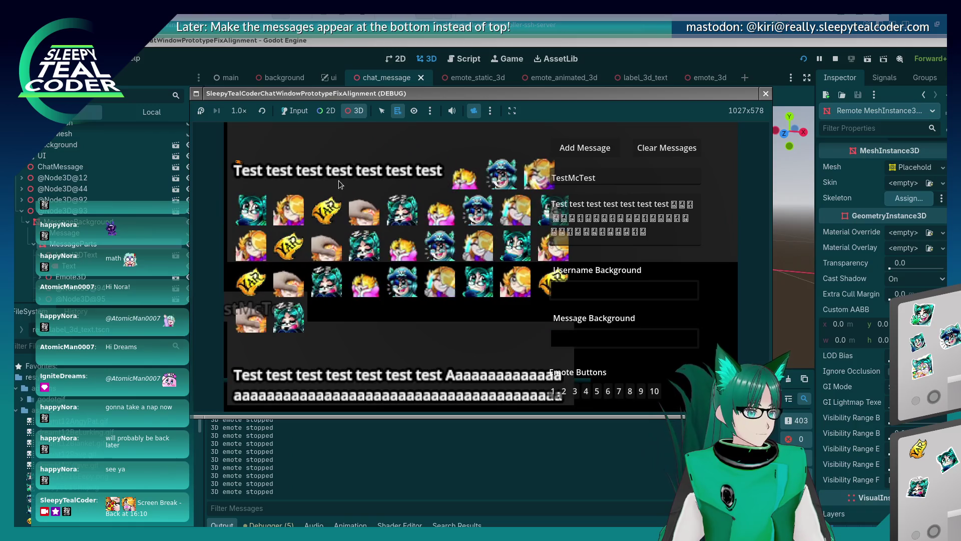
mouse_move(338, 180)
left_mouse_down()
mouse_move(367, 237)
mouse_move(443, 256)
left_mouse_up()
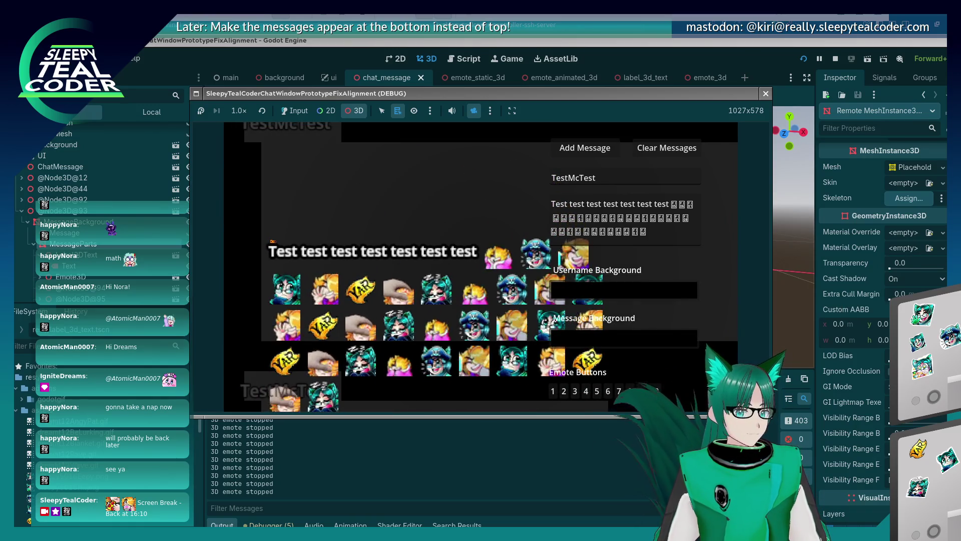
scroll(871, 346, "down", 5)
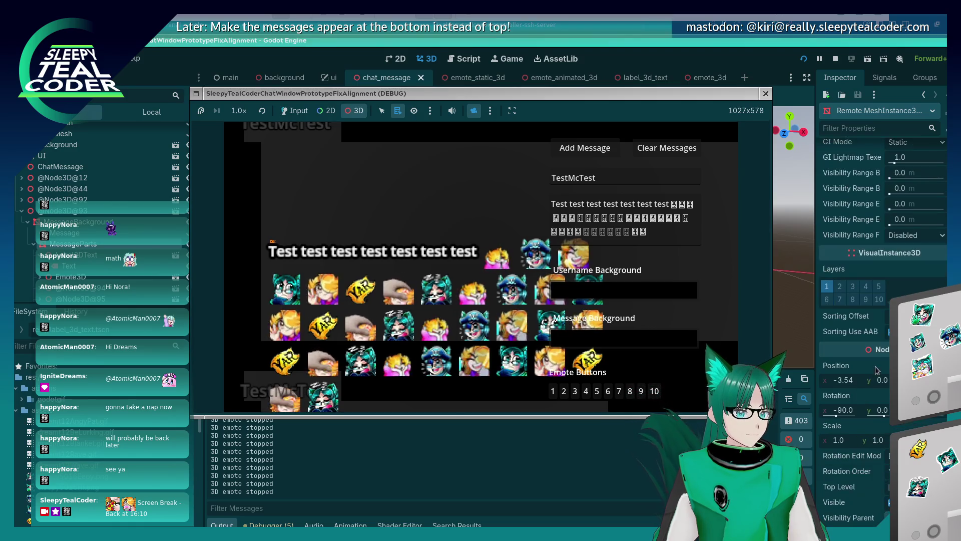
Step: Set the remote message mesh's Position x to 0
left_click(840, 380)
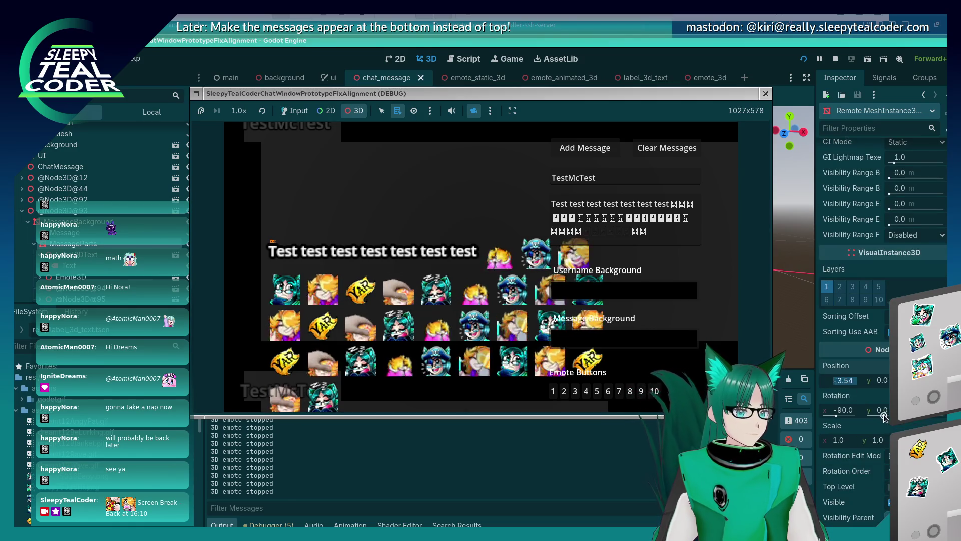
type("-")
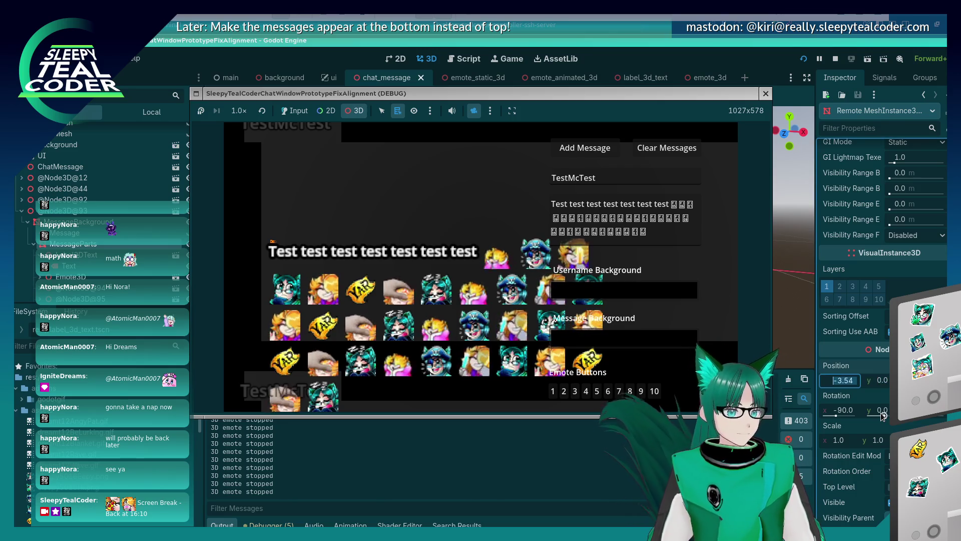
key("Return")
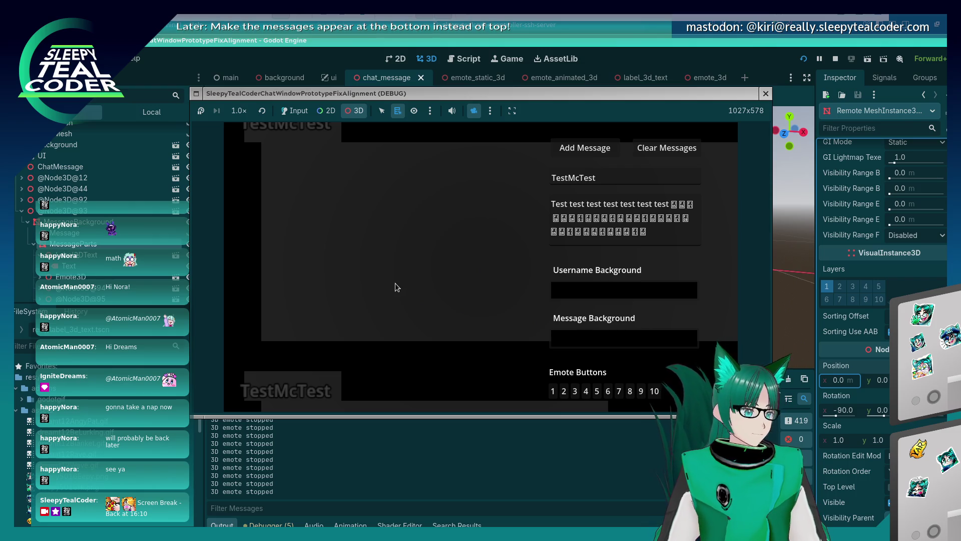
left_click(840, 383)
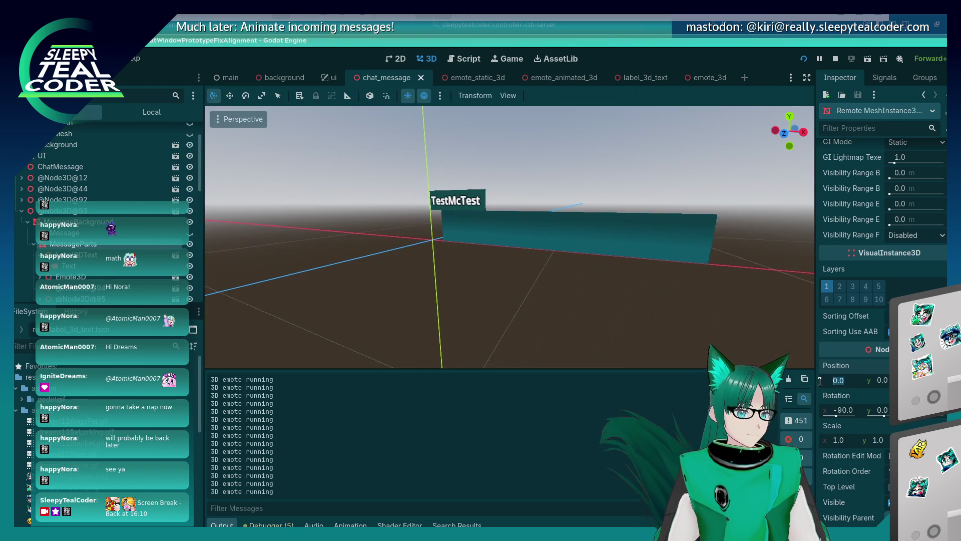
type("-3.54")
Step: Try Position y 4 on the running message mesh, check the game, then undo it
key("alt+Tab")
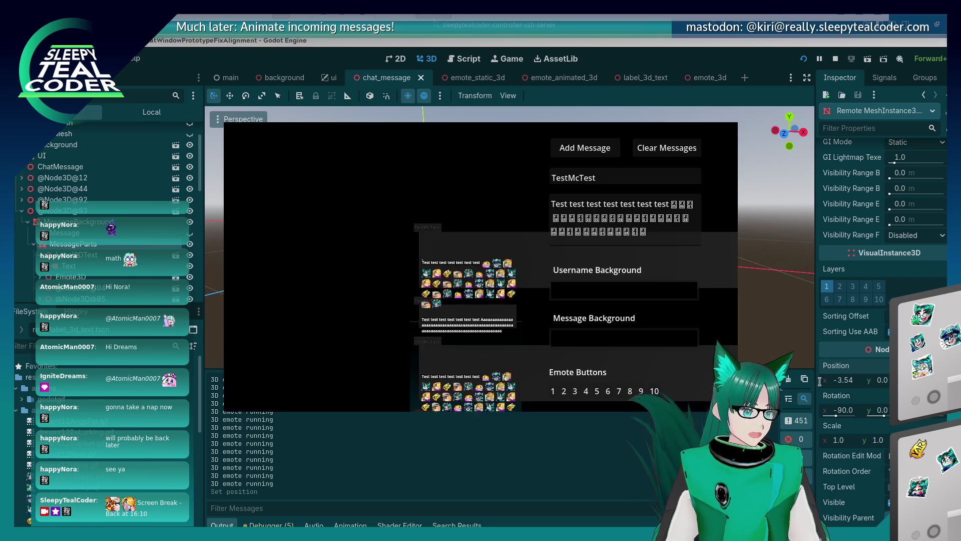
left_click(885, 382)
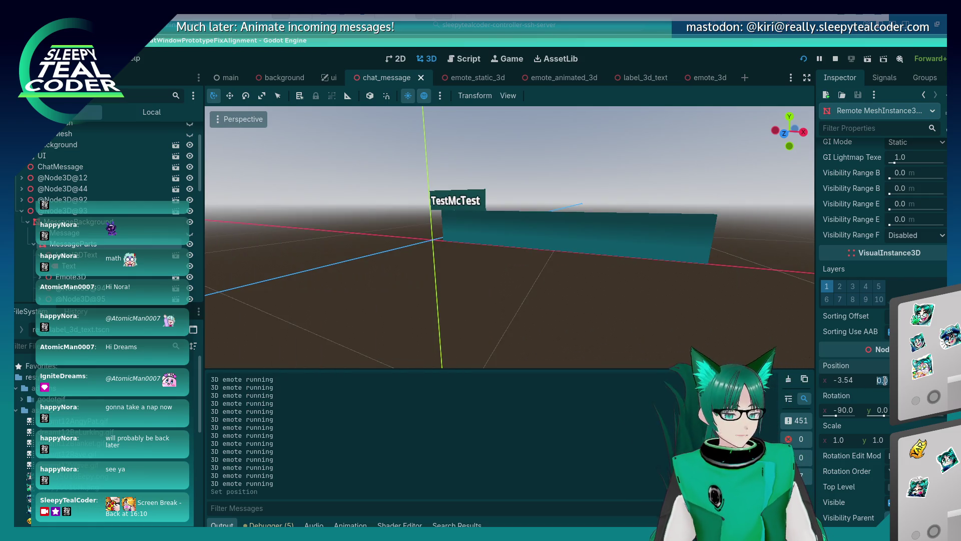
key("alt+Tab")
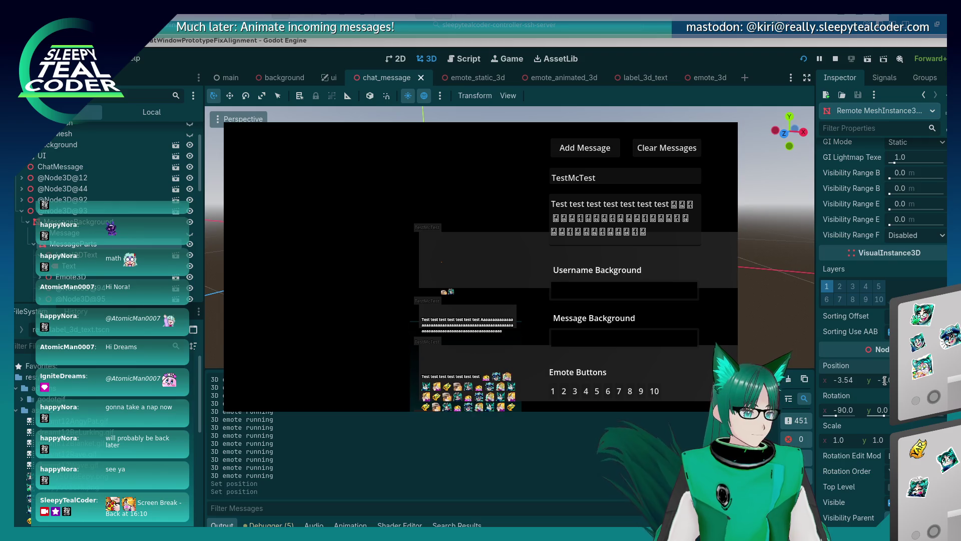
key("alt+Tab")
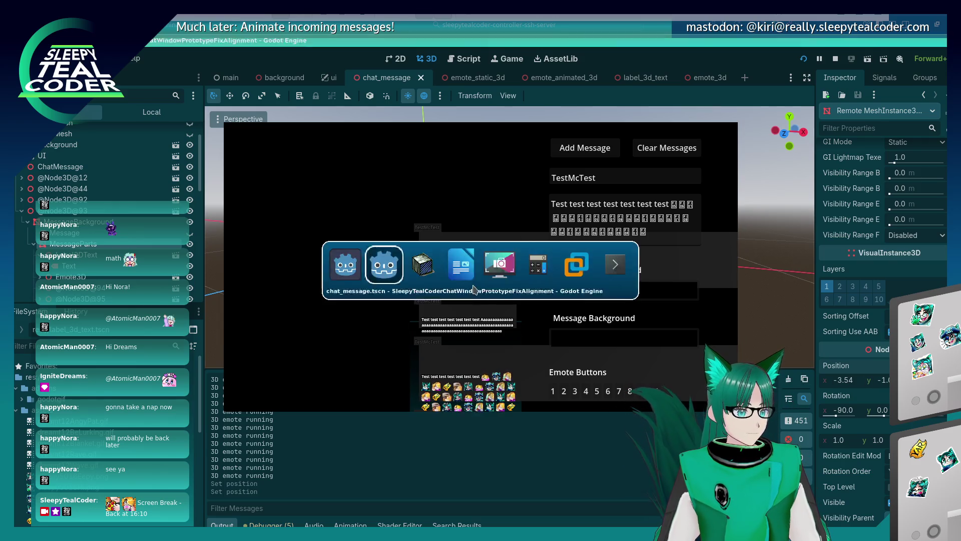
key("alt+Tab")
key("alt+Tab")
key("alt+Tab")
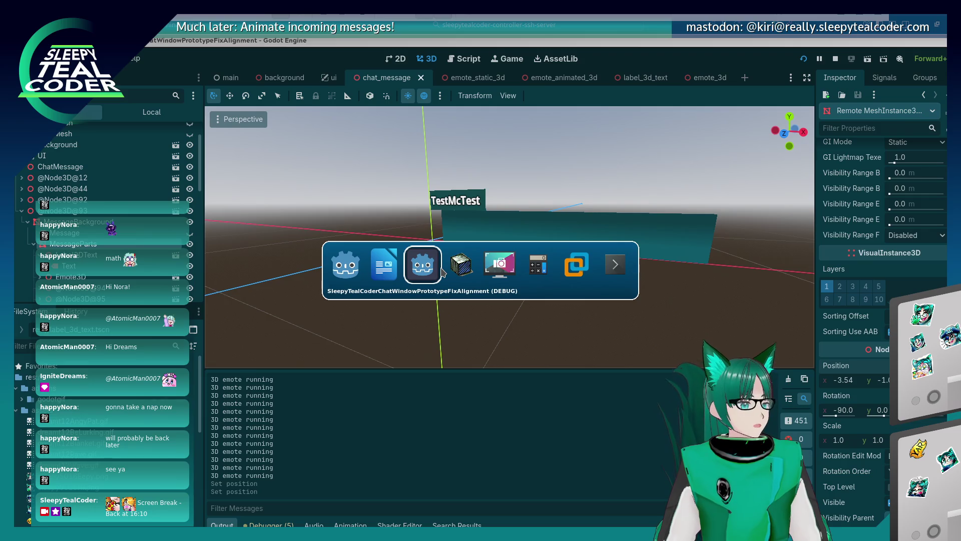
left_click(885, 377)
type("4")
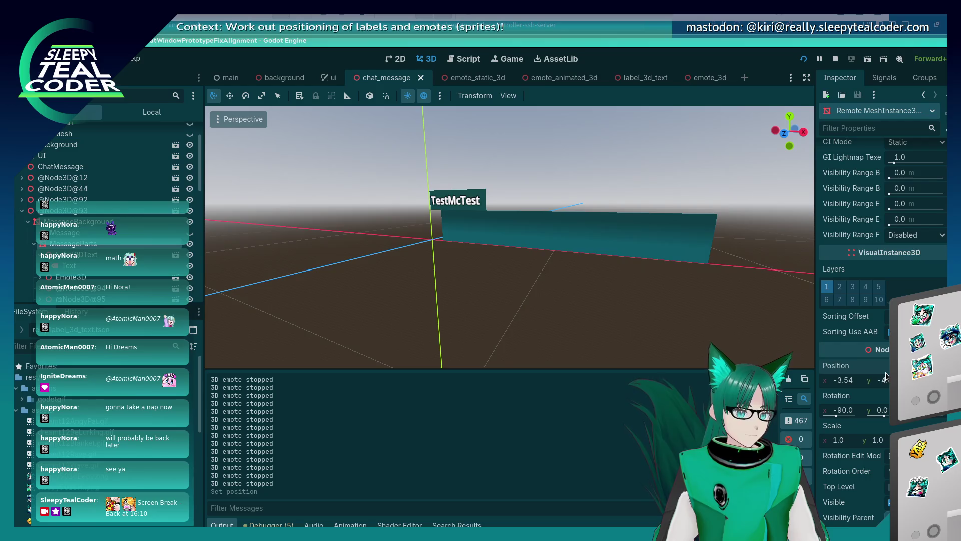
key("Return")
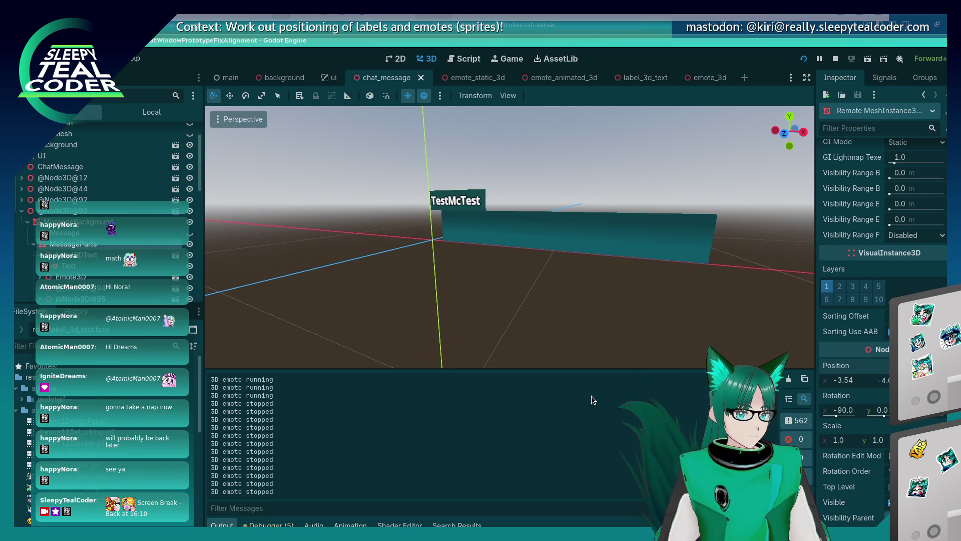
key("ctrl+z")
key("ctrl+z")
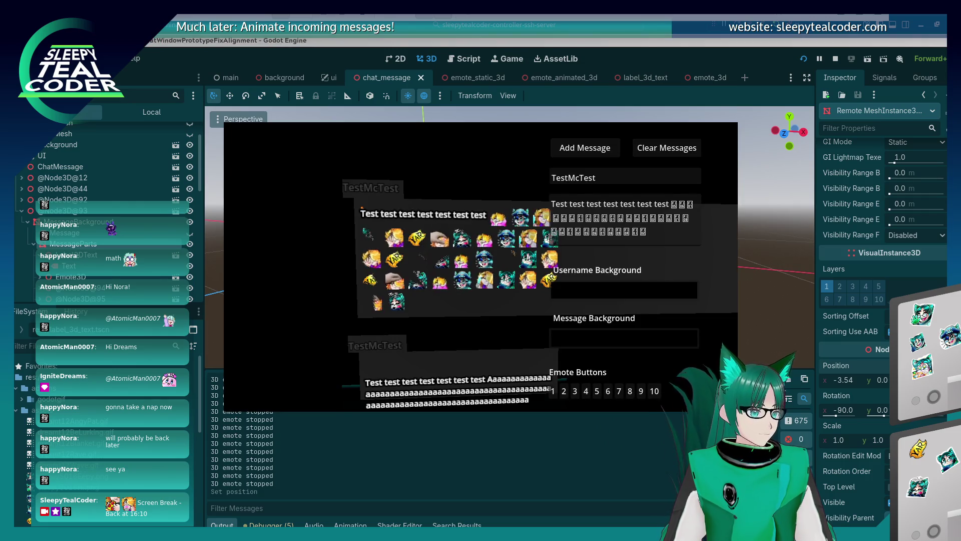
key("alt+Tab")
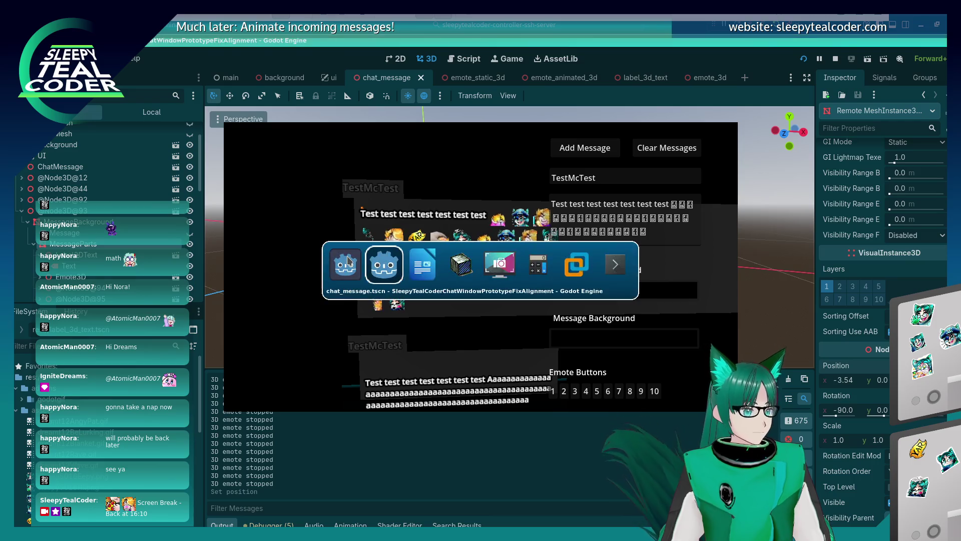
Step: Restore the game's own camera, select a message background, and open chat_message.gd
left_click(474, 111)
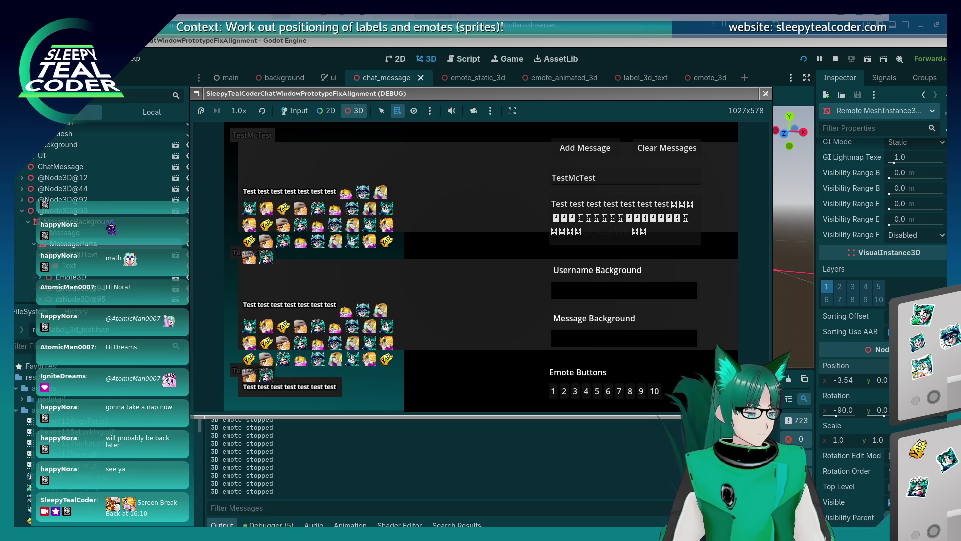
left_click(398, 196)
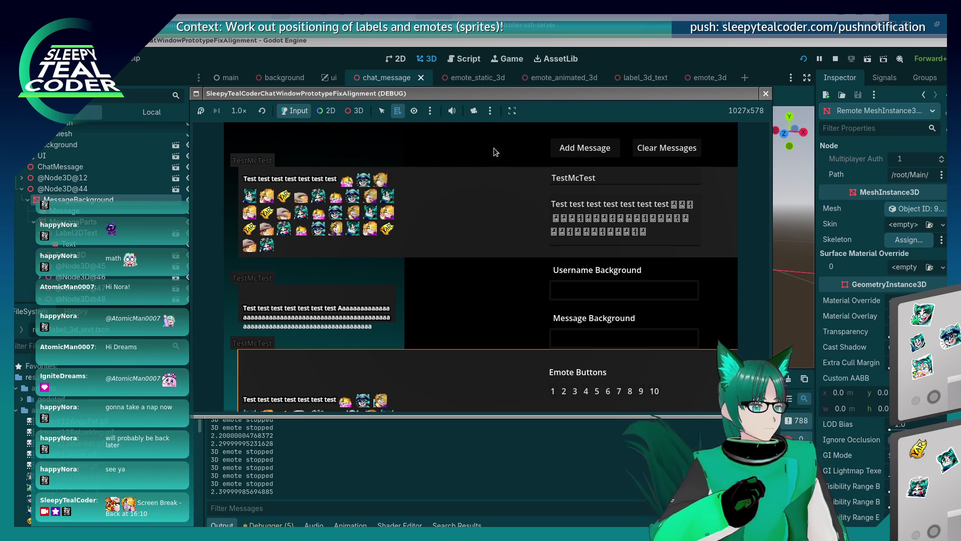
left_click(468, 57)
Step: Uncomment the MessageParts offset line 208 in chat_message.gd
scroll(453, 209, "down", 2)
left_click(453, 209)
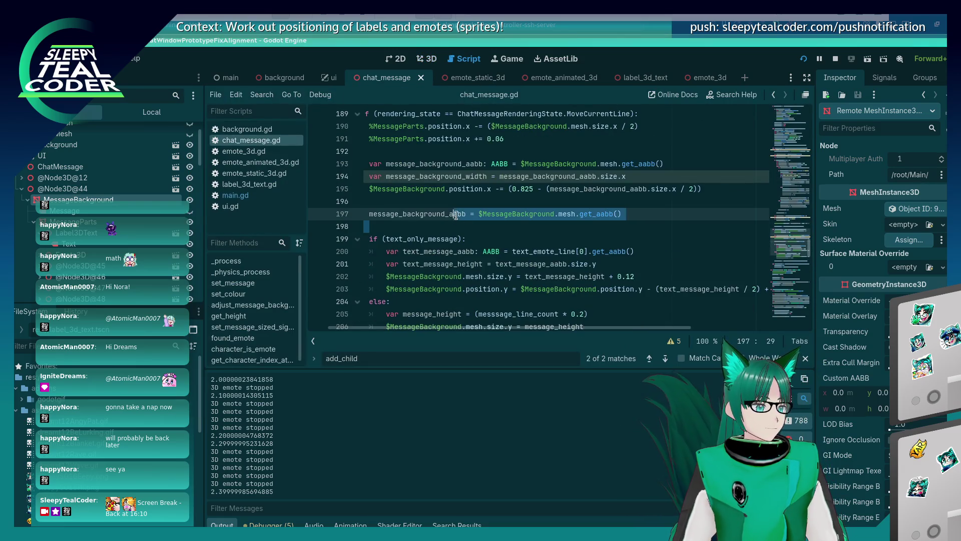
scroll(455, 212, "down", 4)
left_click(456, 215)
scroll(456, 215, "down", 2)
scroll(456, 215, "down", 10)
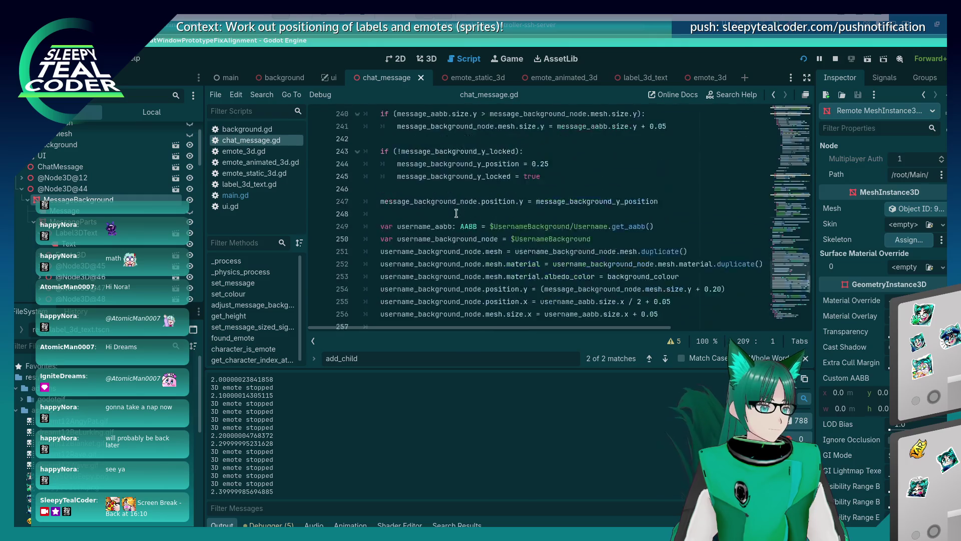
scroll(456, 215, "up", 8)
scroll(456, 214, "up", 5)
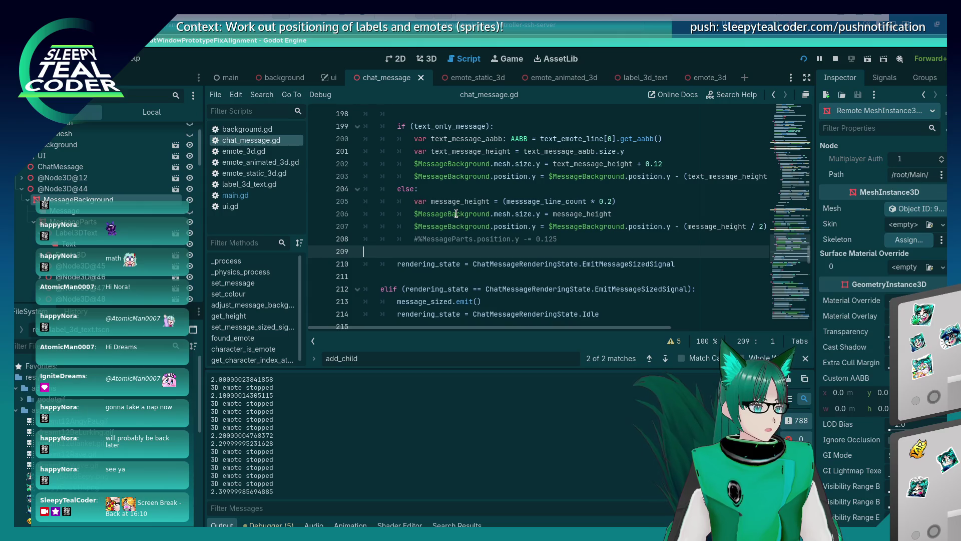
left_click(414, 239)
scroll(415, 241, "up", 1)
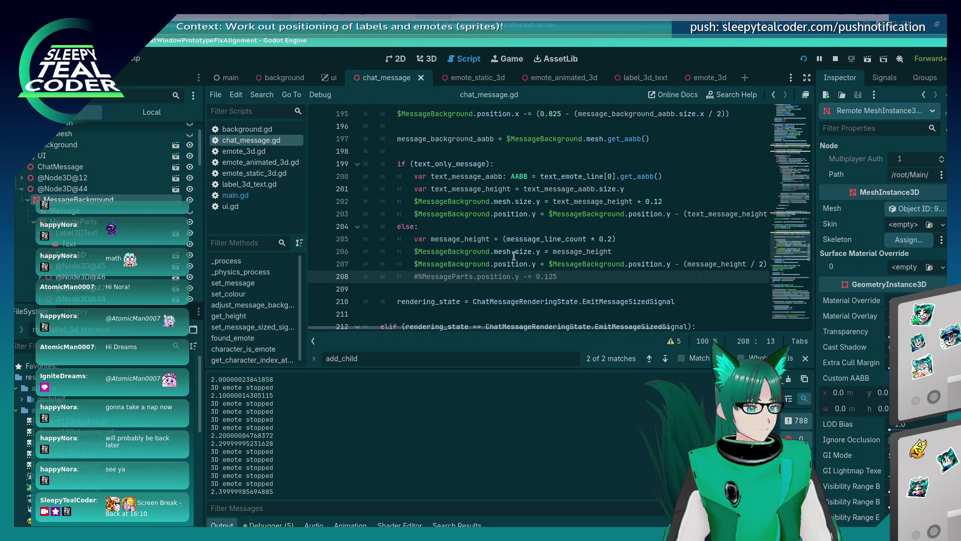
key("ctrl+k")
Step: Test with added messages, then change the offset operator to + and rerun
key("F5")
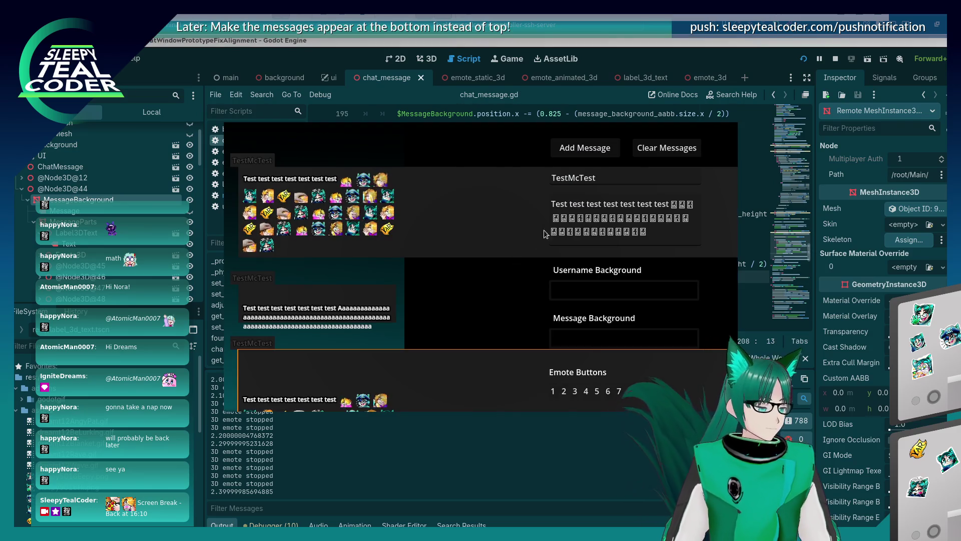
left_click(582, 150)
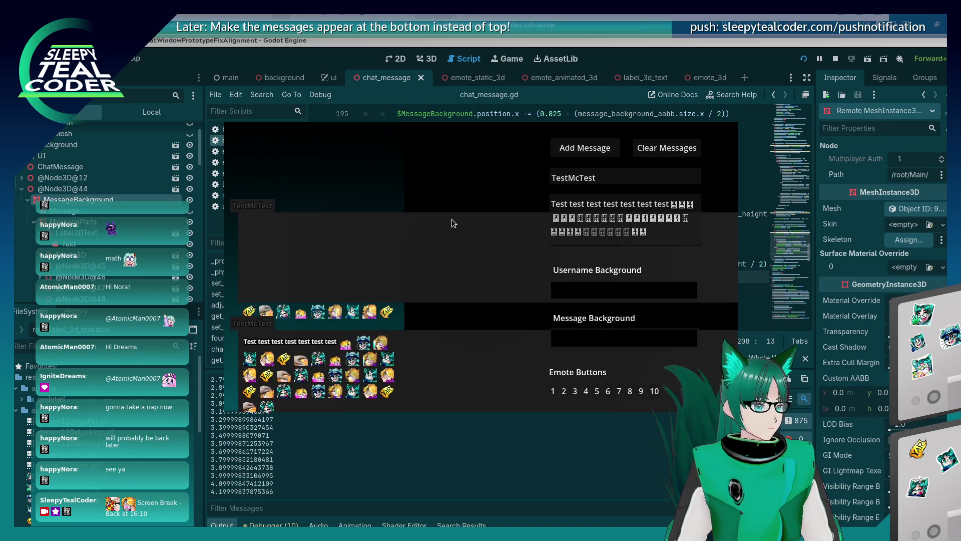
key("F8")
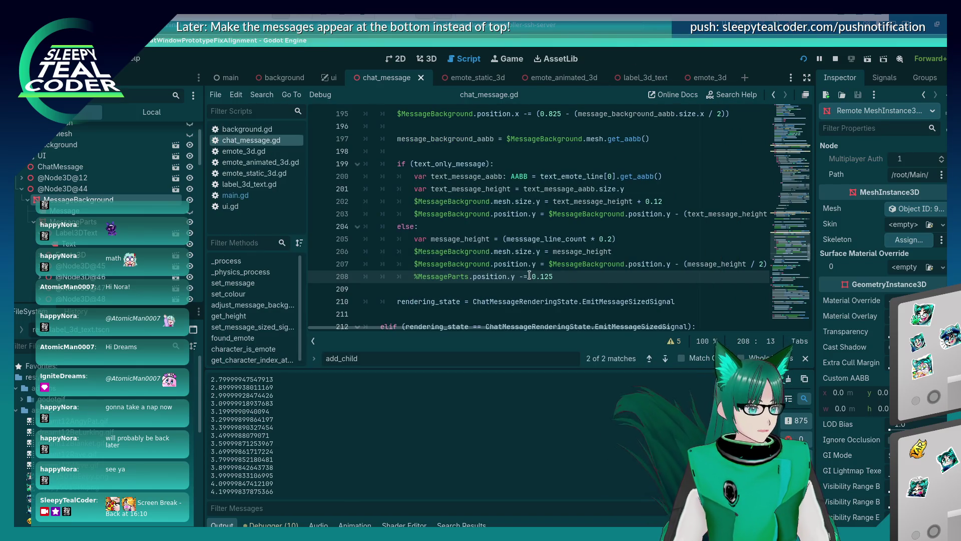
key("F5")
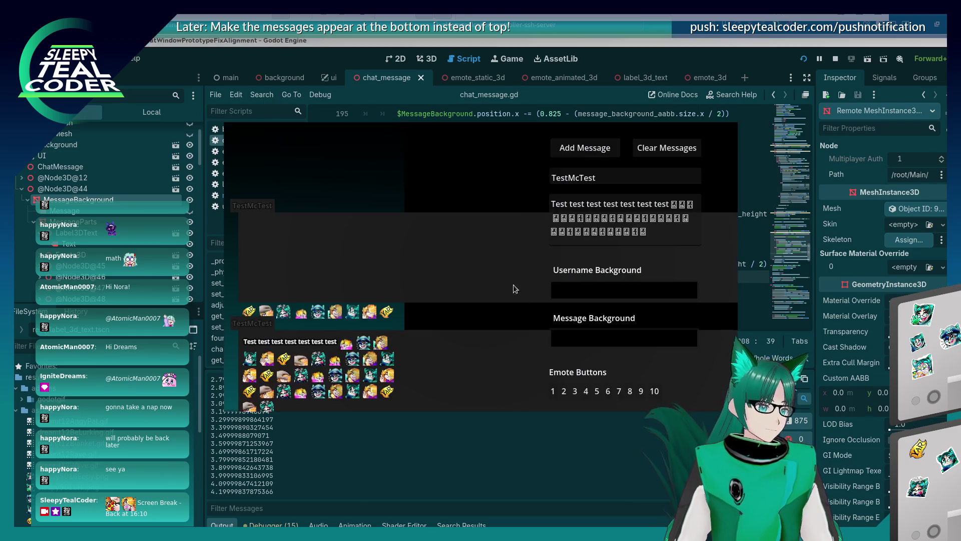
left_click(567, 149)
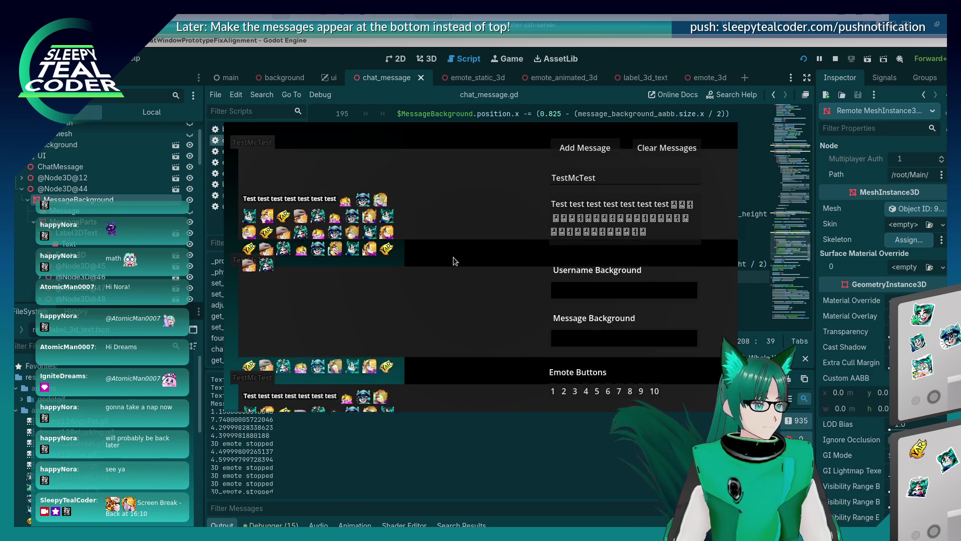
key("F8")
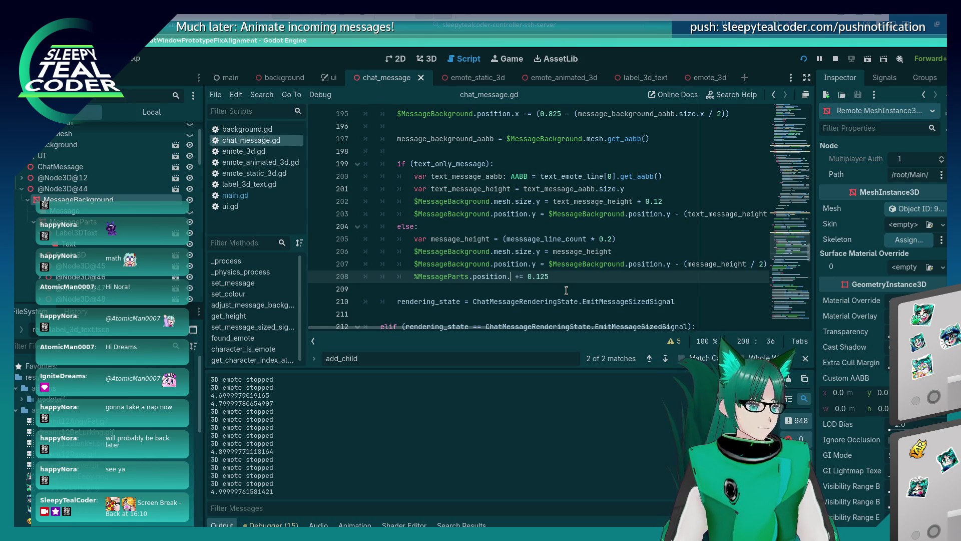
type("+")
key("F5")
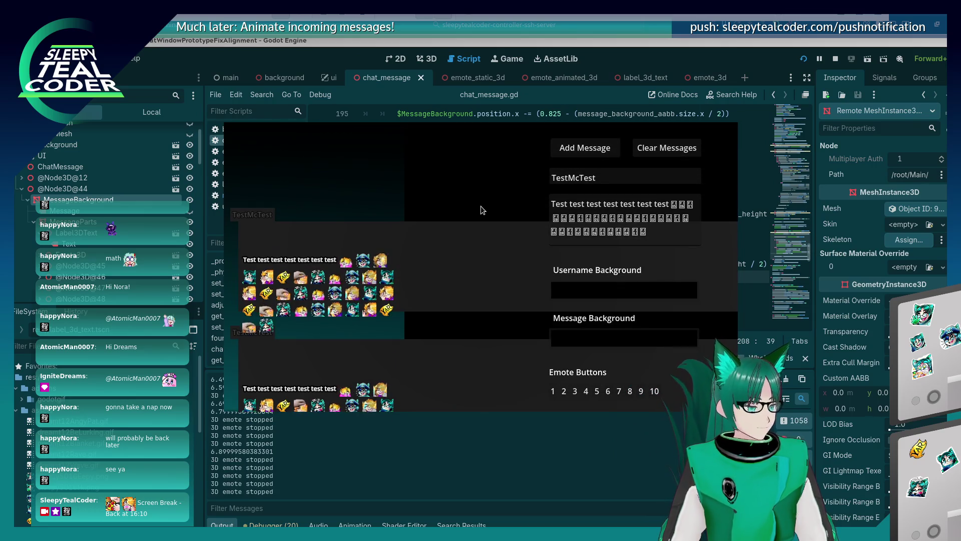
key("F8")
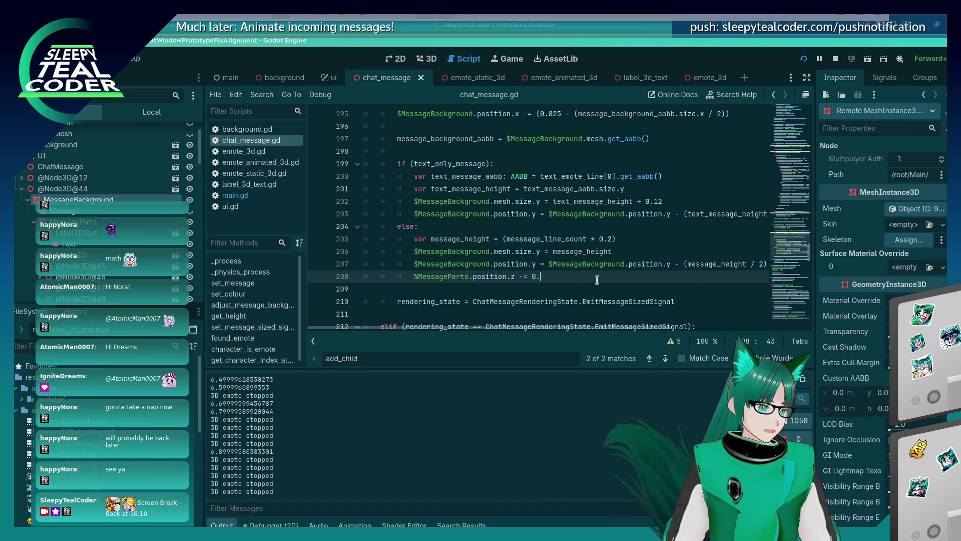
Step: Make the MessageParts z shift -0.42 and rerun the prototype to check message alignment
type("01")
key("F5")
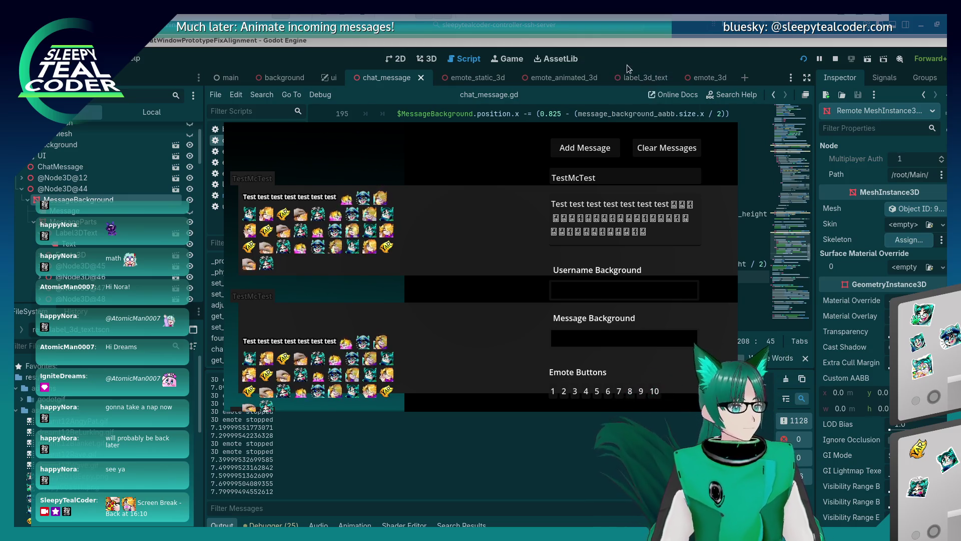
left_click(639, 55)
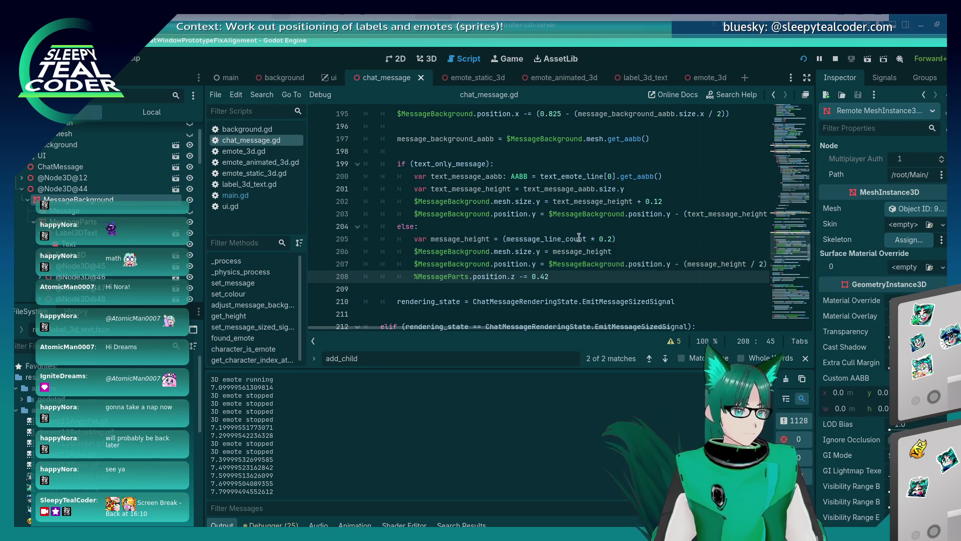
key("F5")
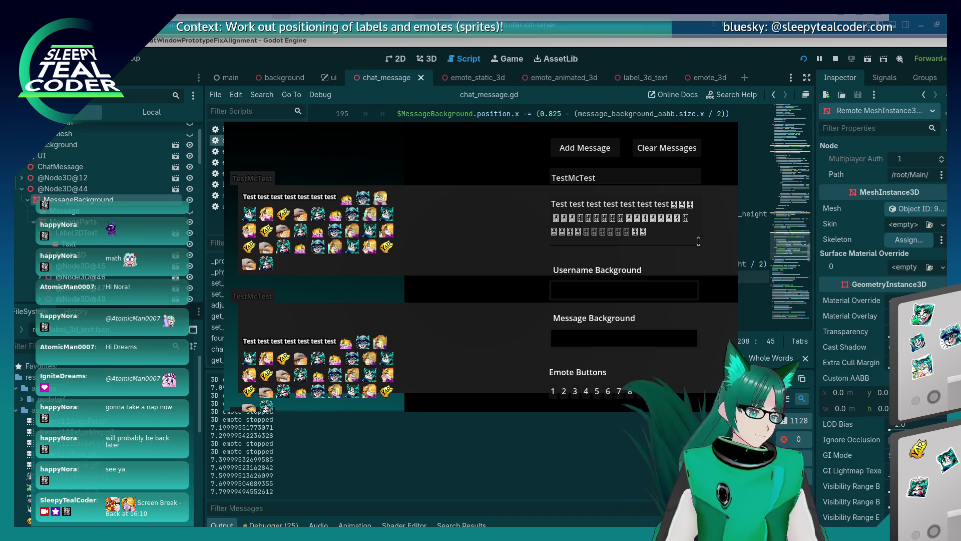
left_click(605, 336)
Step: Make the message background purple and the username background yellow-green 83a842
left_click(693, 235)
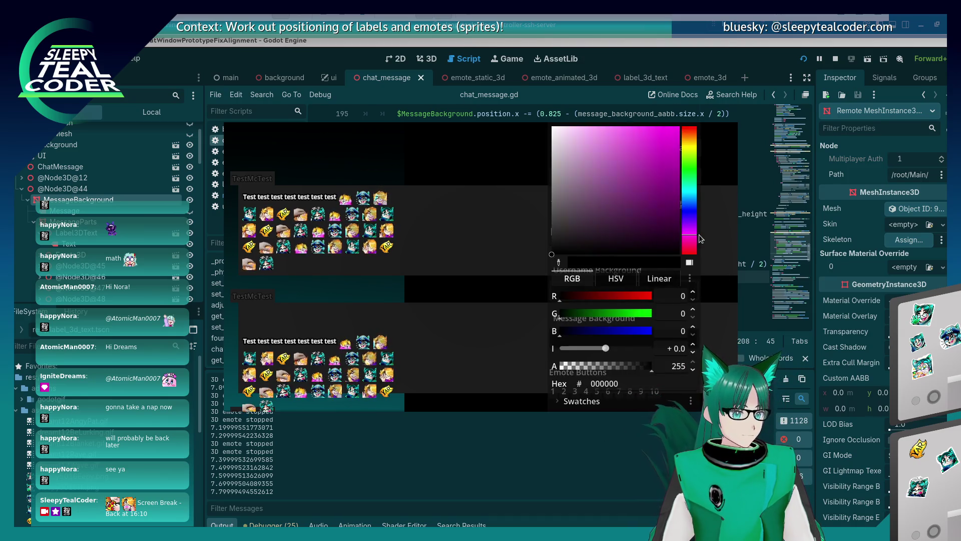
left_click(662, 203)
left_click(544, 294)
left_click(616, 286)
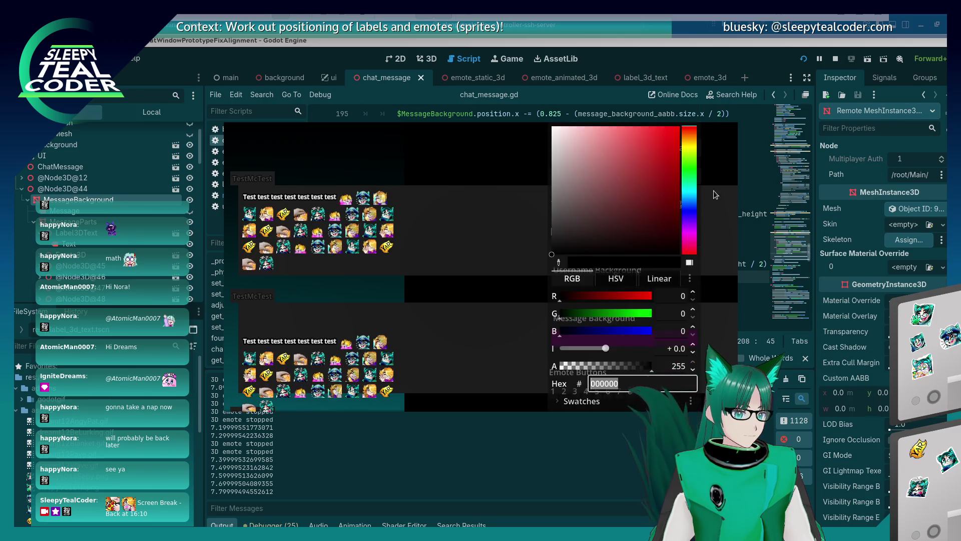
left_click_drag(695, 135, 694, 156)
left_click(628, 163)
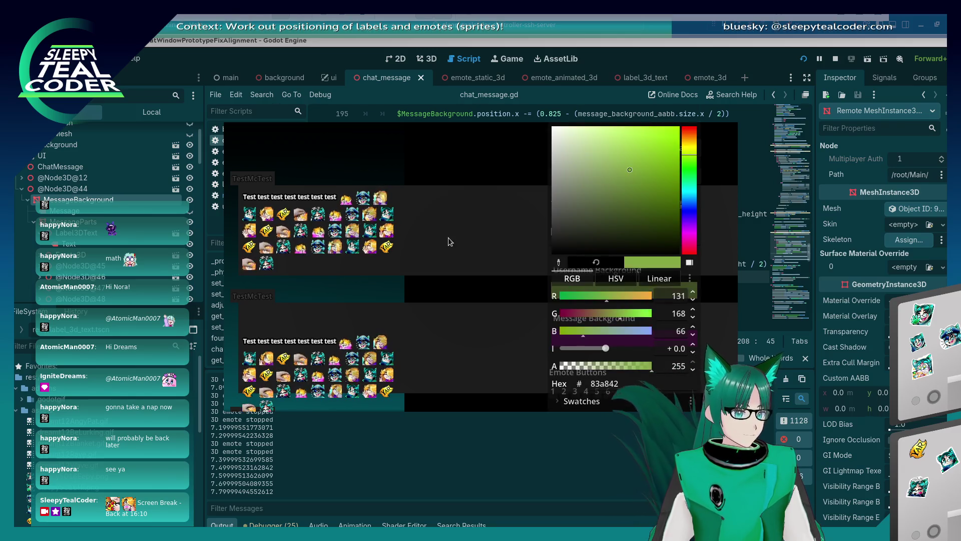
left_click(449, 237)
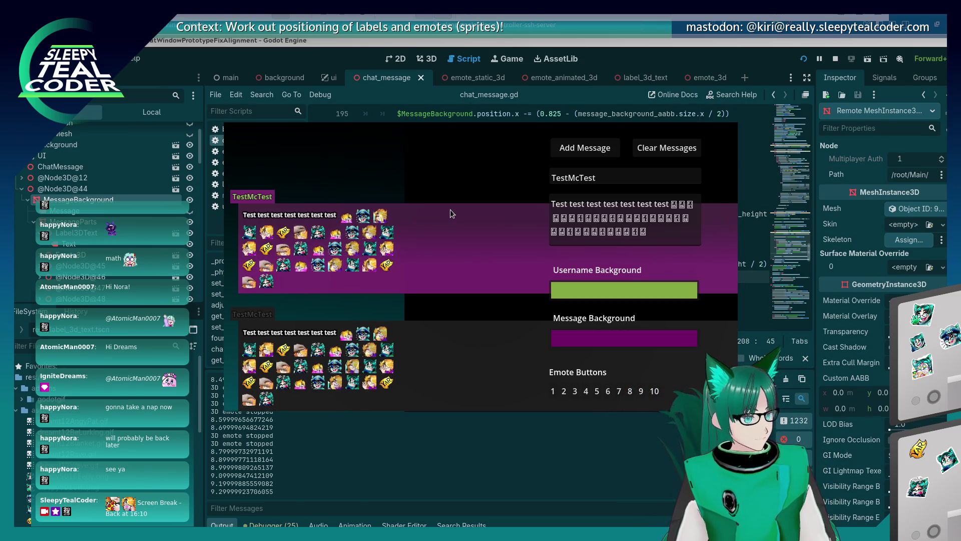
Step: Insert half the message height into the MessageParts offset on line 208 and save
key("alt+F4")
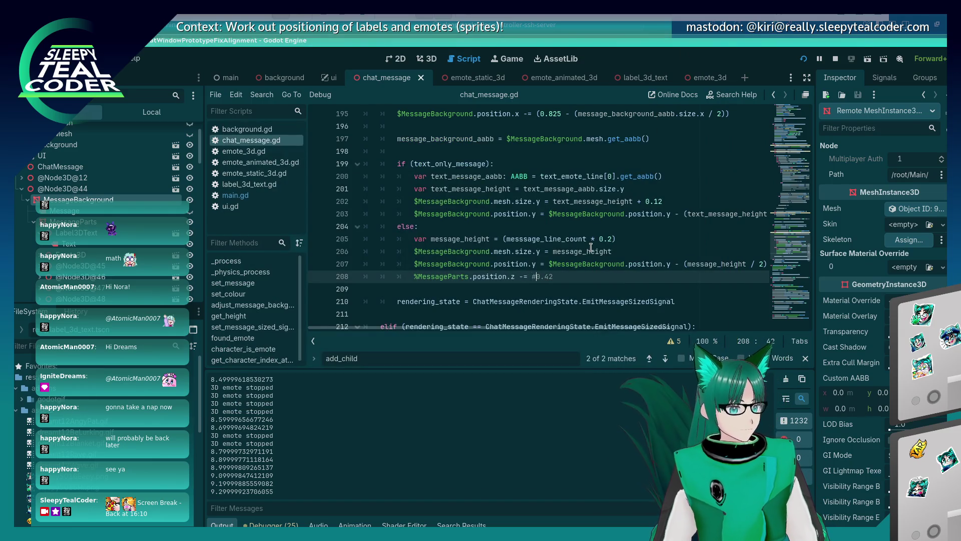
key("Left")
key("ctrl+space")
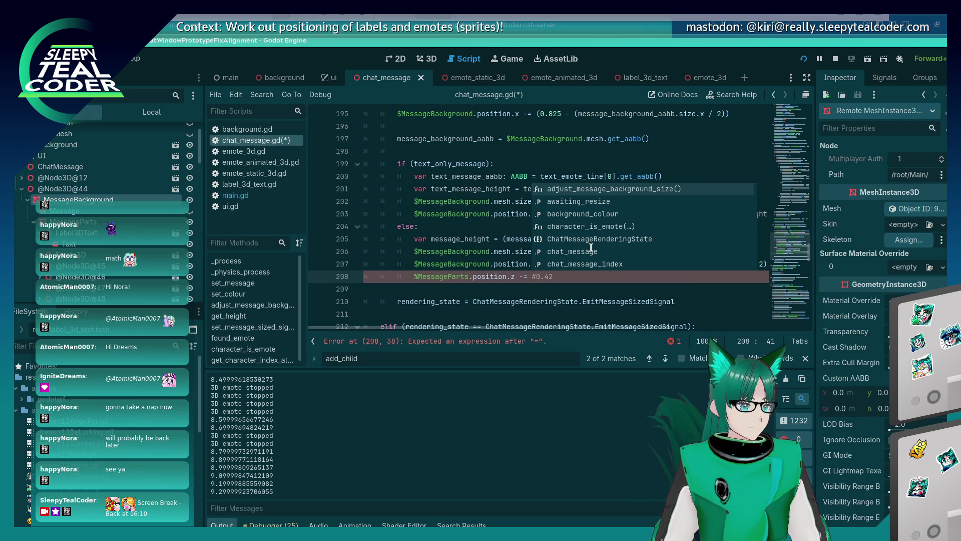
key("Escape")
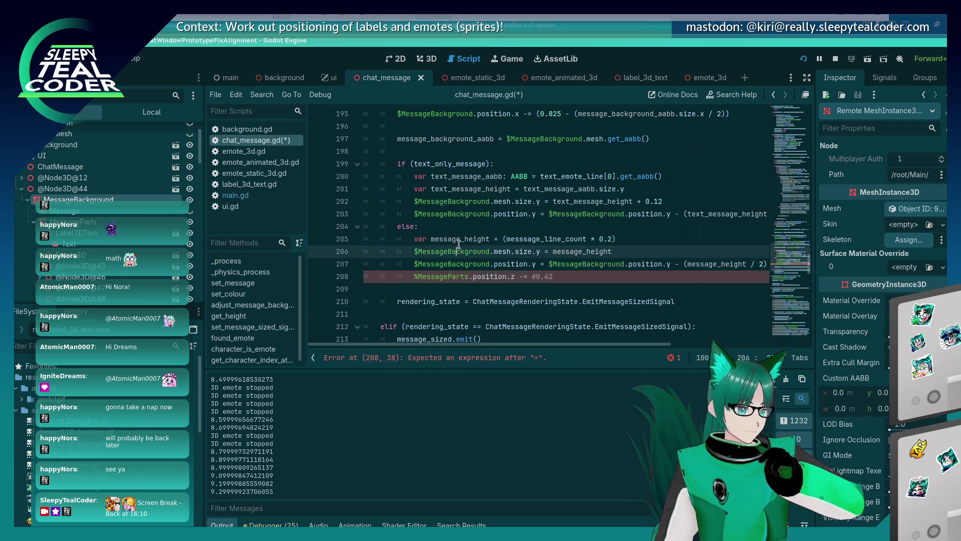
left_click(584, 249)
key("Down")
key("Down")
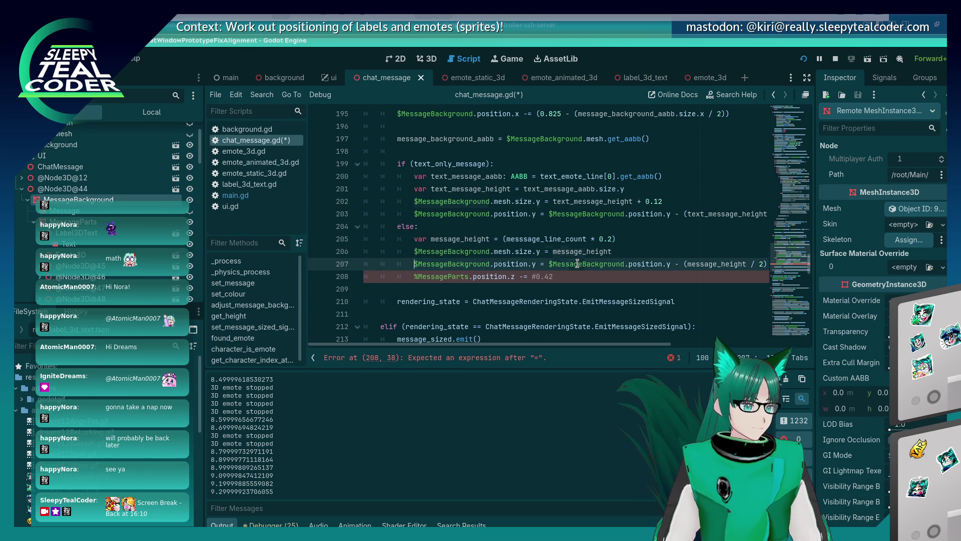
key("Up")
key("Up")
key("Down")
key("Down")
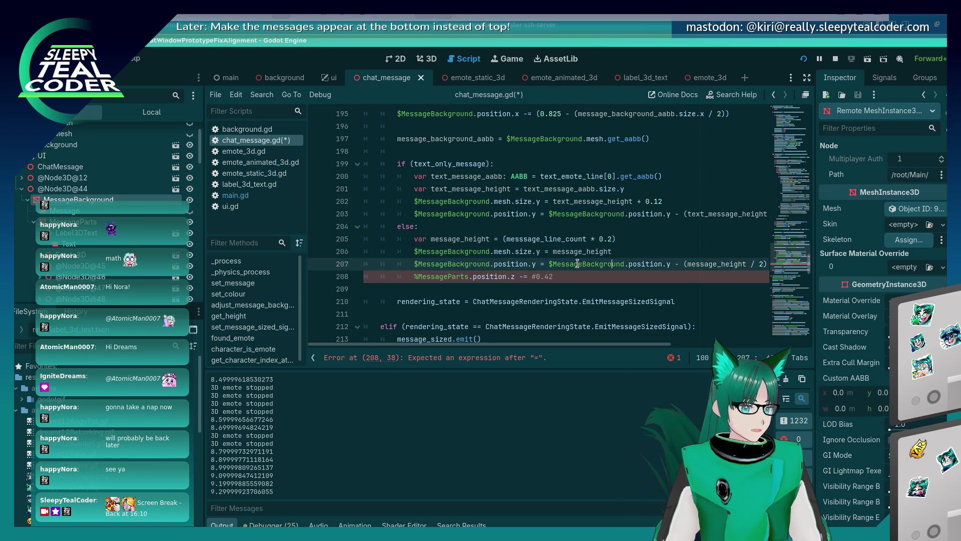
key("ctrl+v")
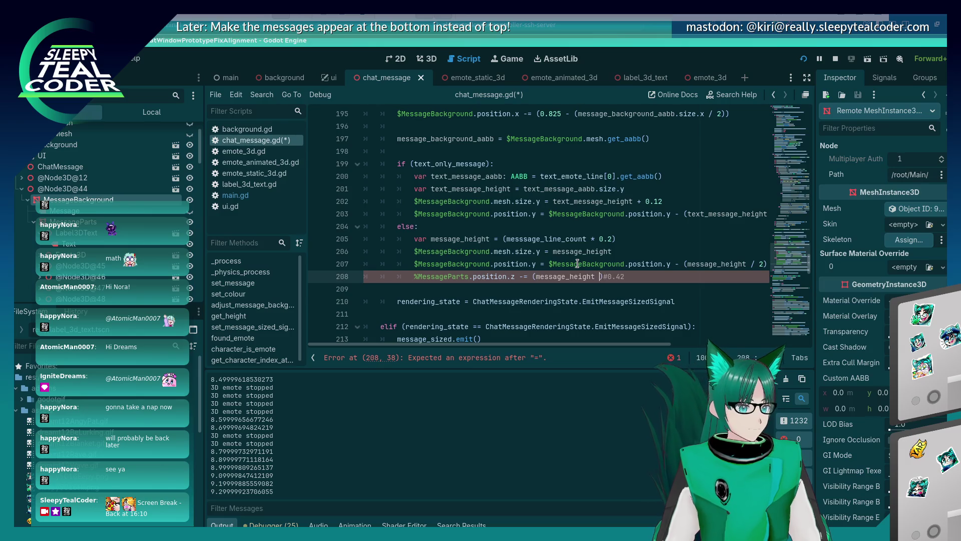
type("/ 2")
key("ctrl+s")
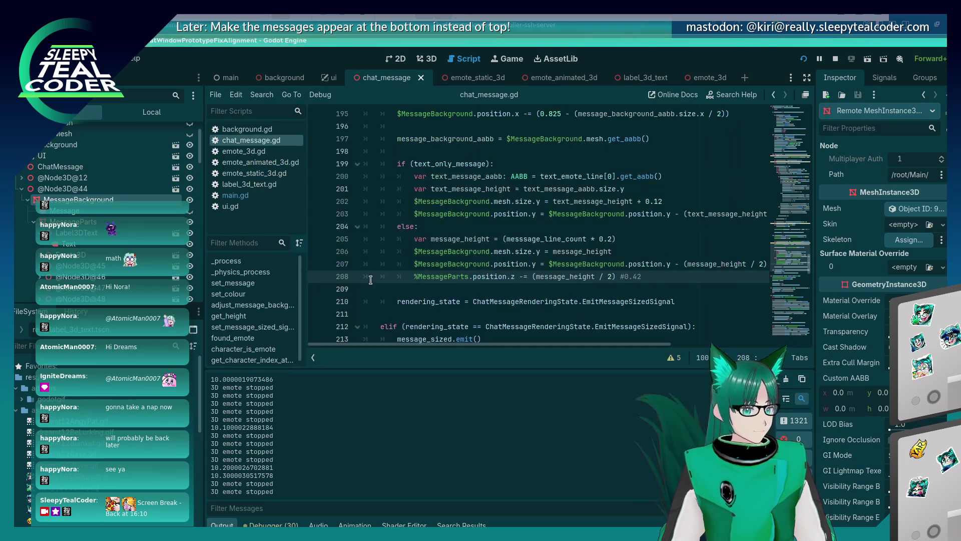
Step: Append + 0.42 to the offset, save, and add a test message in the prototype
key("alt+Tab")
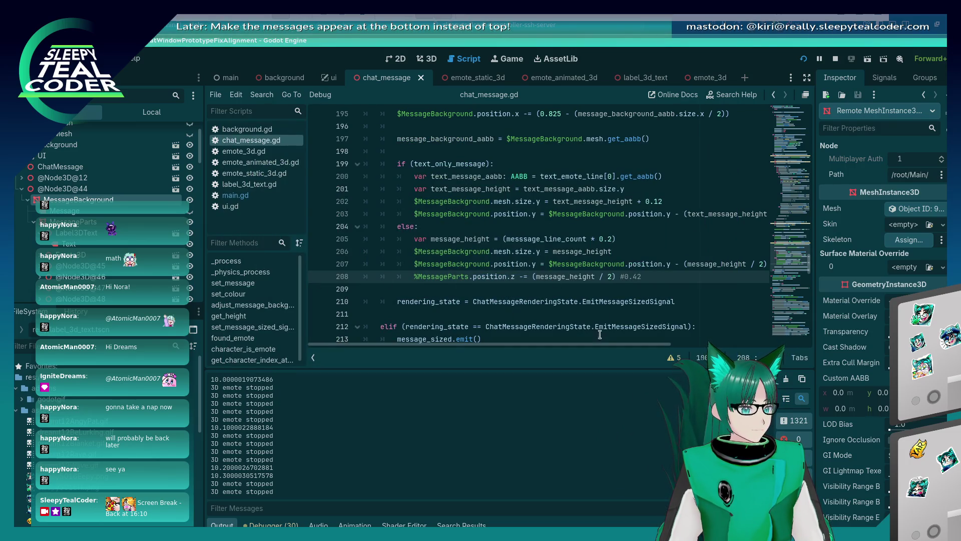
left_click_drag(600, 342, 636, 333)
type("+ 0.42")
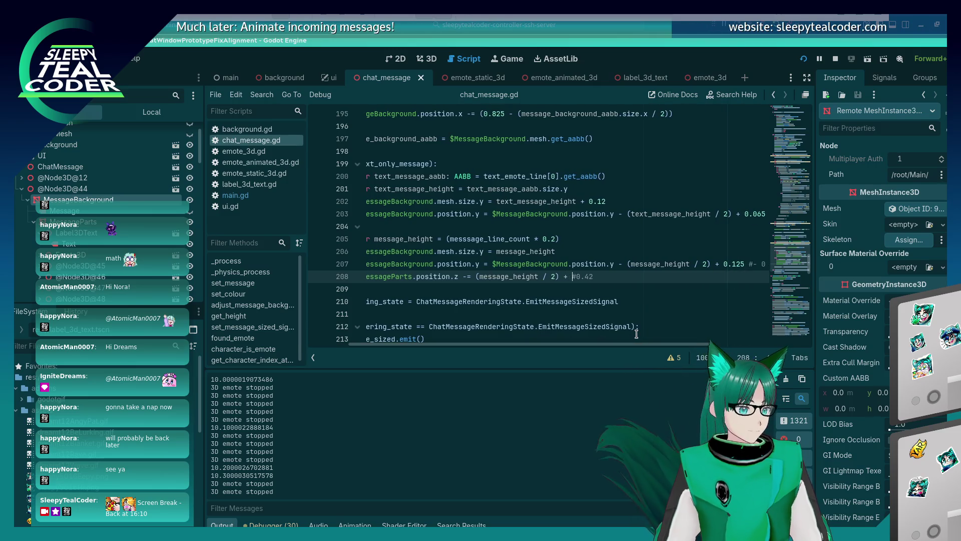
key("ctrl+s")
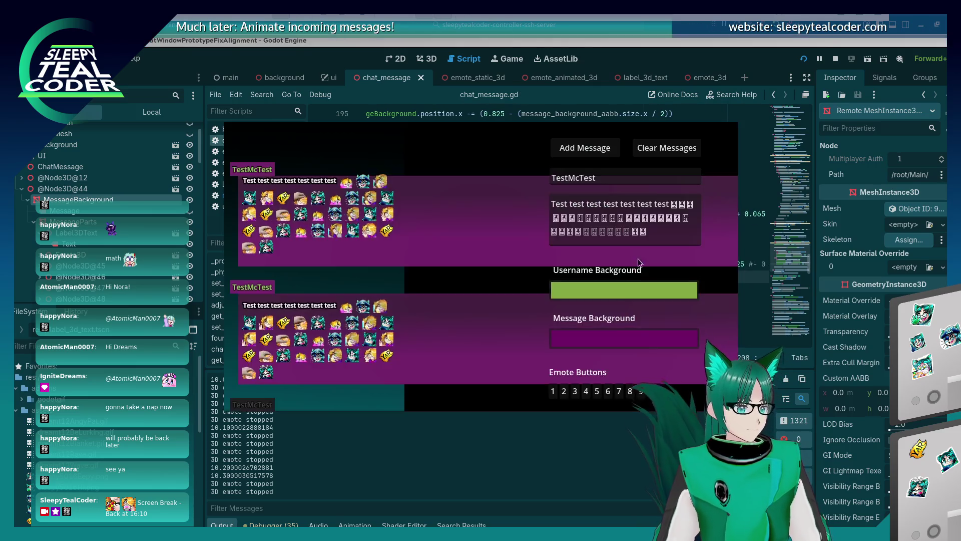
left_click(572, 151)
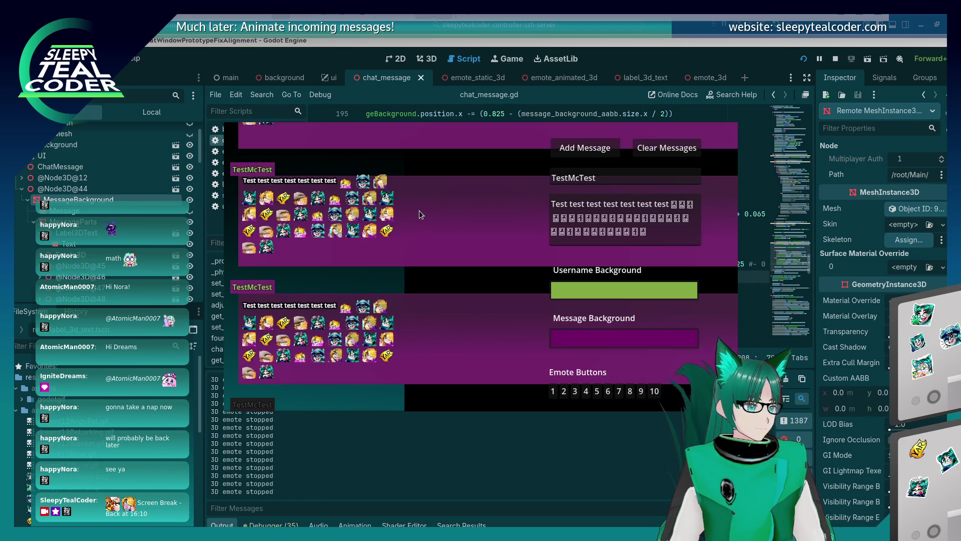
key("F8")
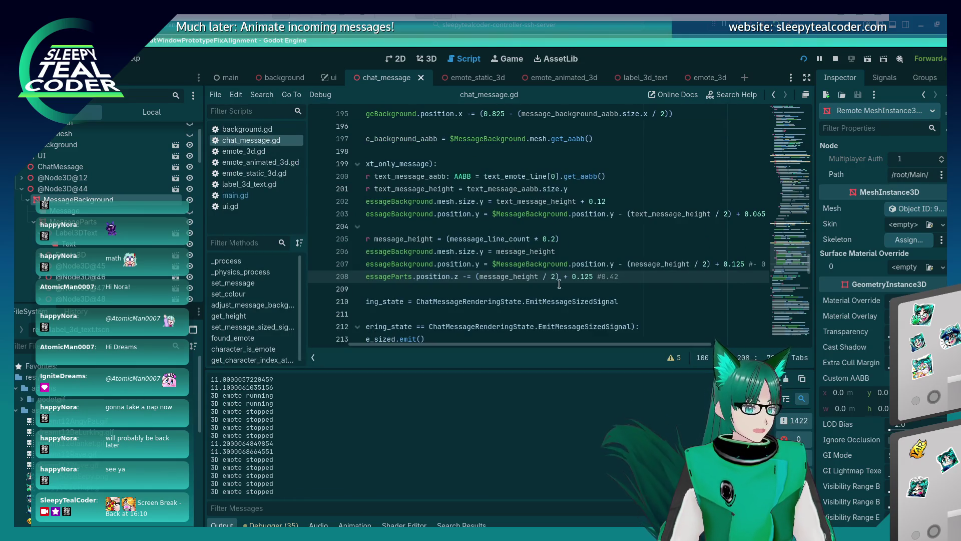
Step: Remove the plus sign before 0.125 and rerun the prototype to check alignment
left_click(566, 276)
key("BackSpace")
key("F5")
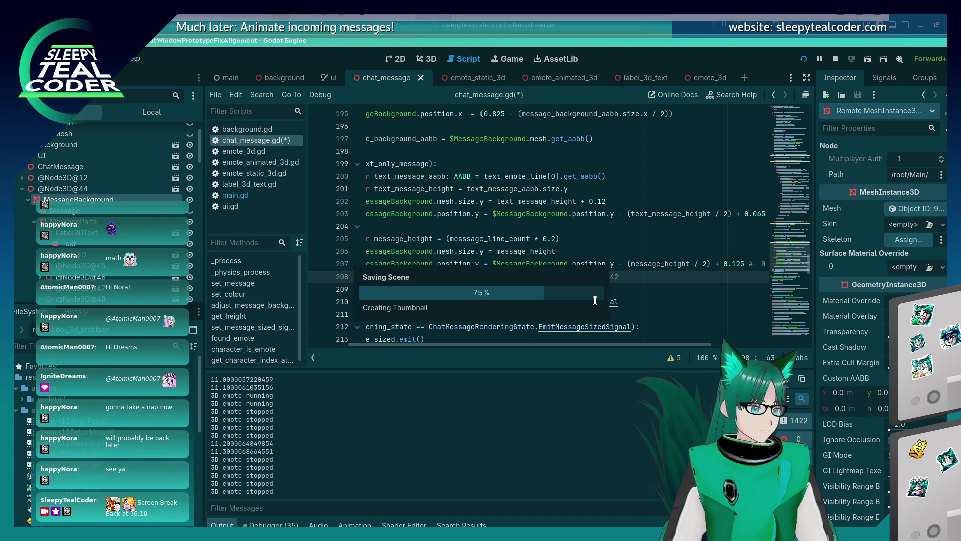
left_click(598, 152)
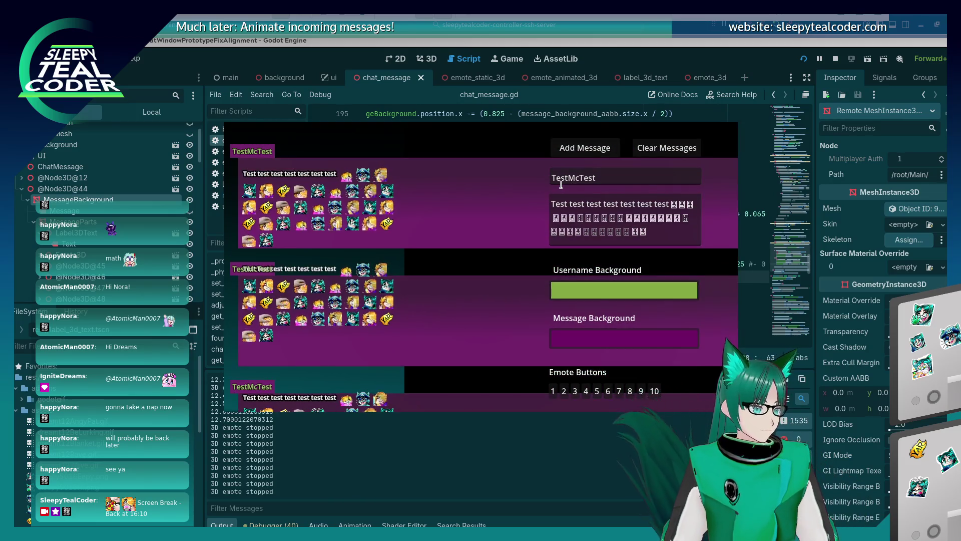
key("F8")
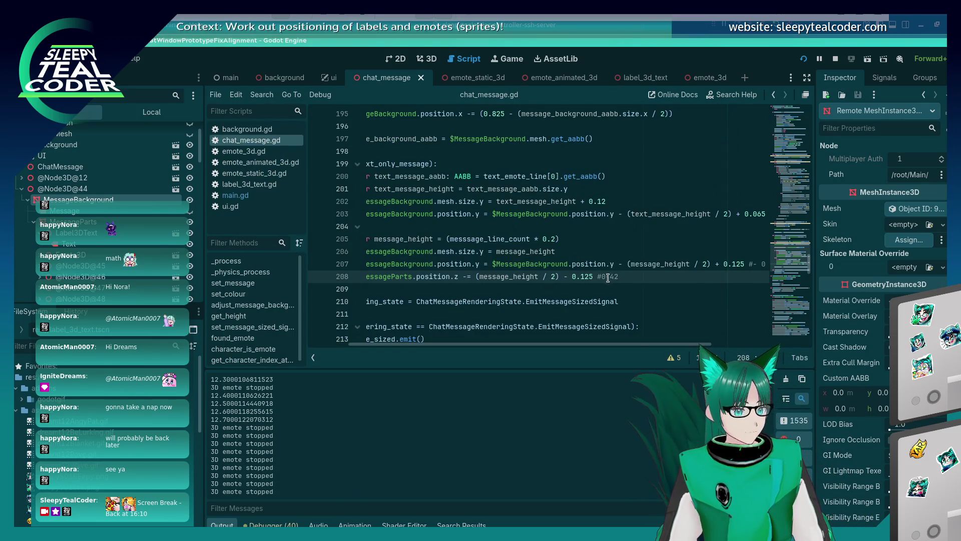
key("Right")
key("Right")
key("Right")
key("F5")
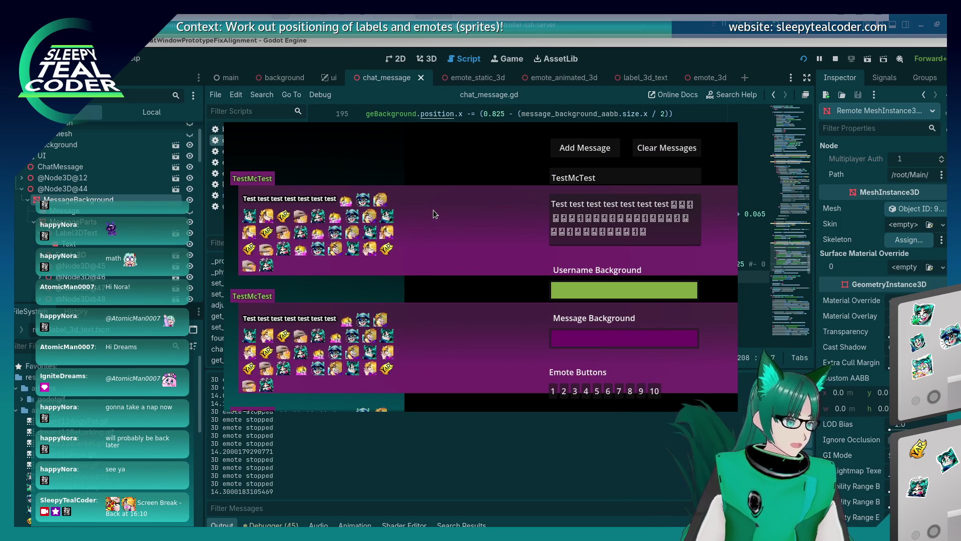
Step: Relaunch the prototype and add a test message with its emote-heavy tail deleted
key("alt+Tab")
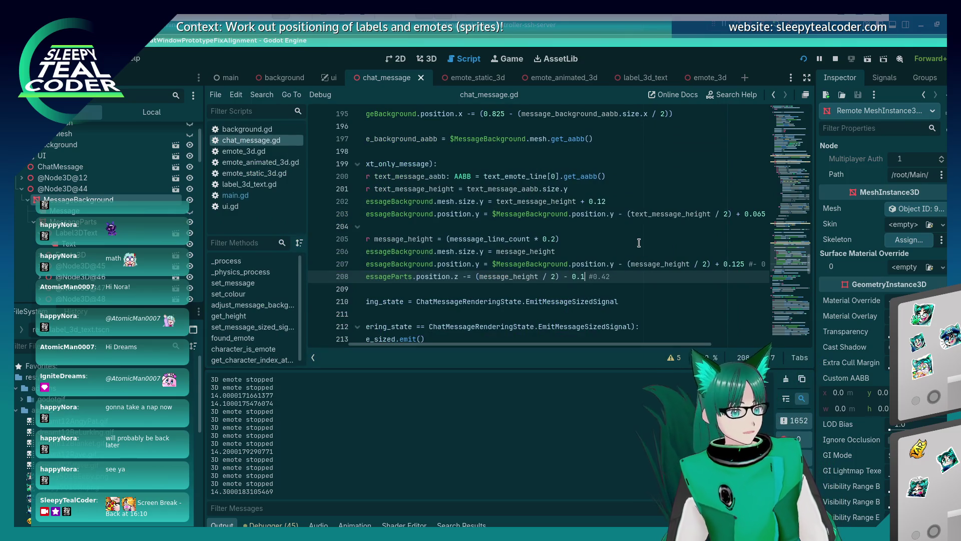
key("F5")
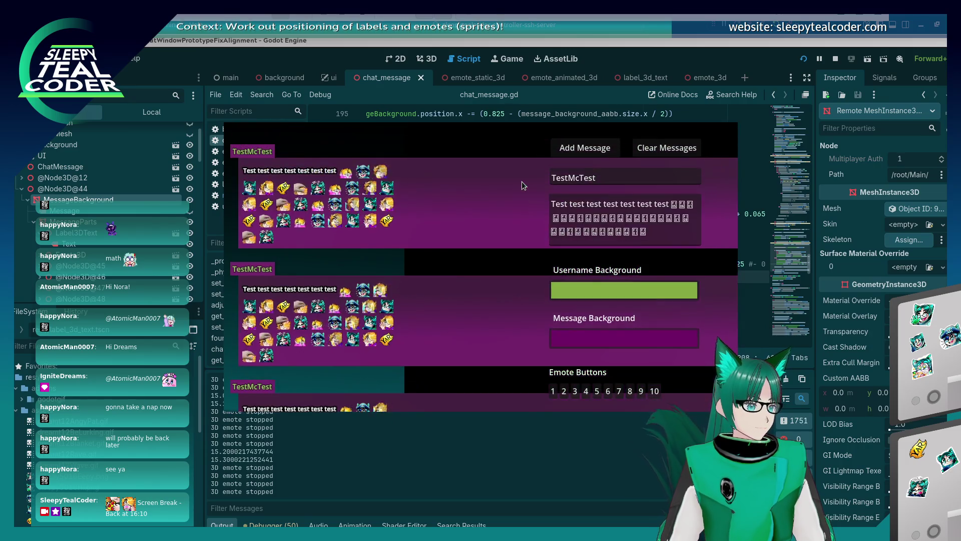
mouse_move(647, 231)
left_mouse_down()
mouse_move(636, 218)
mouse_move(603, 216)
left_mouse_up()
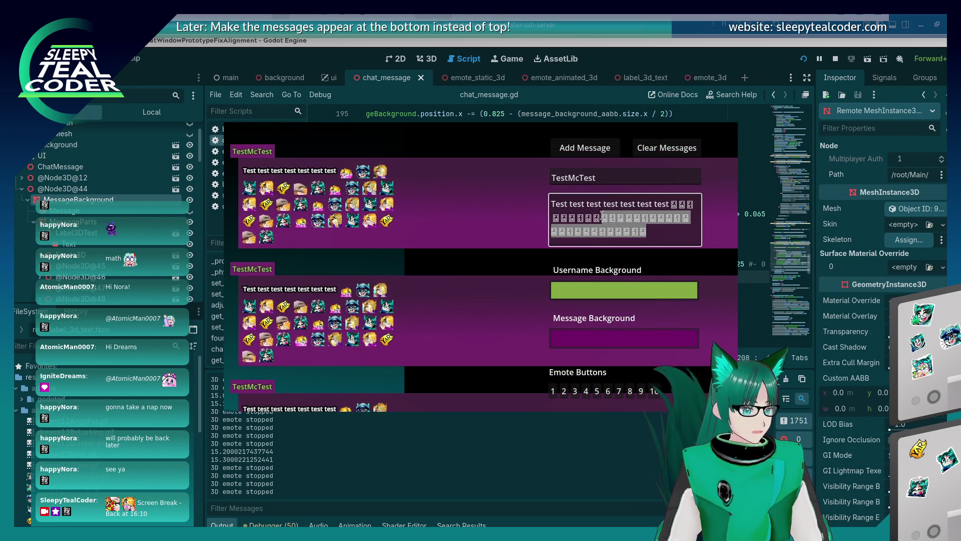
key("BackSpace")
left_click(584, 148)
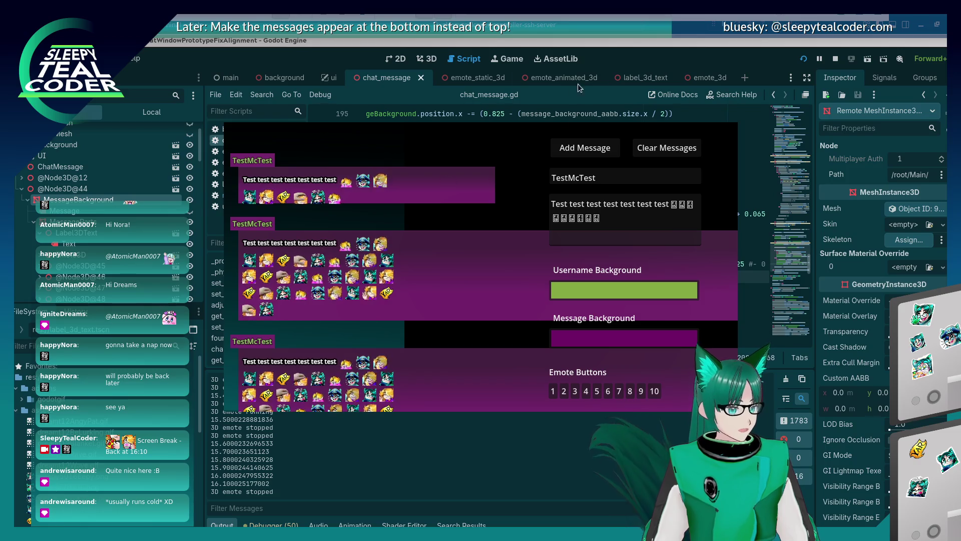
Step: Replace line 208's offset with $MessageBackground.mesh.size.y / 2, copied from line 206, and rerun the game
left_click(615, 52)
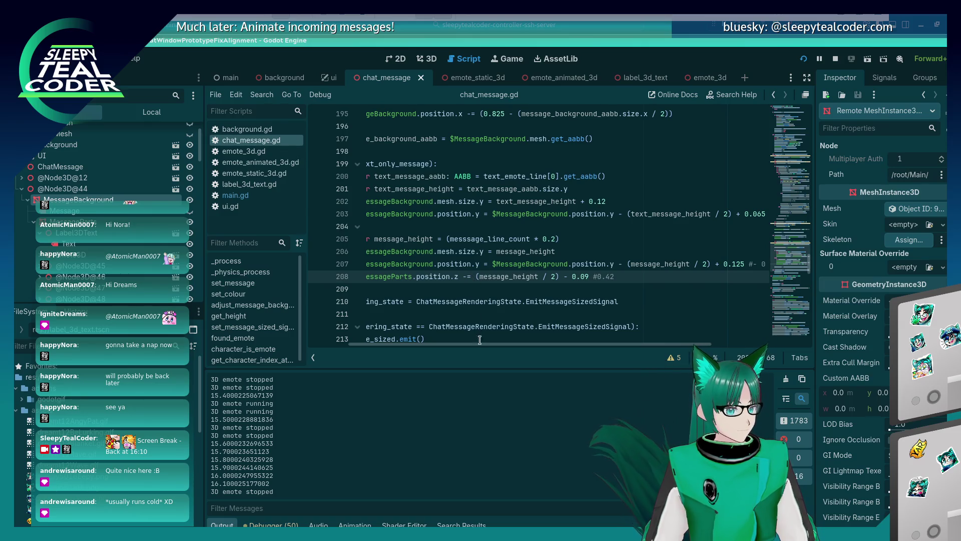
mouse_move(480, 342)
left_mouse_down()
mouse_move(446, 342)
mouse_move(460, 344)
left_mouse_up()
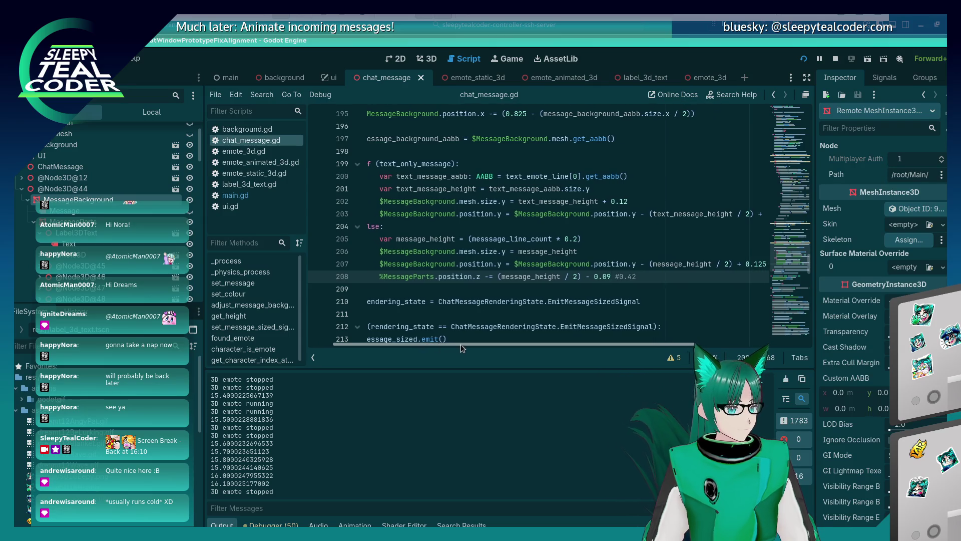
left_click(505, 253)
key("shift+Home")
key("ctrl+c")
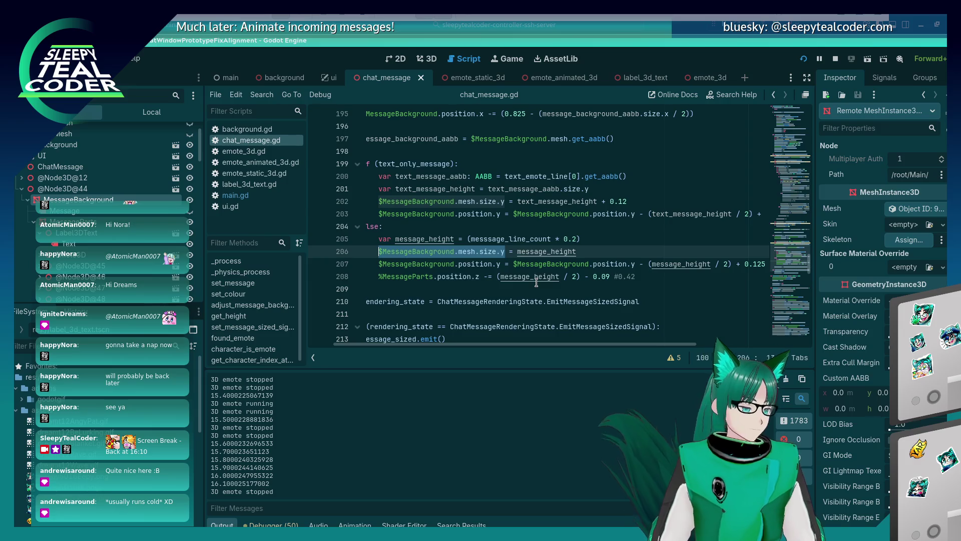
left_click_drag(497, 277, 618, 276)
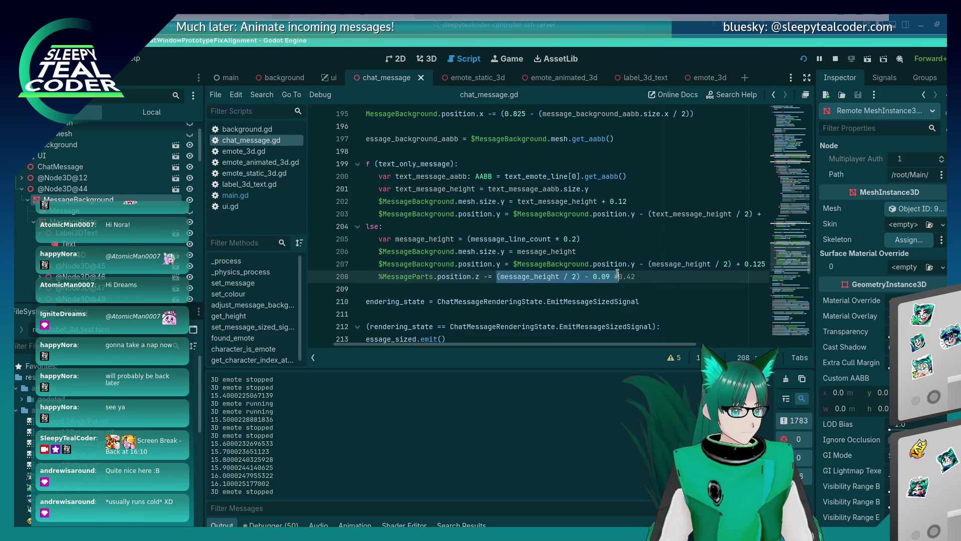
key("ctrl+v")
type("/ 2")
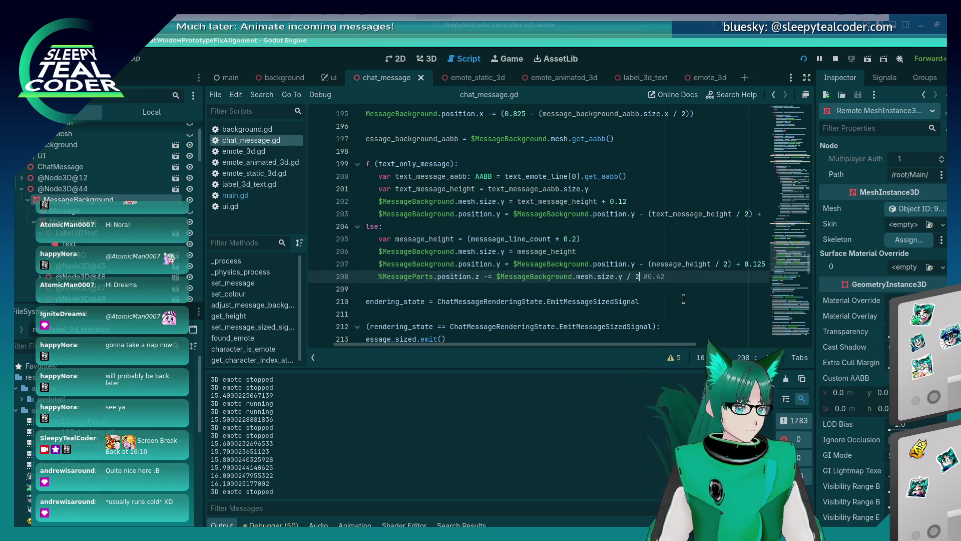
key("alt+Tab")
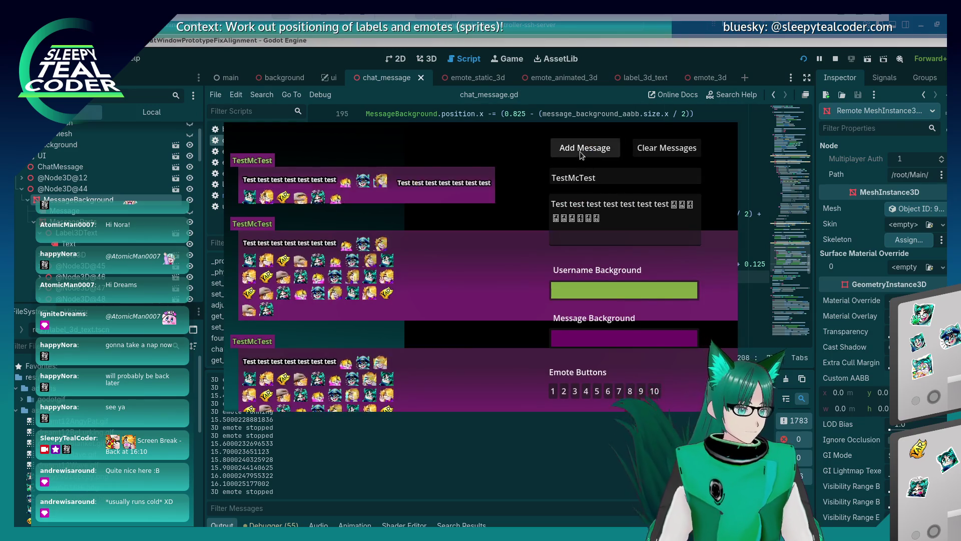
Step: Post a test message with extra pasted emotes in the game, then return to the script editor
left_click(585, 147)
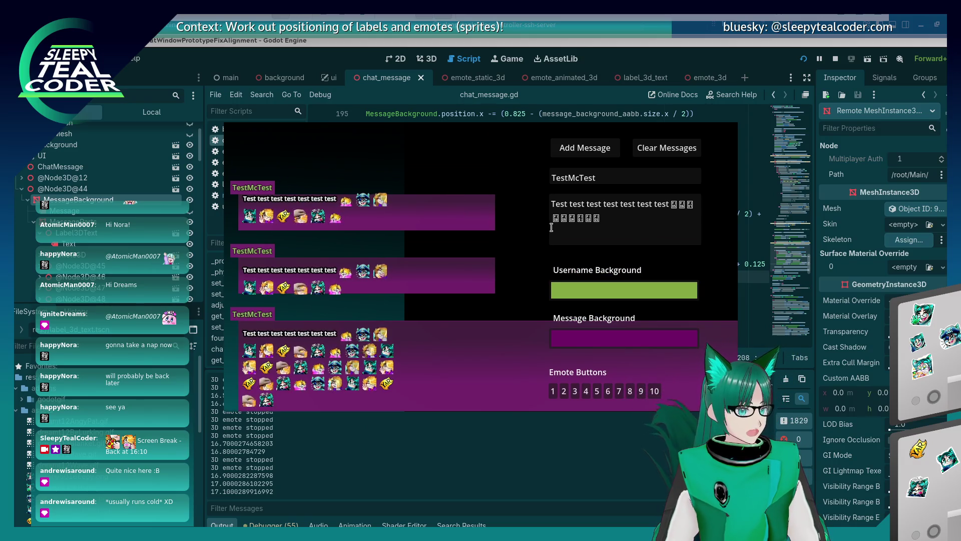
left_click(666, 233)
key("ctrl+v")
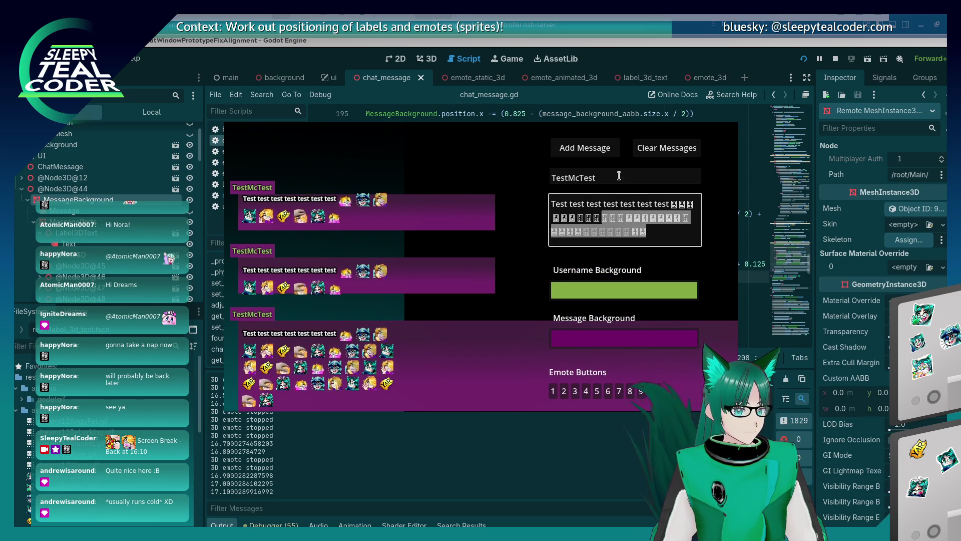
left_click(585, 147)
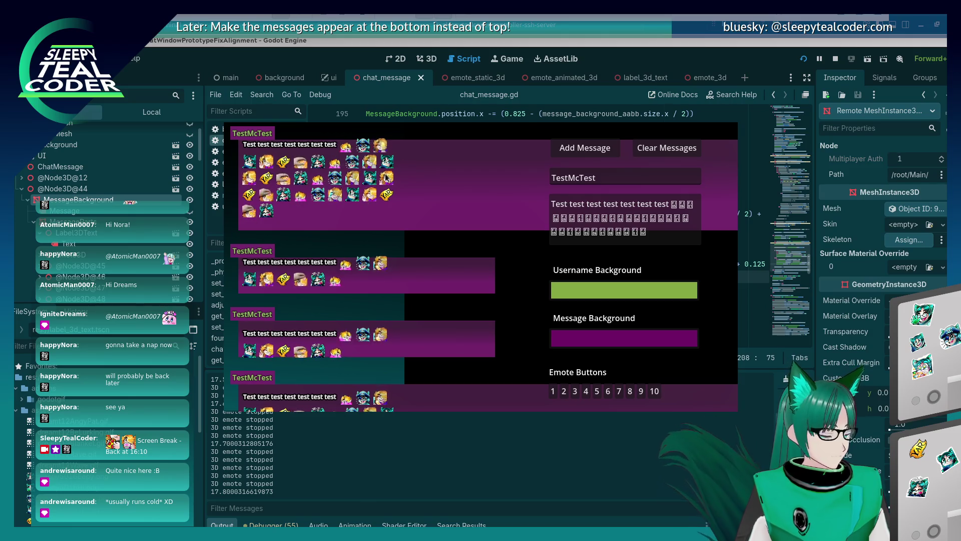
left_click(540, 48)
type("#0.42")
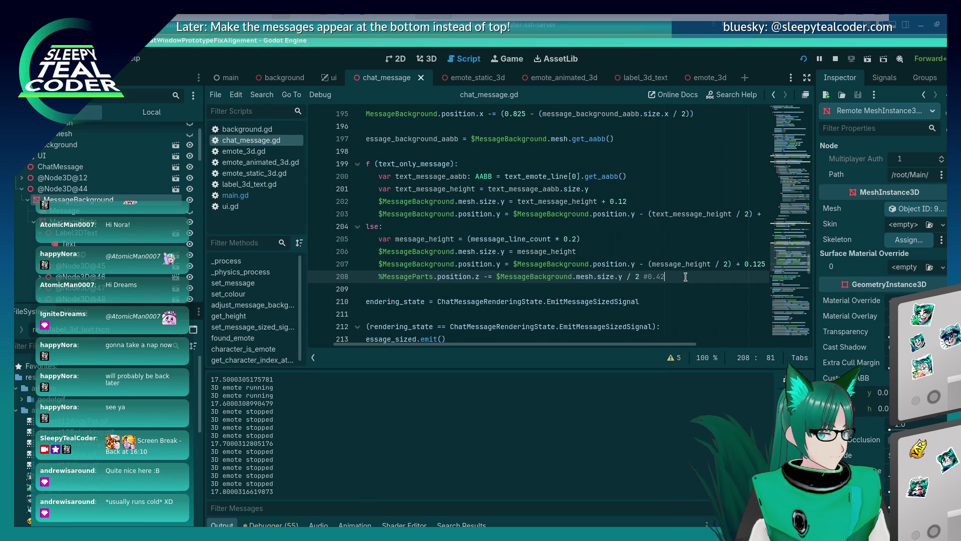
Step: Rewrite line 208 as -= ($MessageBackground.mesh.size.y / 2 - 0.09) and rerun the project
left_click(680, 276)
type("+ 0.09")
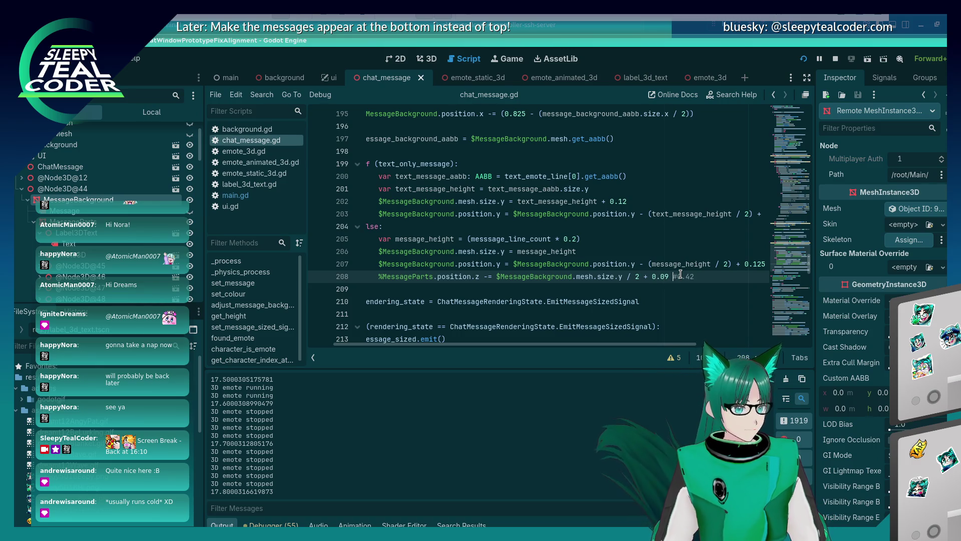
key("alt+Tab")
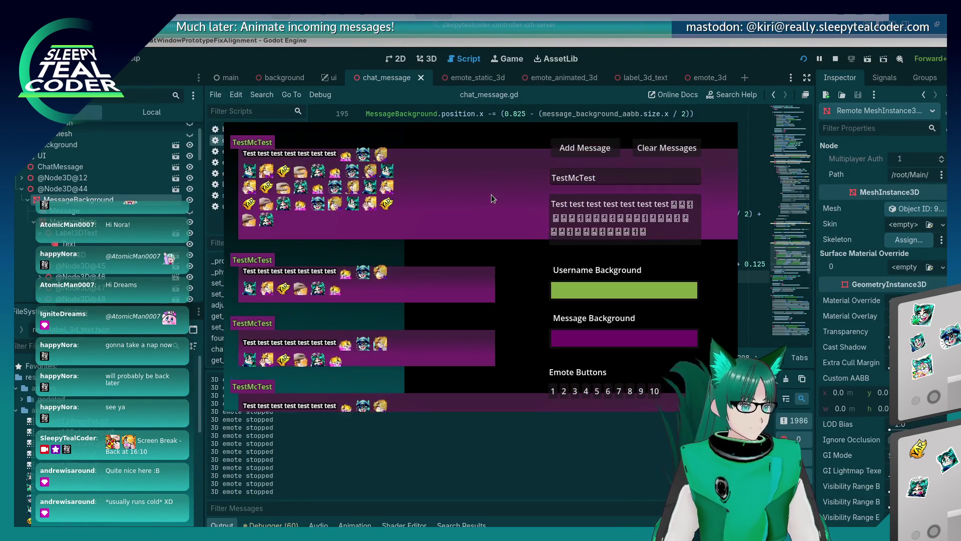
key("alt+Tab")
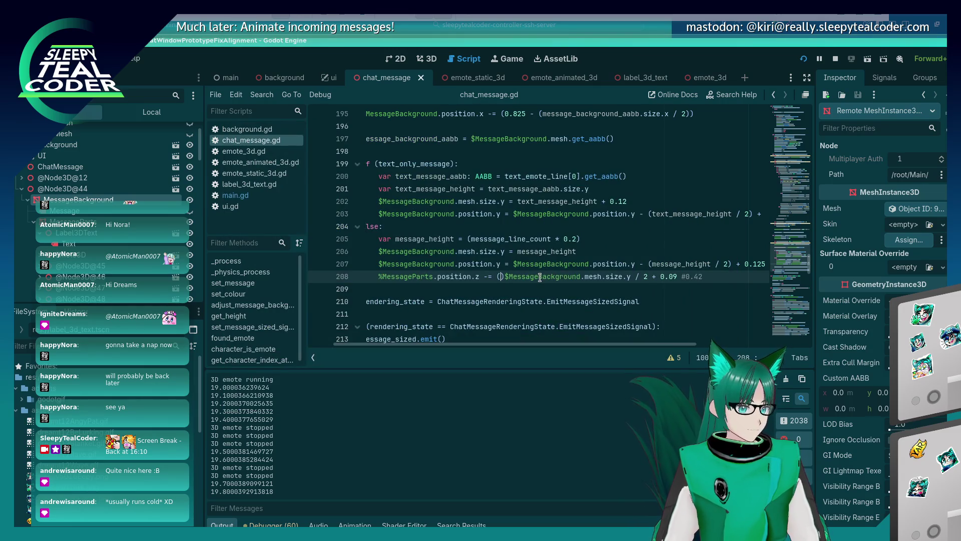
key("End")
key("Left")
key("Left")
key("Left")
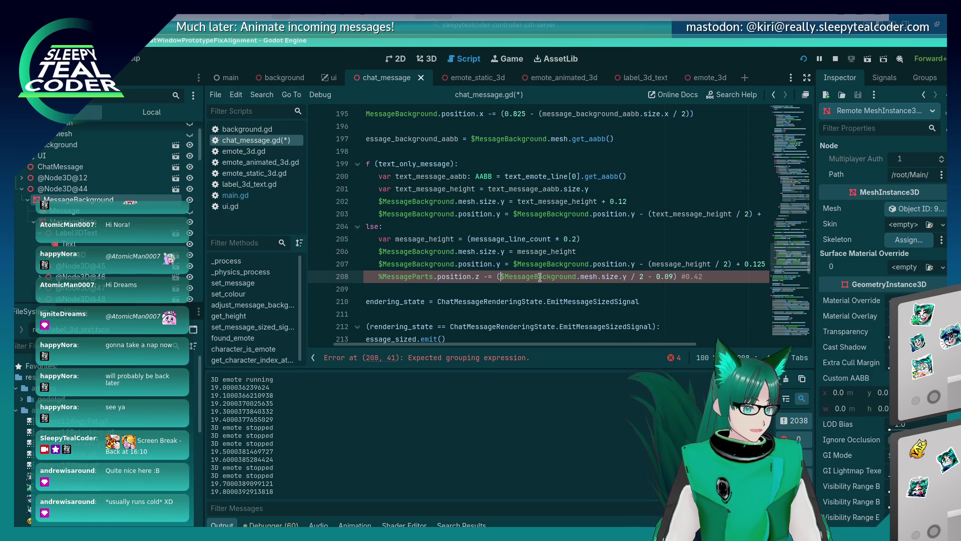
key("F5")
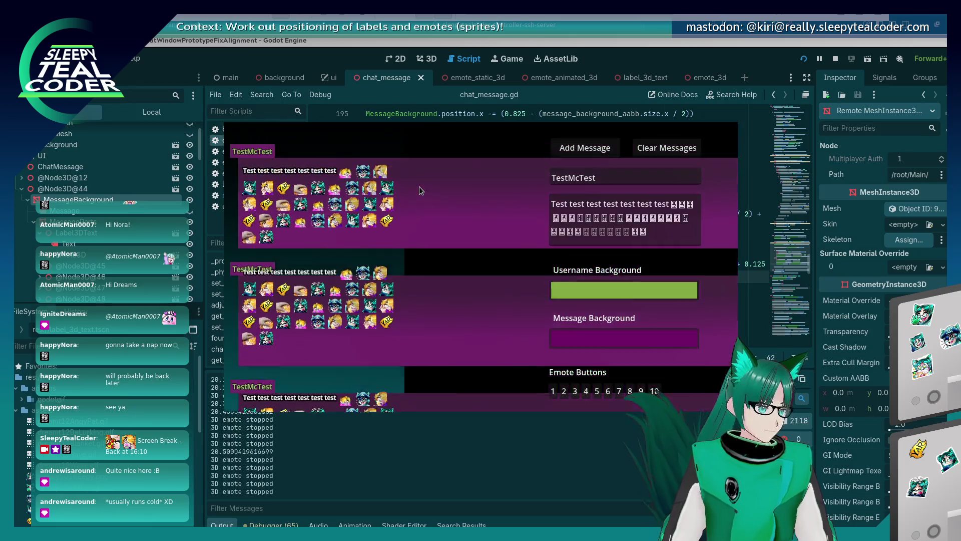
Step: Post a shorter message with the trailing emotes deleted, then return to chat_message.gd
left_click(671, 240)
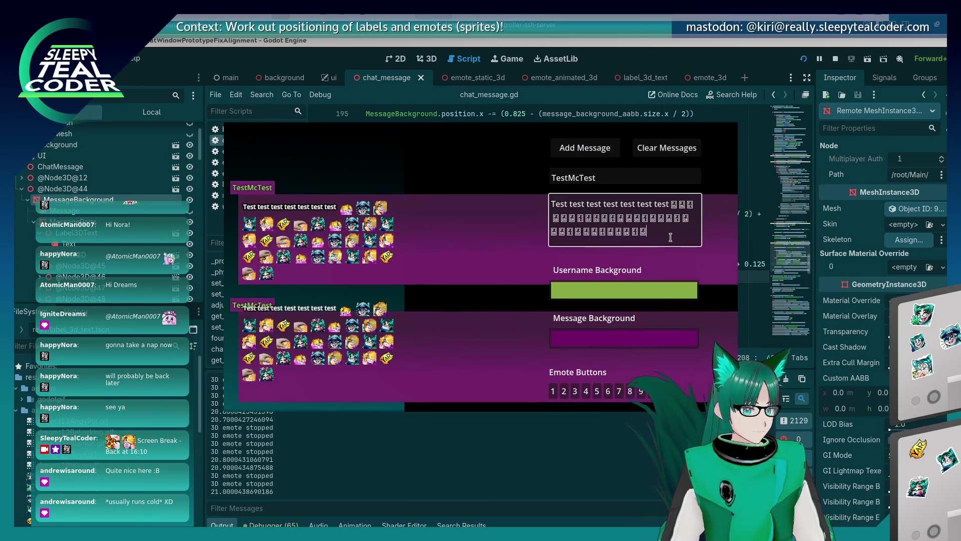
key("BackSpace")
key("BackSpace")
key("BackSpace")
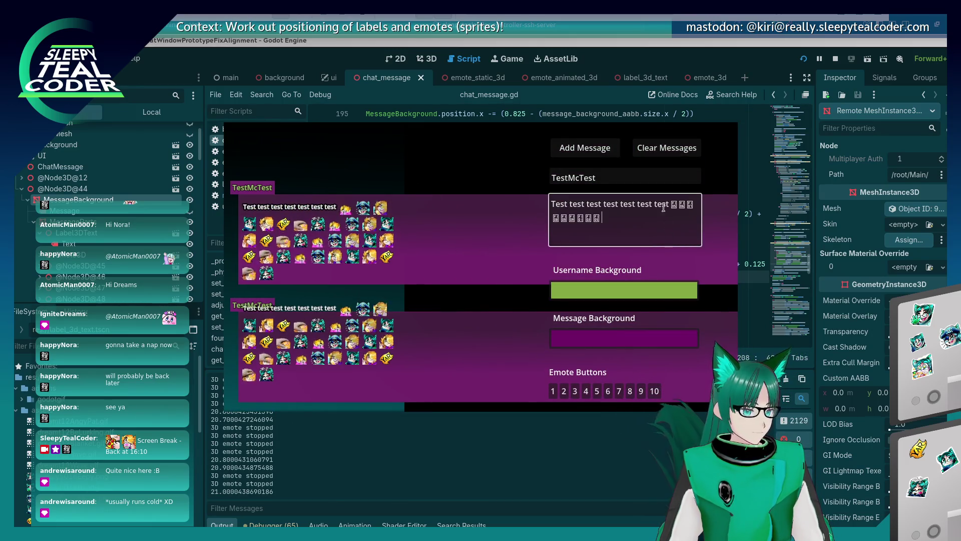
left_click(585, 148)
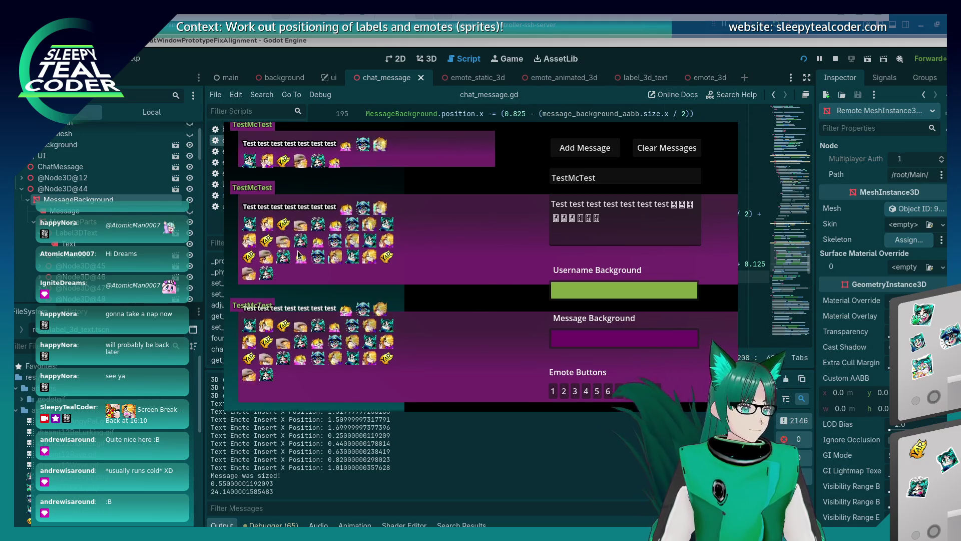
left_click(647, 61)
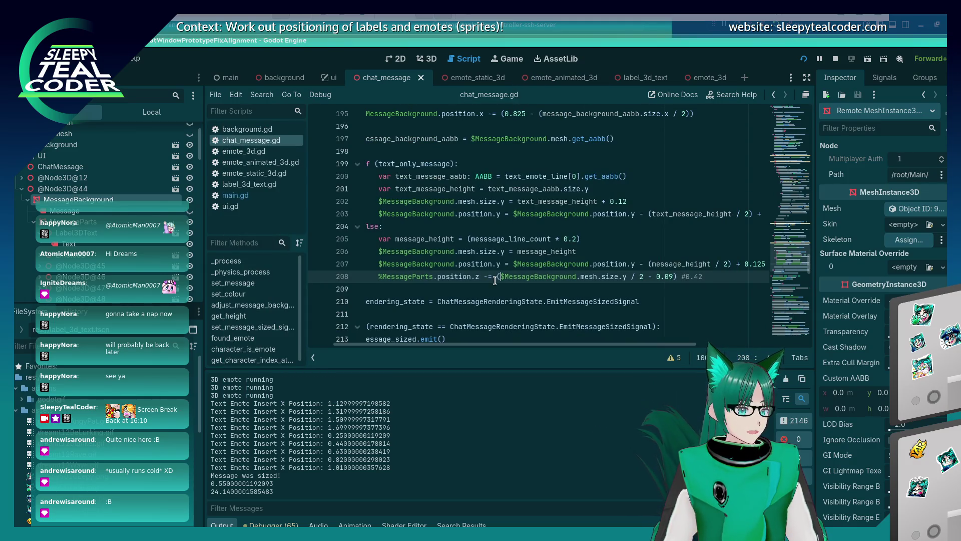
Step: Comment out the old offset and set line 208's MessageParts z to $MessageBackground.mesh.size.y, then save and run
type("#")
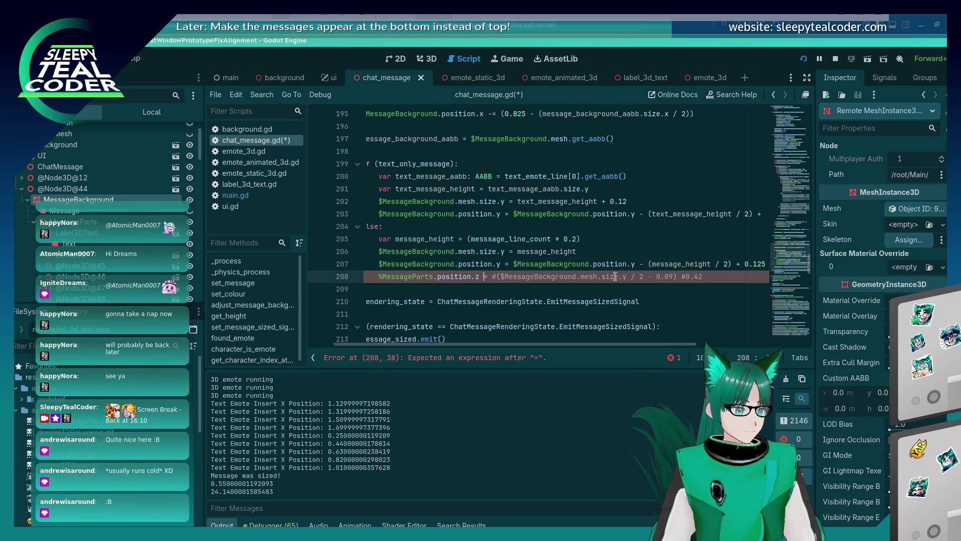
key("Left")
key("Left")
key("BackSpace")
key("Up")
key("Up")
key("shift+Home")
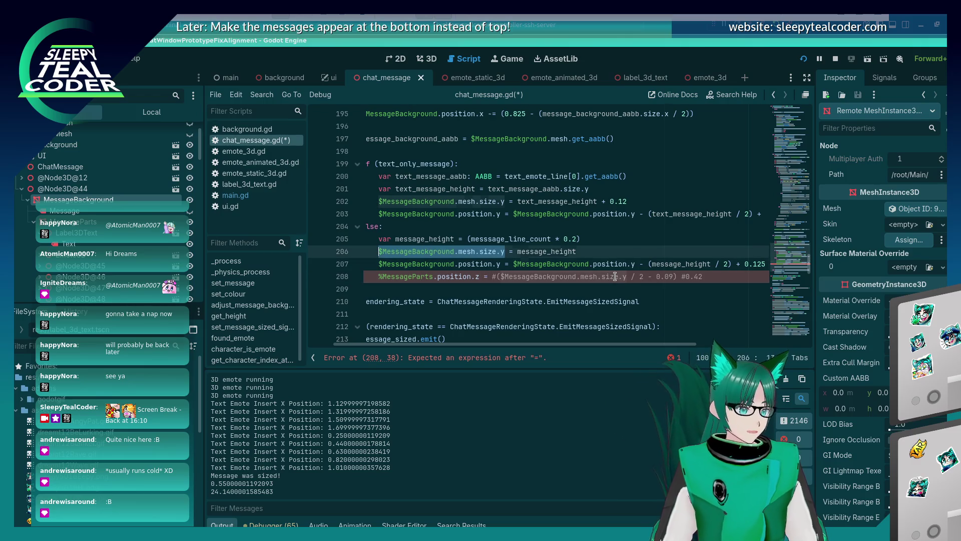
key("Down")
key("Down")
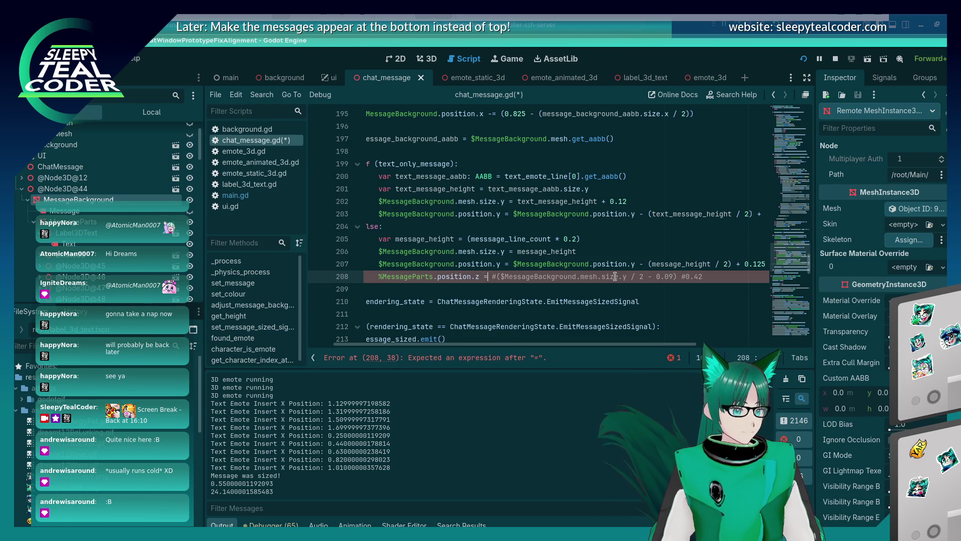
key("ctrl+v")
key("ctrl+s")
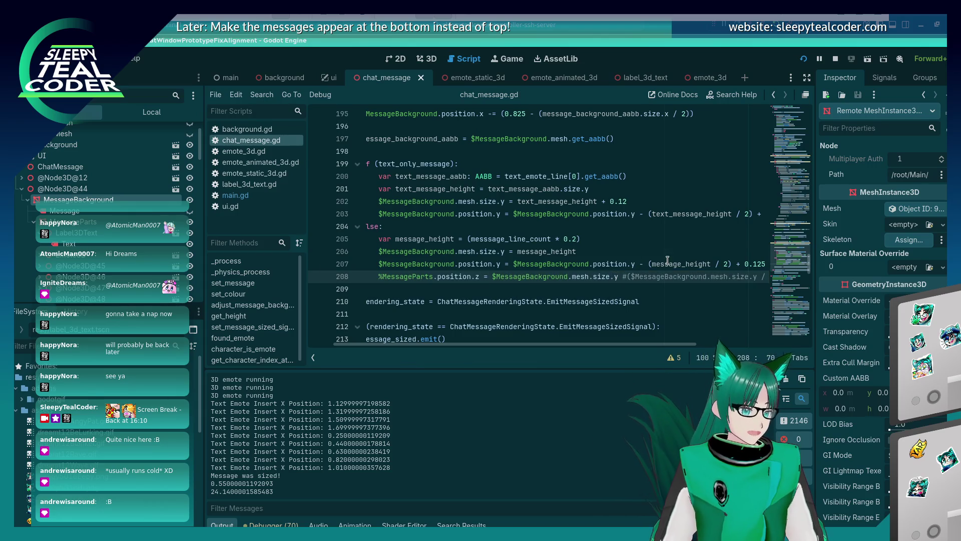
key("F5")
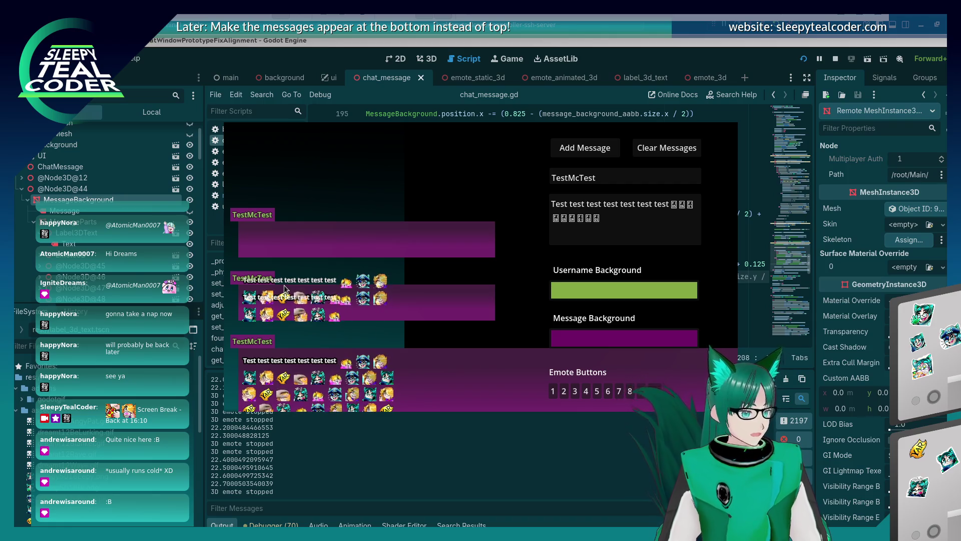
Step: Switch line 208 to the background's position.z, rerun, post a test message, and stop the game
left_click(708, 283)
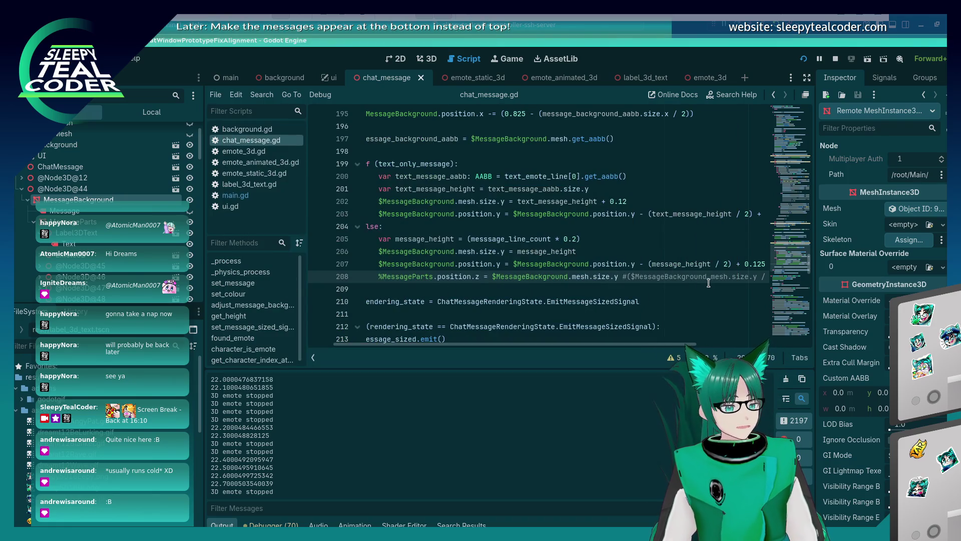
key("super")
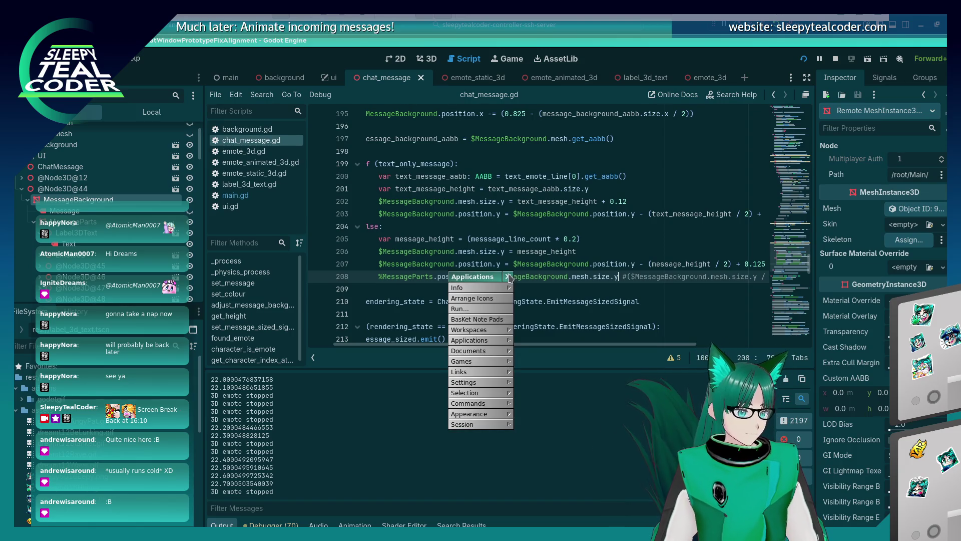
key("Escape")
key("BackSpace")
key("BackSpace")
key("BackSpace")
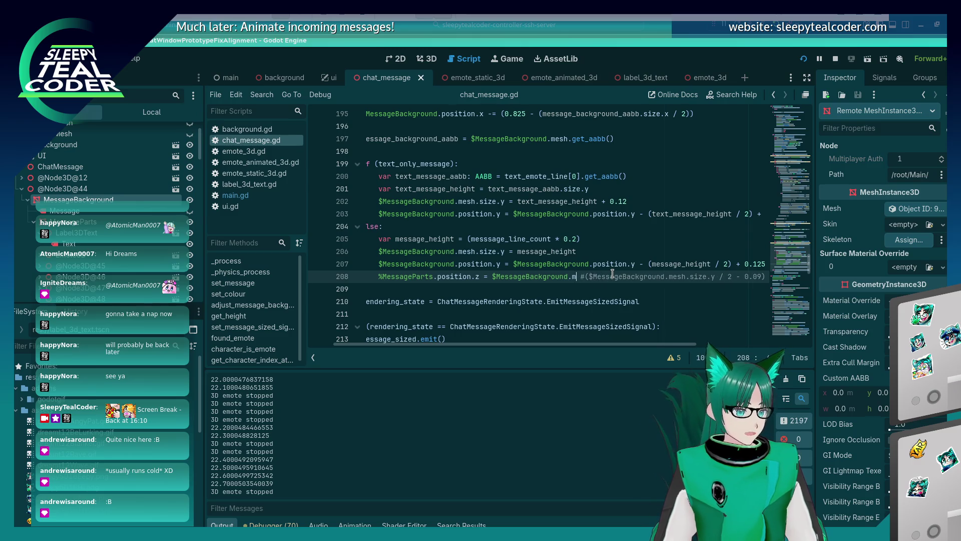
key("BackSpace")
type("position.")
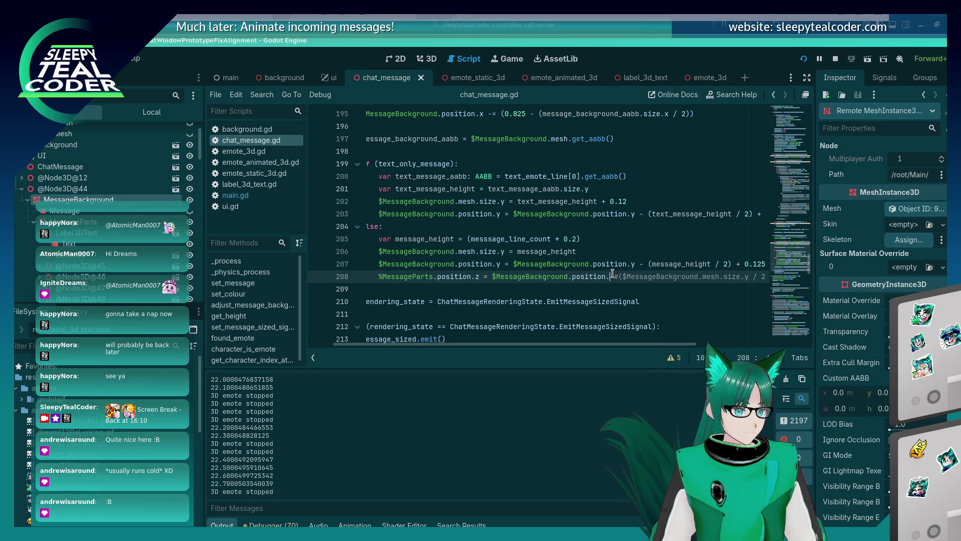
type("z")
key("F5")
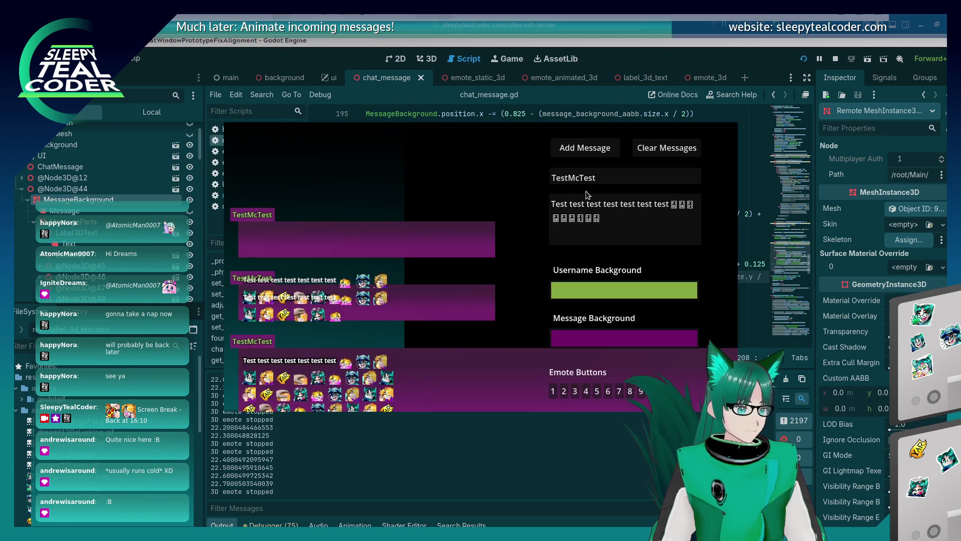
left_click(584, 148)
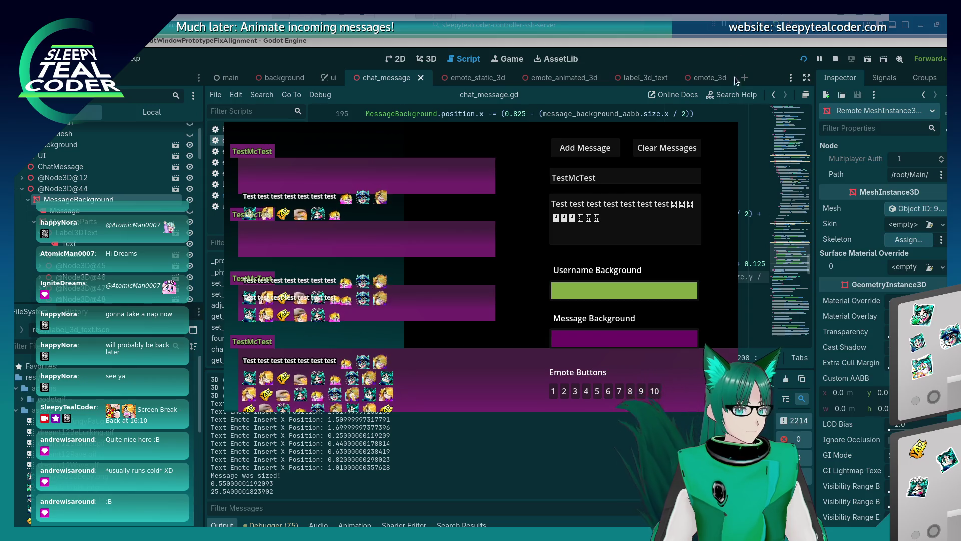
key("F8")
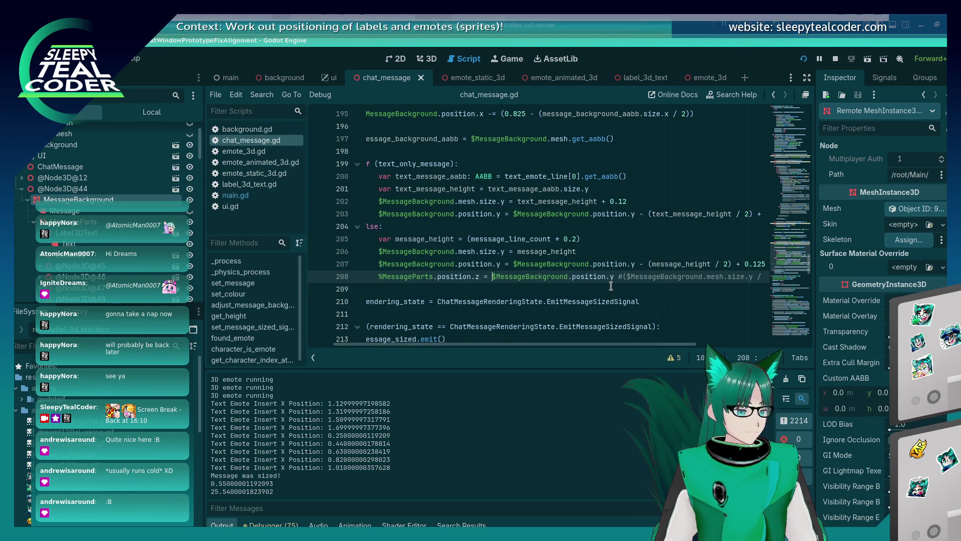
Step: Paste $MessageBackground.mesh.size.y from line 206 over line 208's position expression, then save and run
type("(")
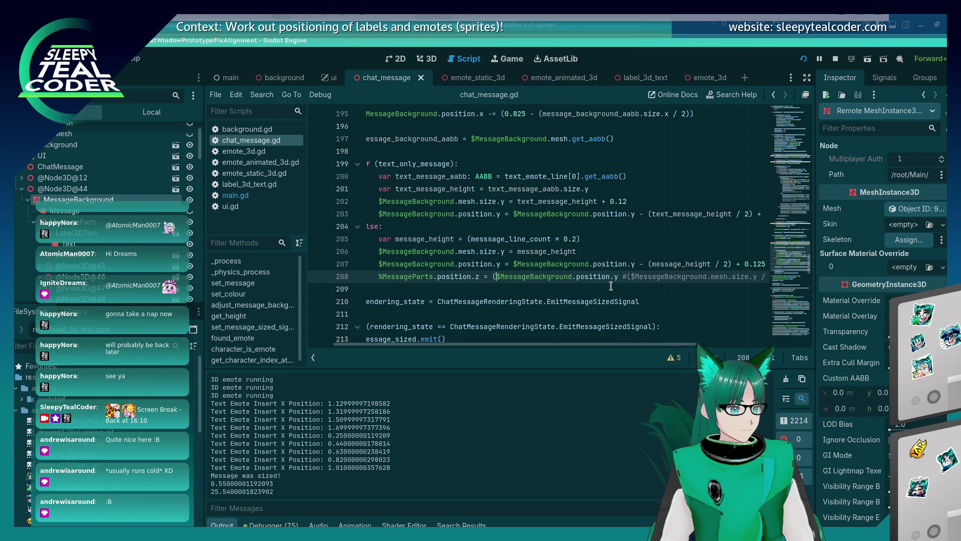
key("Up")
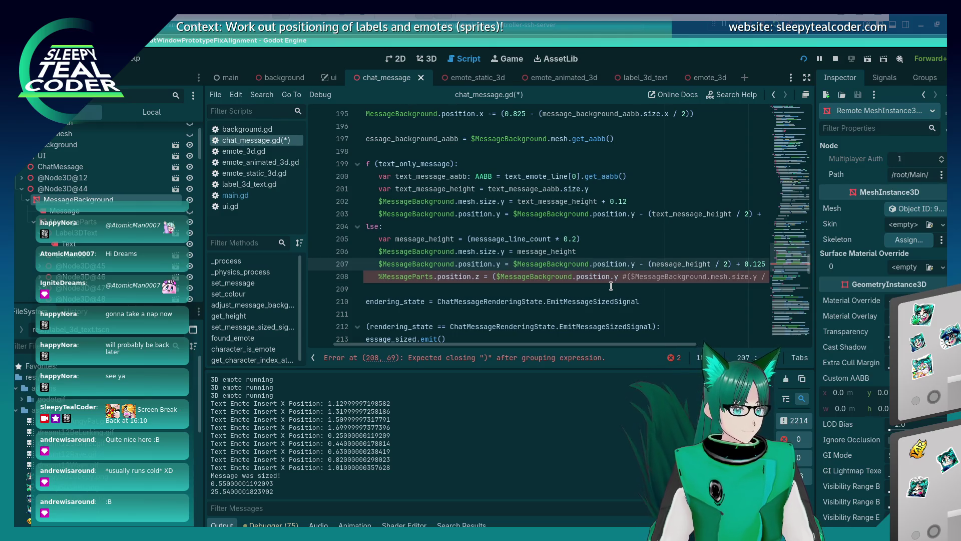
key("Down")
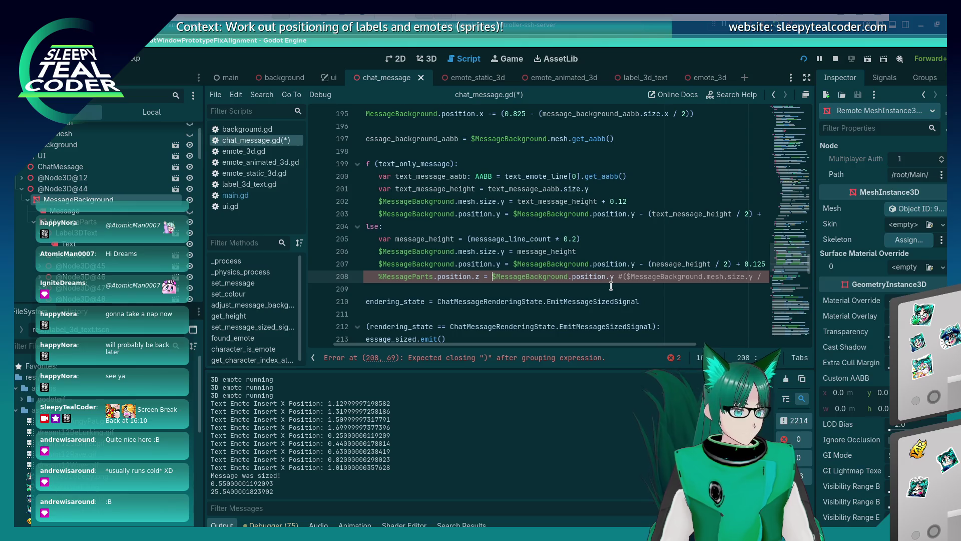
left_click(511, 250)
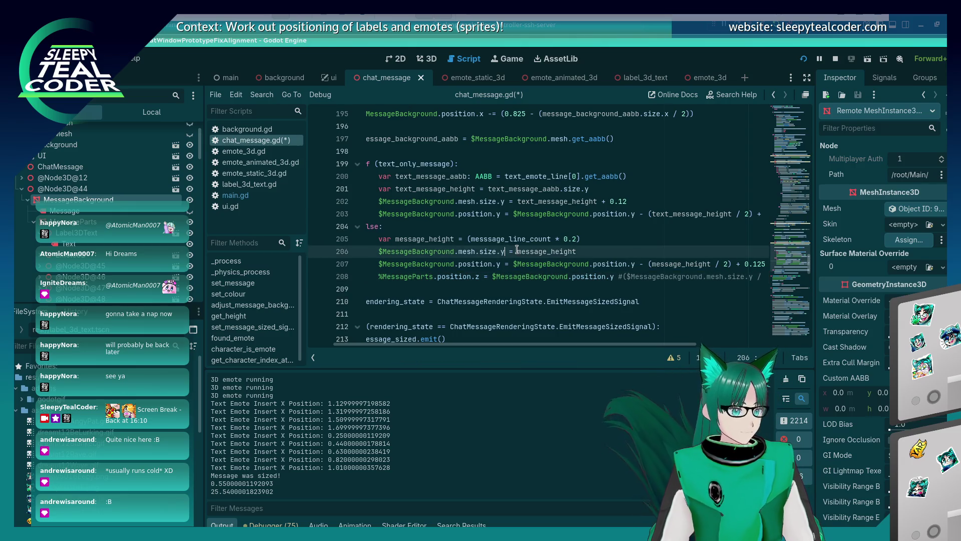
key("shift+Home")
key("ctrl+c")
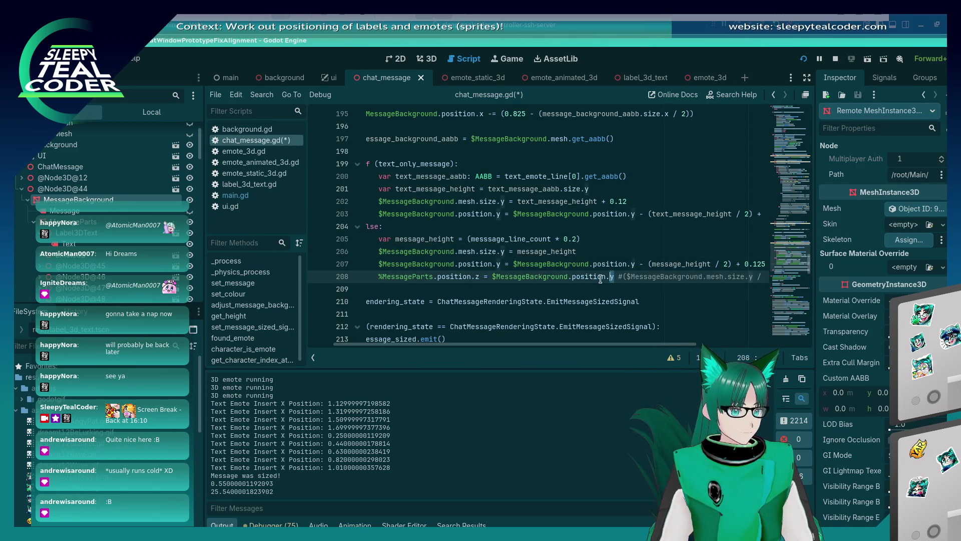
left_click_drag(613, 276, 492, 276)
key("ctrl+v")
key("ctrl+s")
key("F5")
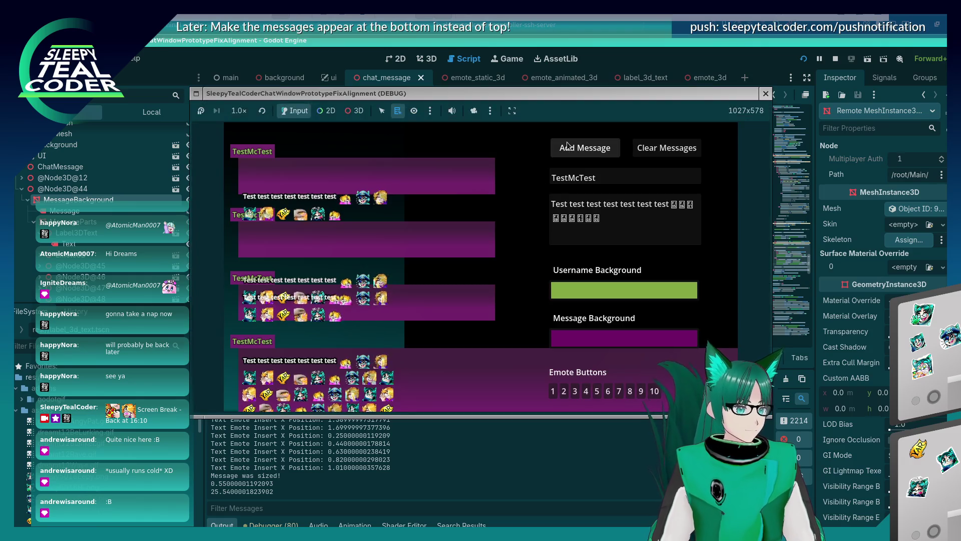
Step: Compare the game with line 208, delete the stray characters before MessageBackground, and rerun
key("alt+Tab")
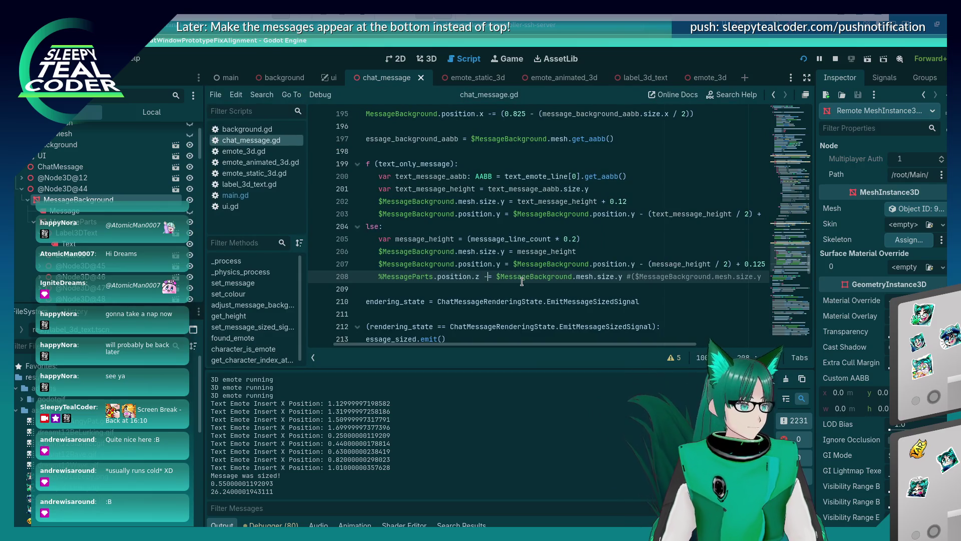
key("alt+Tab")
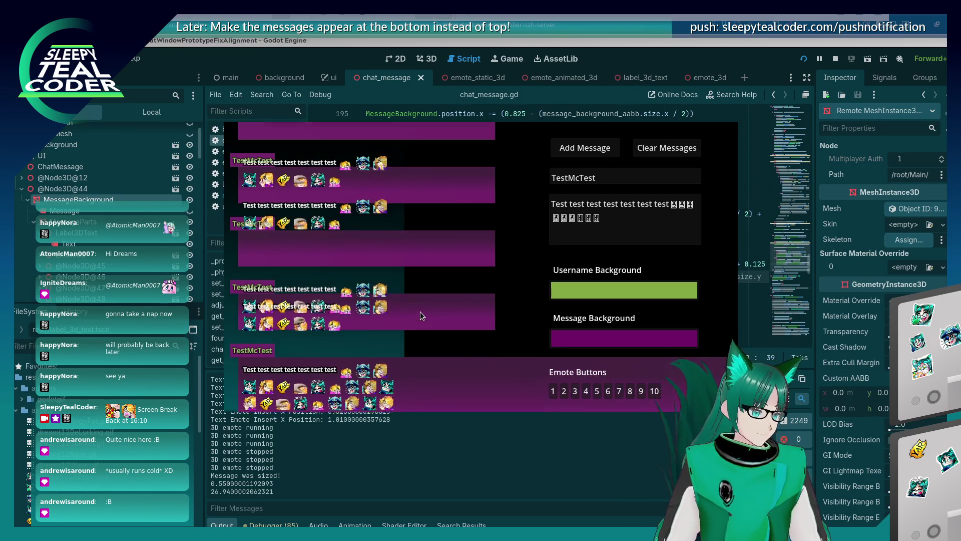
key("alt+Tab")
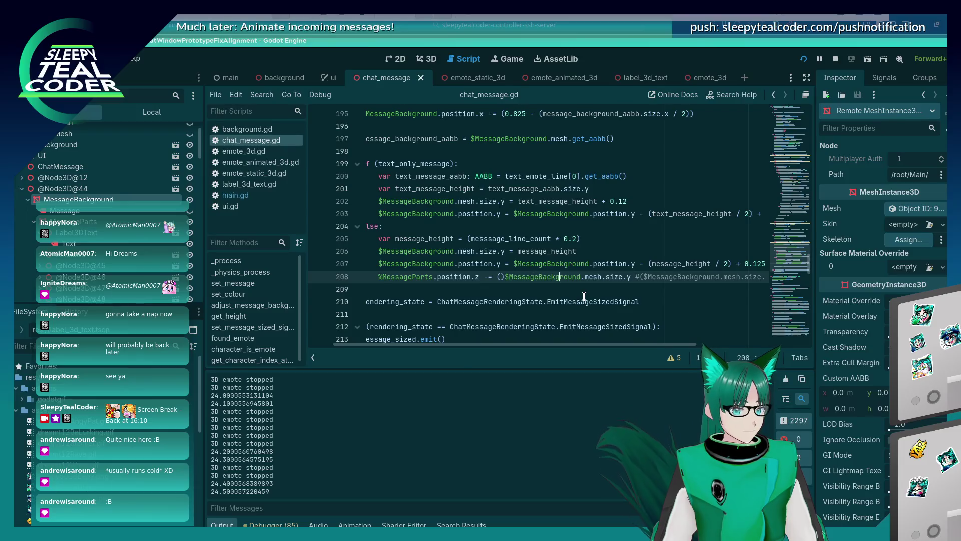
key("Right")
key("Right")
key("Right")
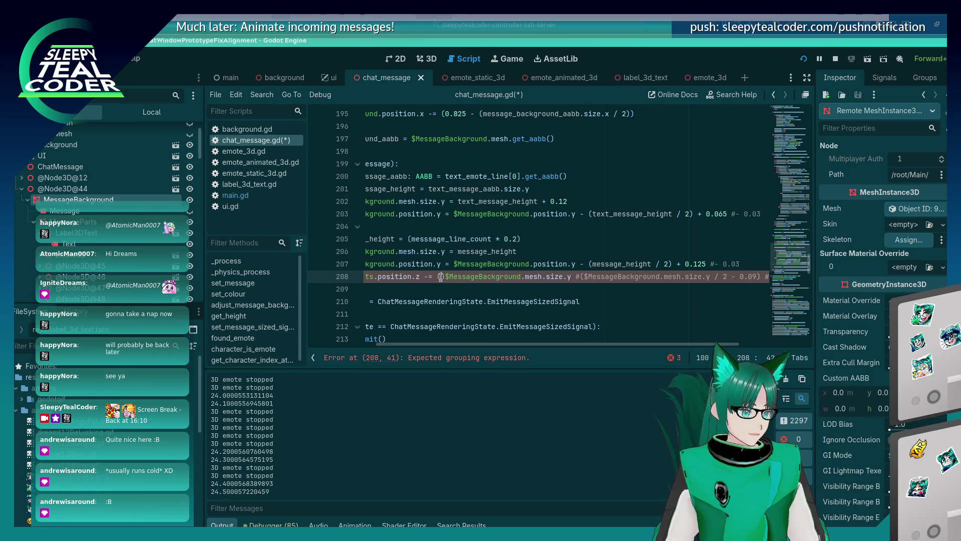
key("Delete")
key("Delete")
key("Delete")
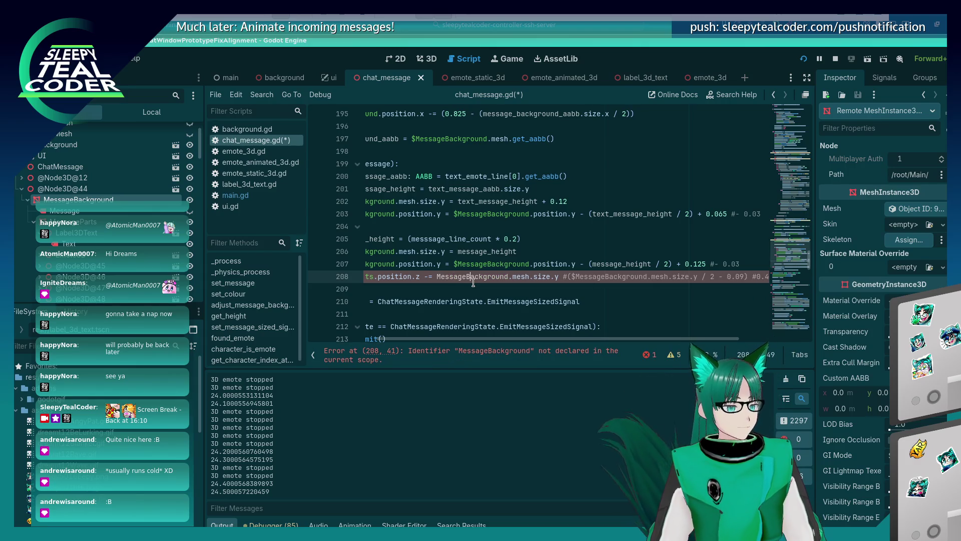
key("F5")
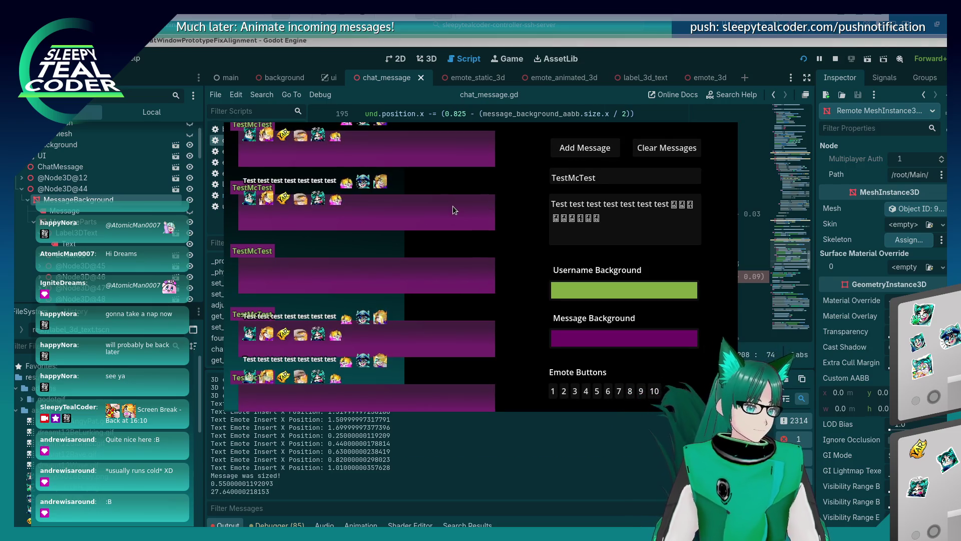
Step: Fix line 208's parentheses and $ so it reads -= ($MessageBackground.mesh.size.y / 2), then rerun
key("alt+Tab")
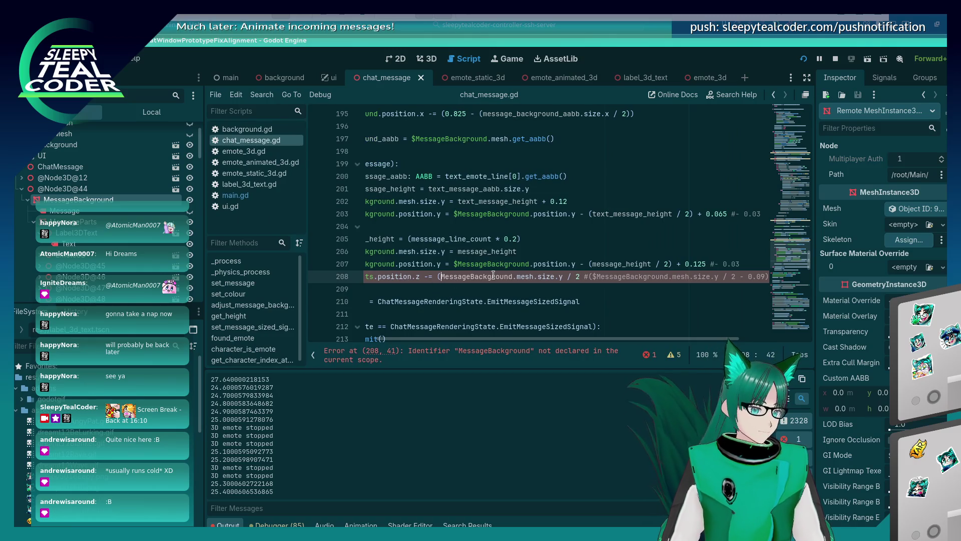
type("(")
left_click(580, 276)
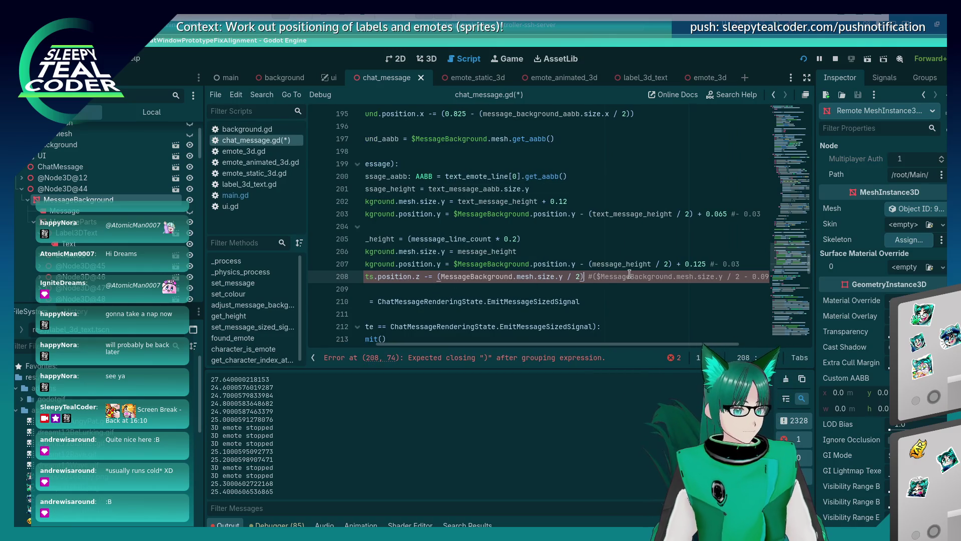
key("F5")
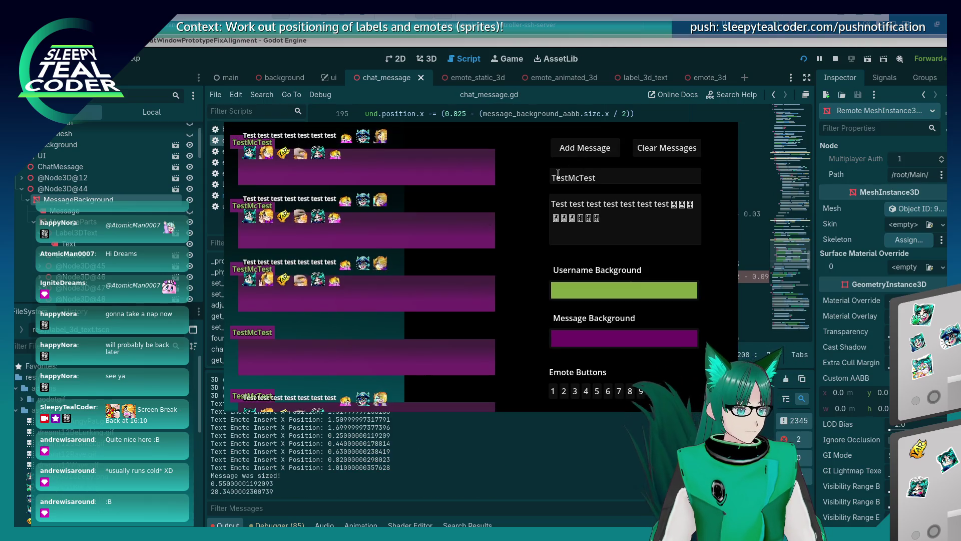
key("alt+Tab")
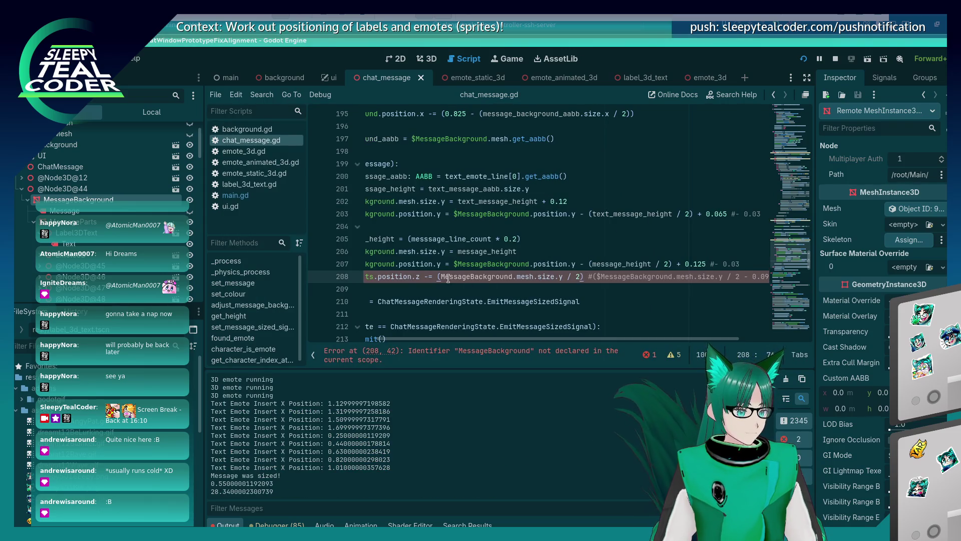
type("$")
key("F5")
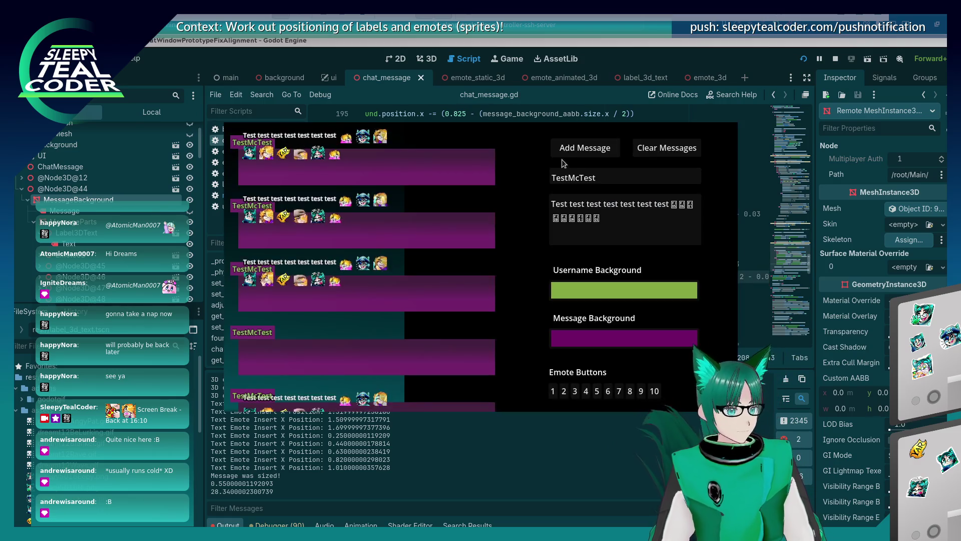
Step: Add a test message in the running game and focus its message text field
left_click(573, 159)
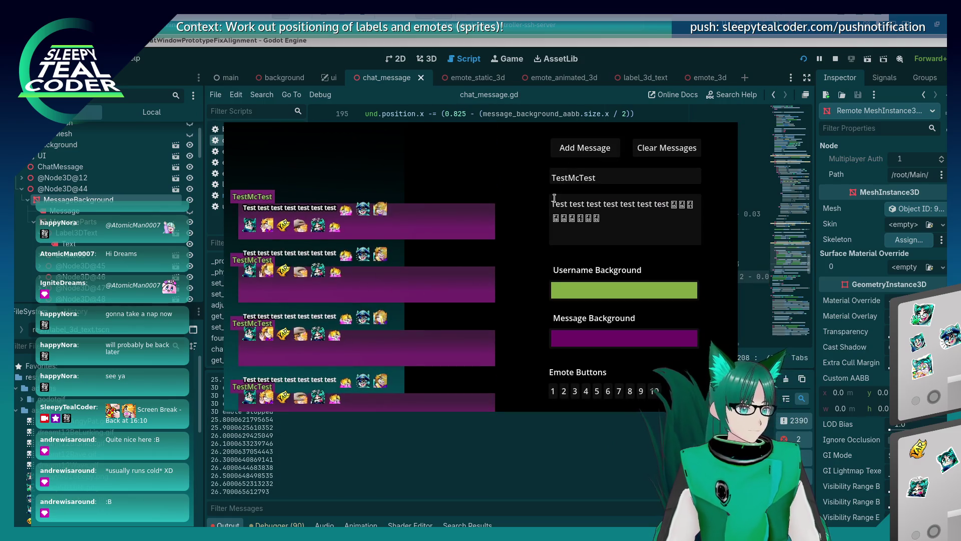
key("alt+Tab")
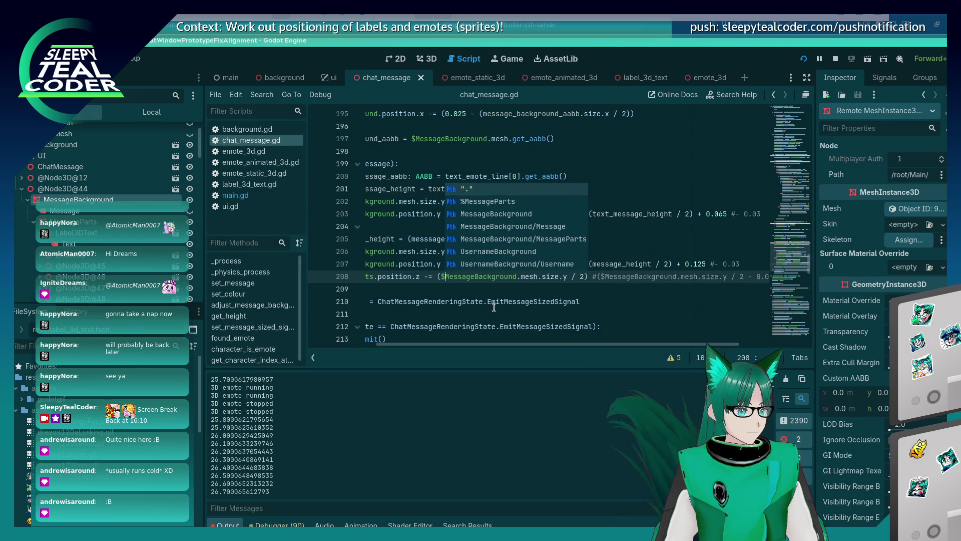
key("alt+Tab")
left_click(656, 226)
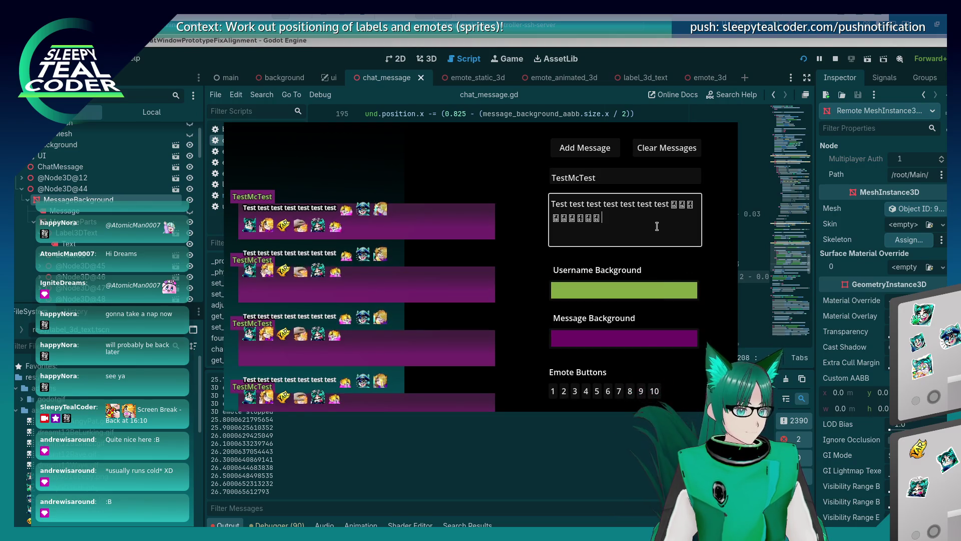
Step: Post a long emote-filled message, scroll the chat to view its tall purple background, then return to the editor
key("ctrl+z")
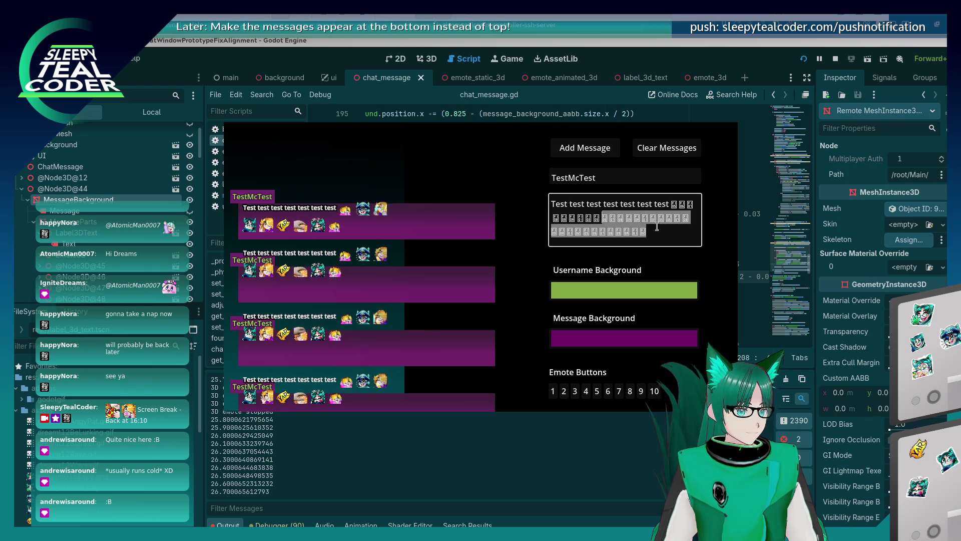
left_click(573, 148)
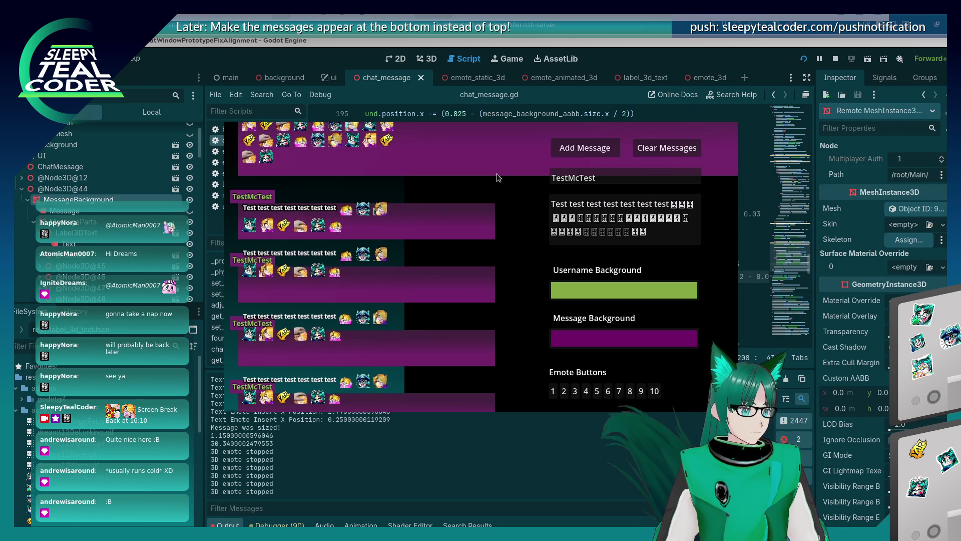
scroll(366, 261, "up", 5)
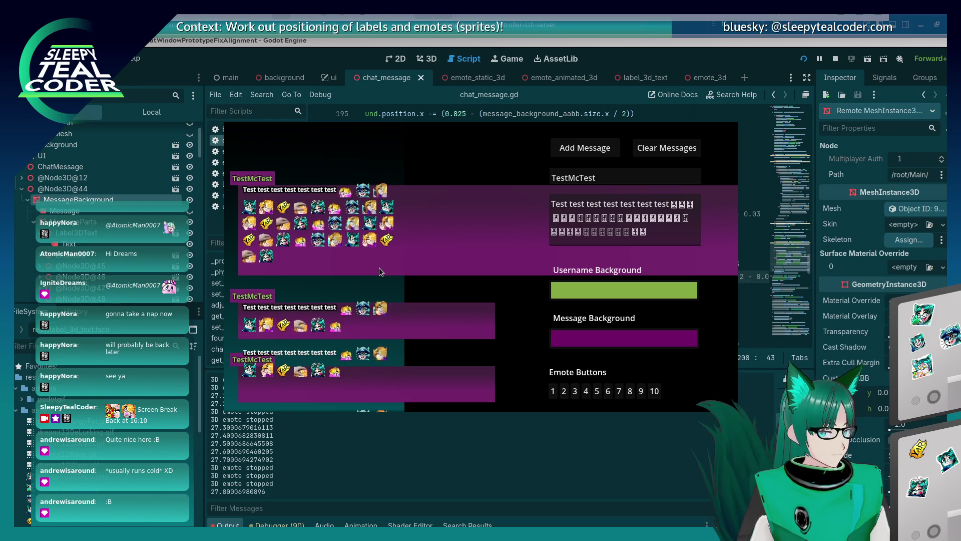
left_click(477, 462)
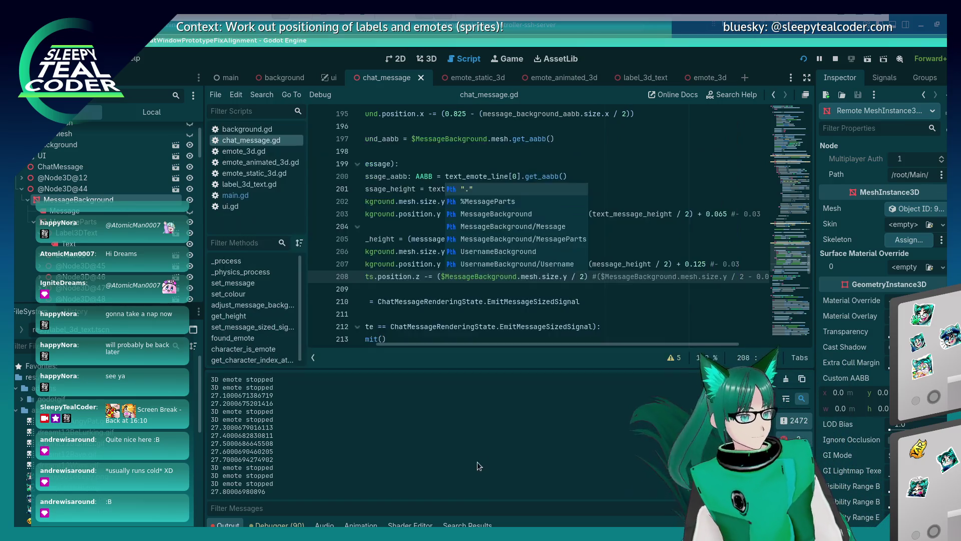
Step: Inspect per-resource memory in the Debugger's Video RAM tab, then bring Konsole to the front
left_click(279, 524)
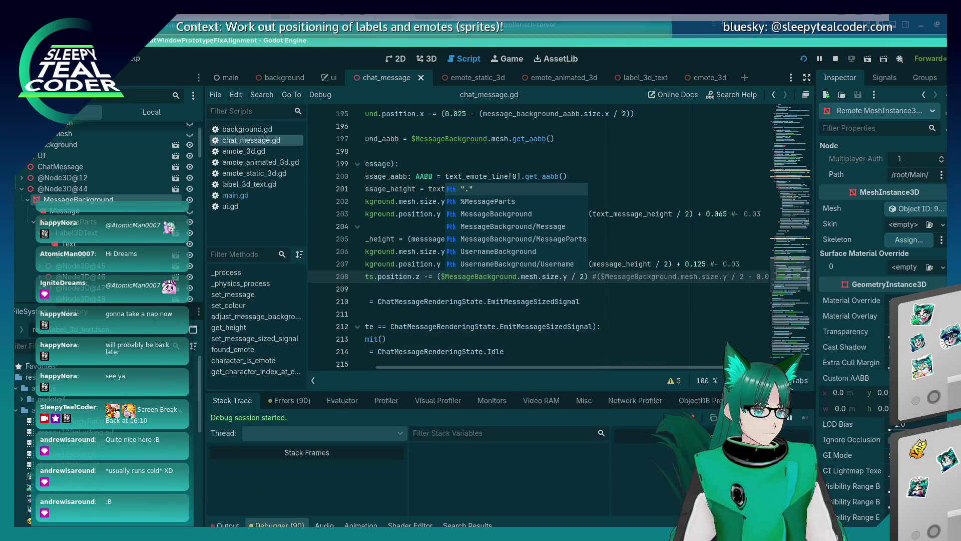
left_click(527, 404)
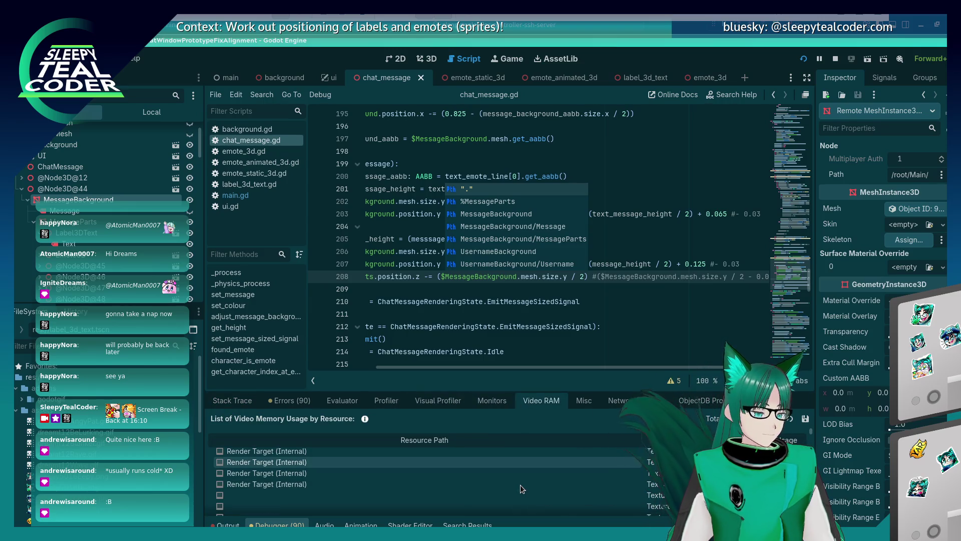
scroll(520, 484, "down", 1)
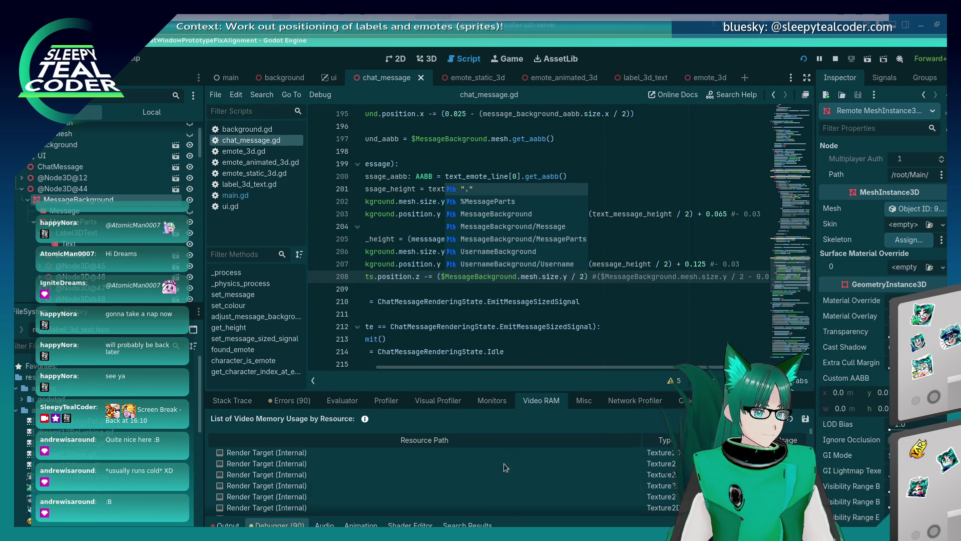
left_click(658, 284)
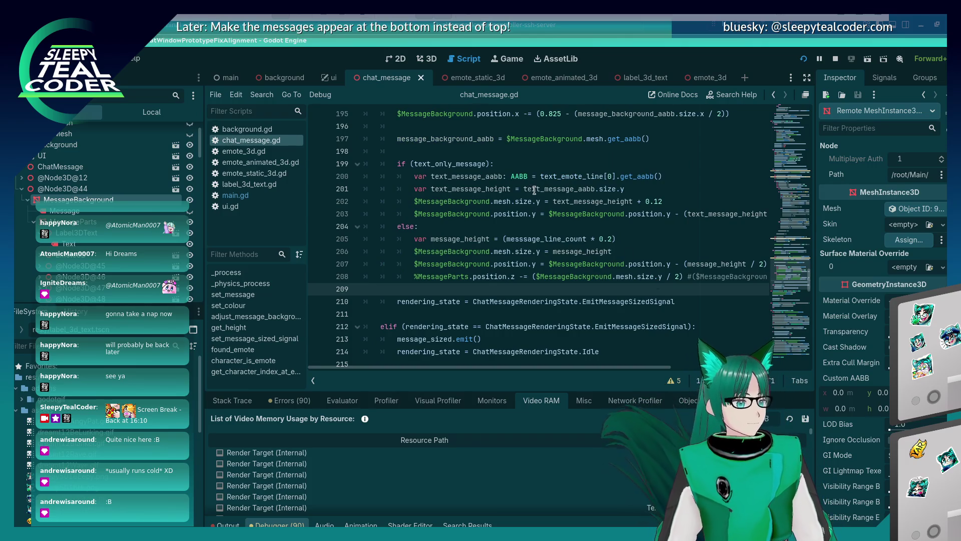
key("alt+Tab")
left_click(467, 265)
Step: Run nvidia-smi to check GPU memory (5317MiB of 16376MiB used), then return to Godot
type("nvidia-smi")
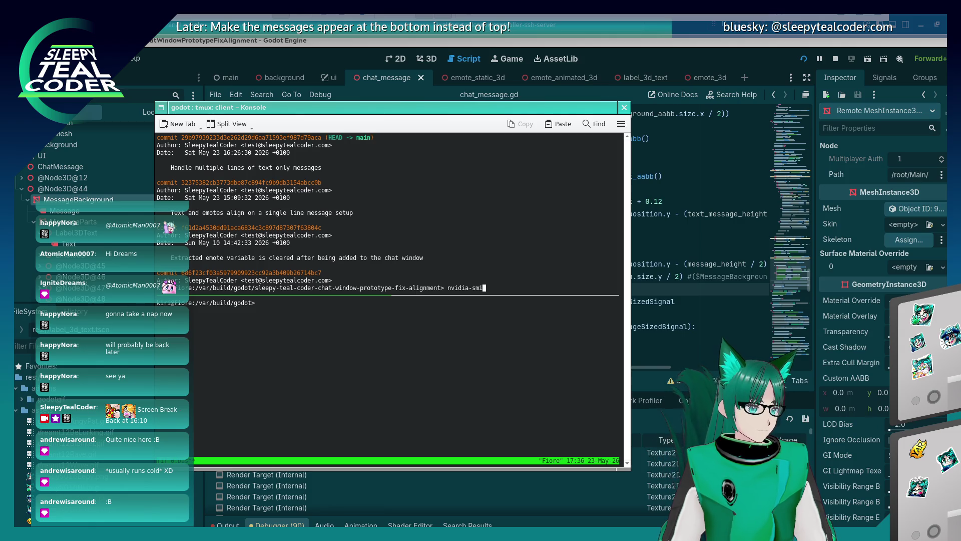
key("Return")
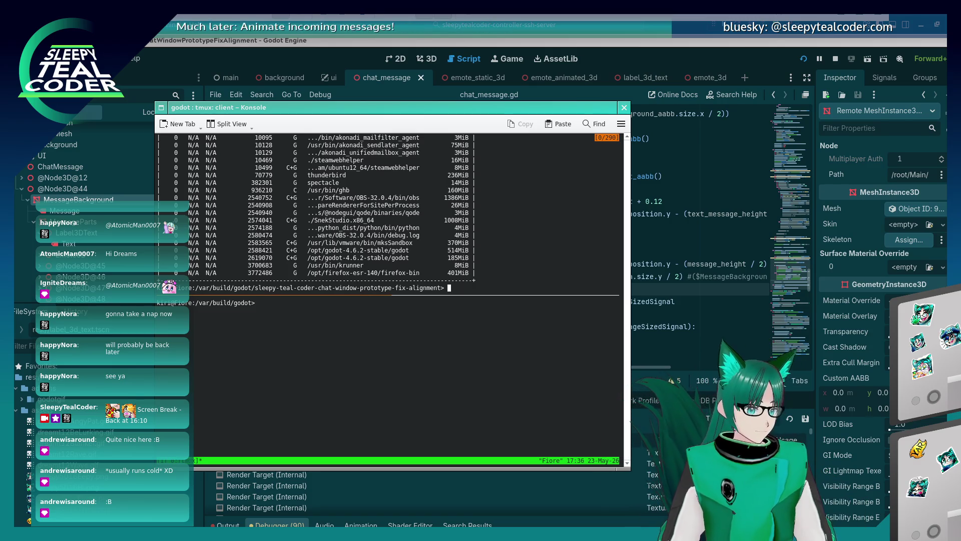
scroll(465, 252, "up", 4)
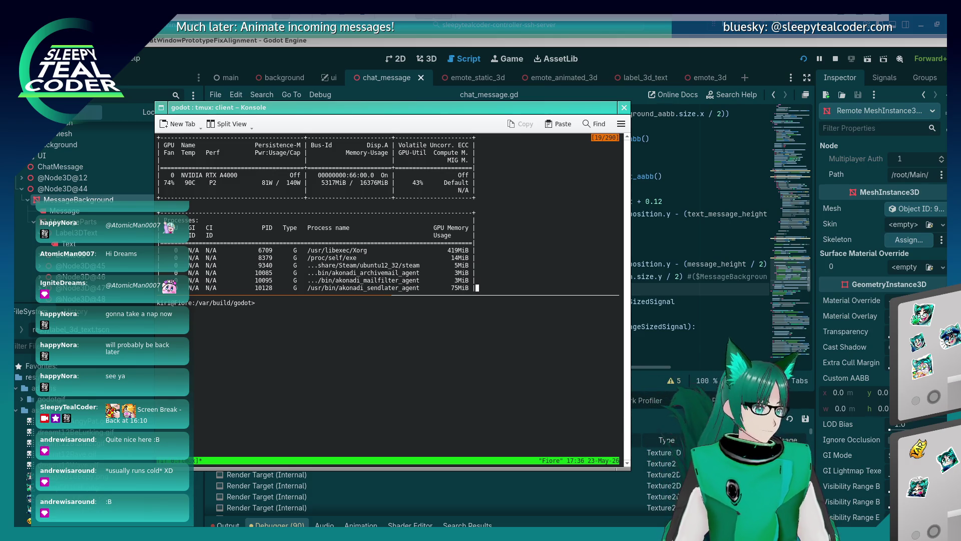
scroll(315, 210, "down", 4)
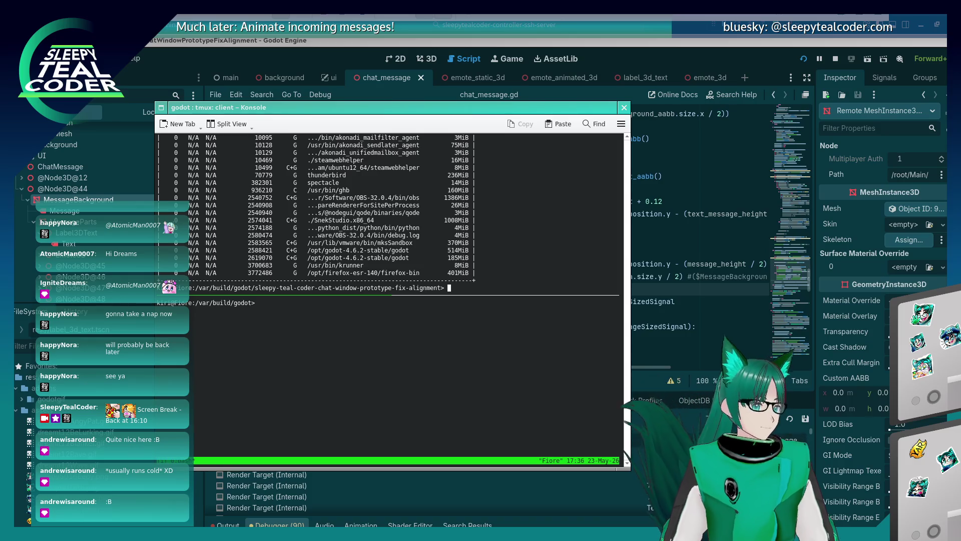
key("alt+Tab")
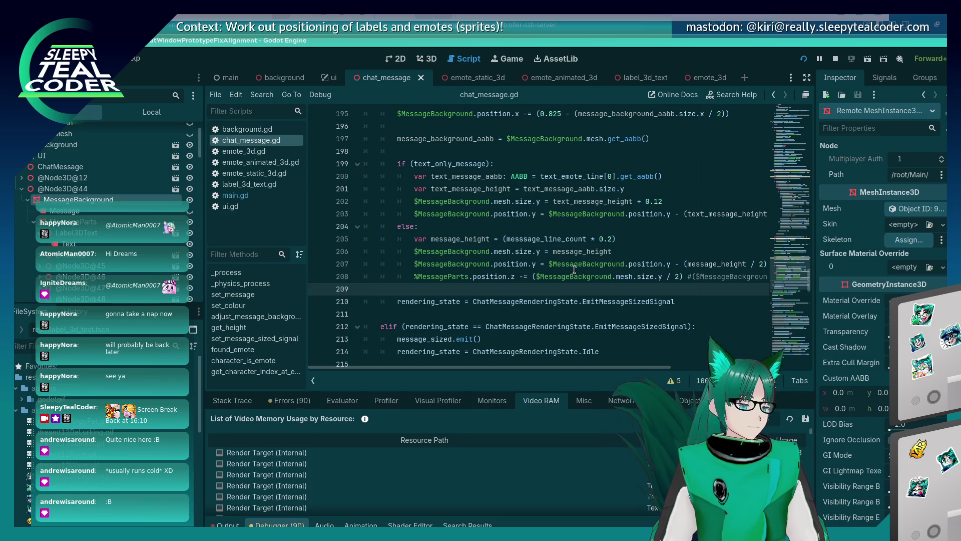
Step: Comment out the MessageParts z-offset on line 208 of chat_message.gd
key("alt+Tab")
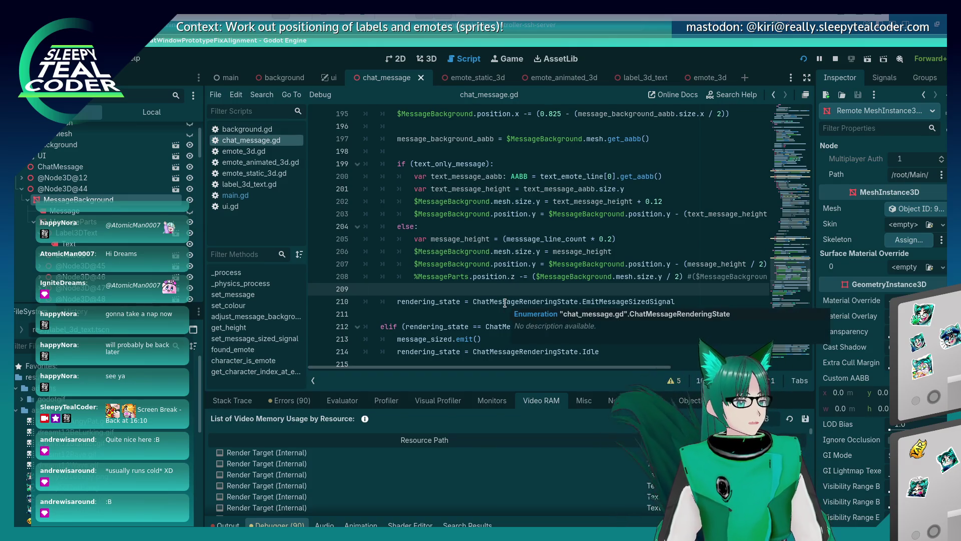
left_click(458, 277)
key("Home")
type("#")
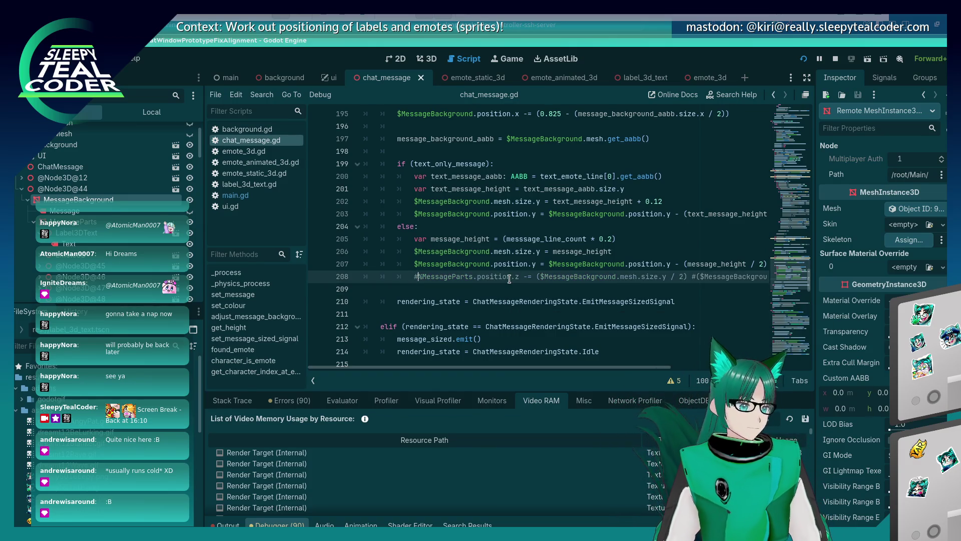
Step: Clear all chat messages in the running game, then switch windows over to VS Code
key("alt+Tab")
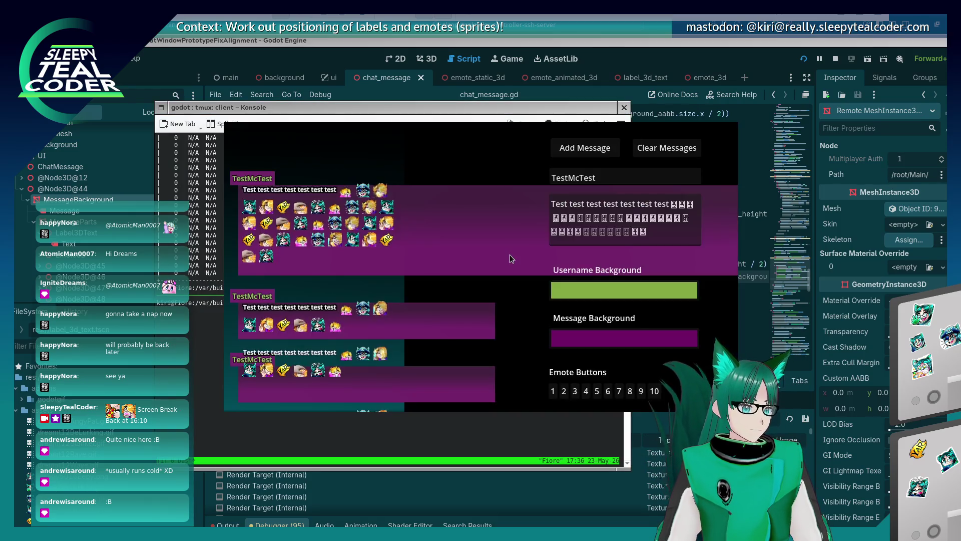
left_click(662, 151)
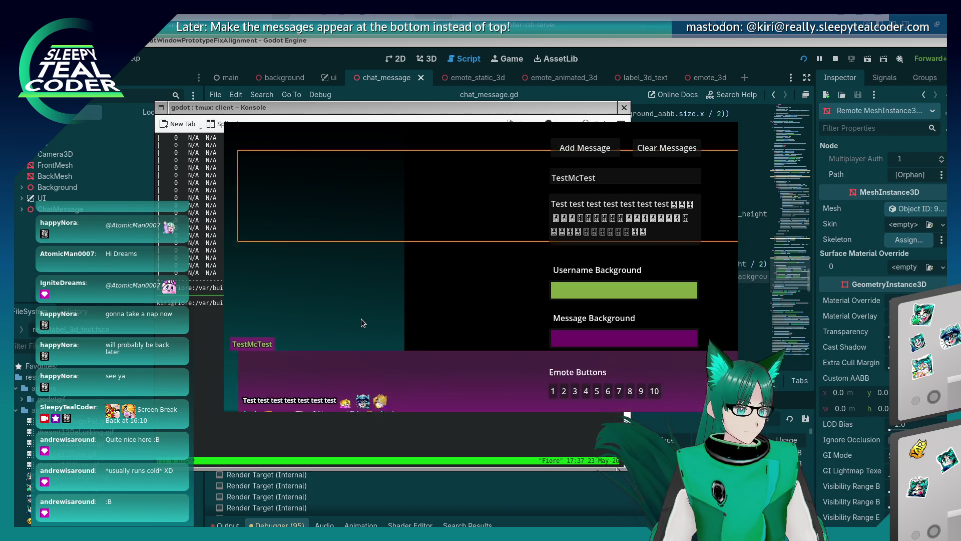
key("alt+Tab")
key("alt+Tab")
key("alt+Tab")
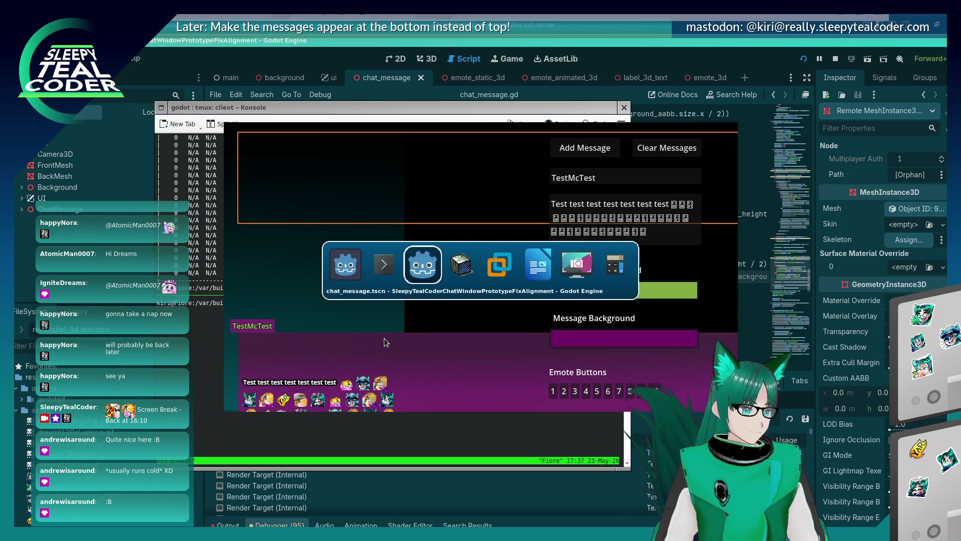
key("alt+shift+Tab")
key("alt+shift+Tab")
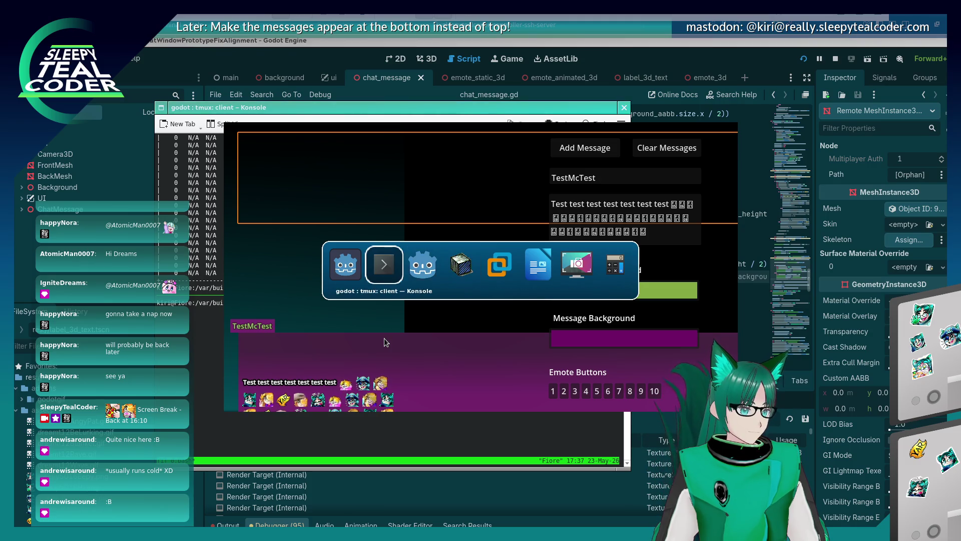
key("alt+Tab")
key("alt+Tab")
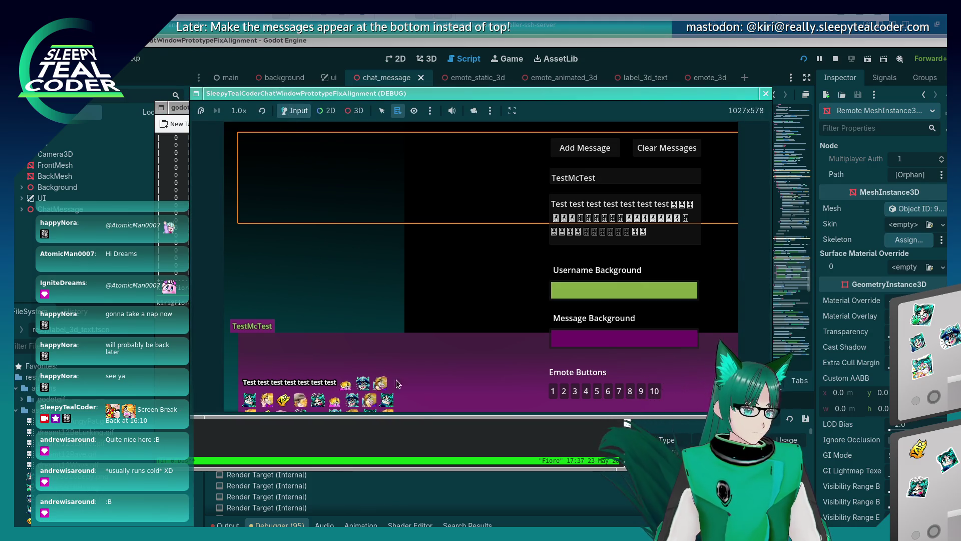
left_click(419, 417)
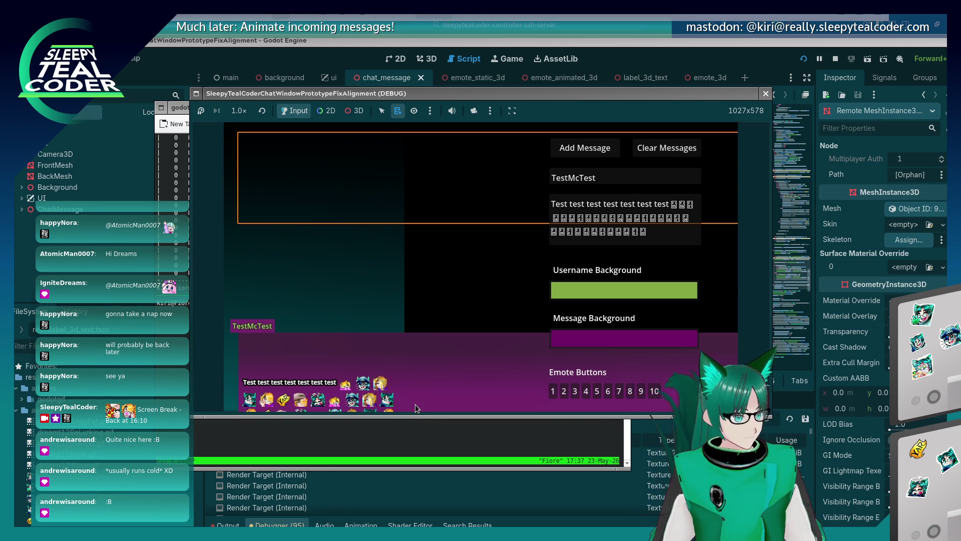
key("alt+Tab")
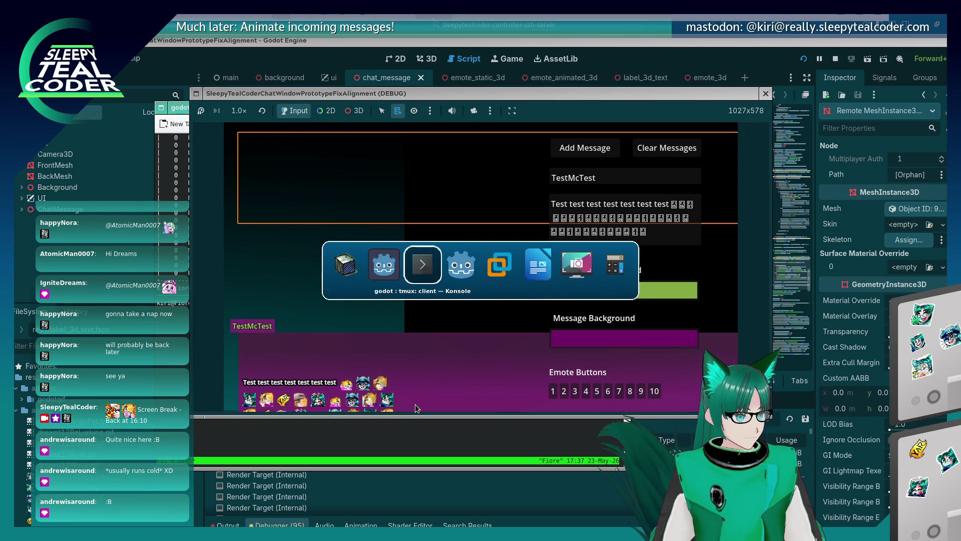
key("alt+Tab")
key("alt+Tab")
key("alt+Tab")
key("alt+Tab")
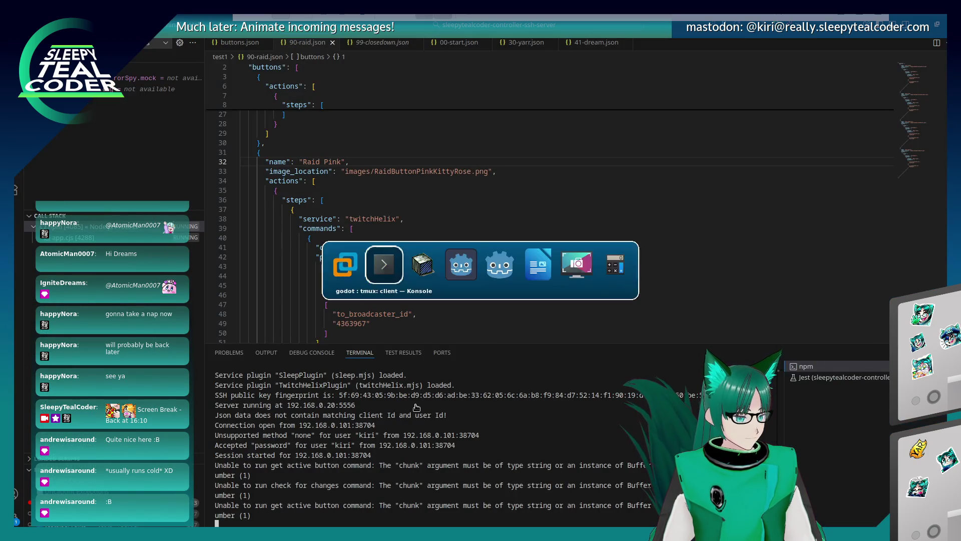
key("alt+Tab")
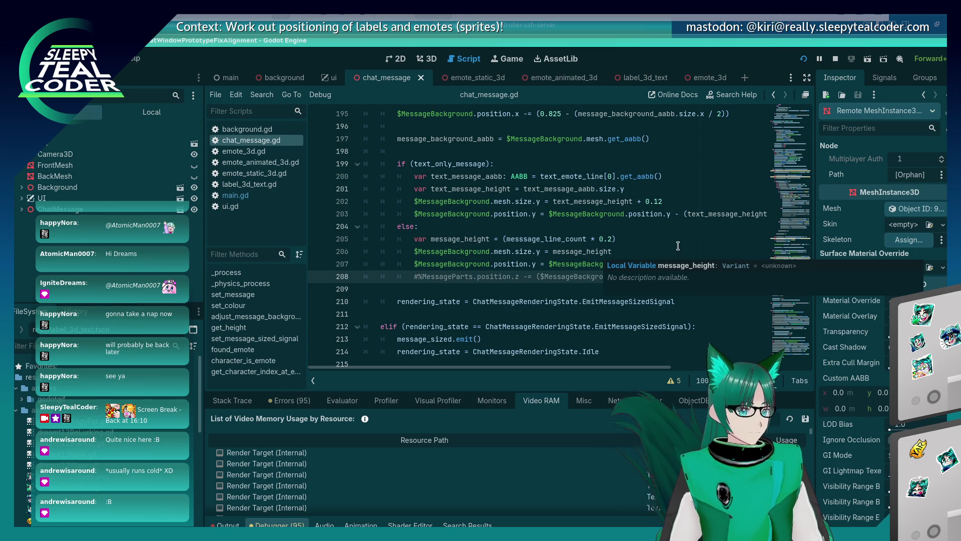
Step: Change line 205's emote height multiplier from 0.2 to 0.25, save, and test with an added message
left_click(612, 239)
type("5")
key("ctrl+s")
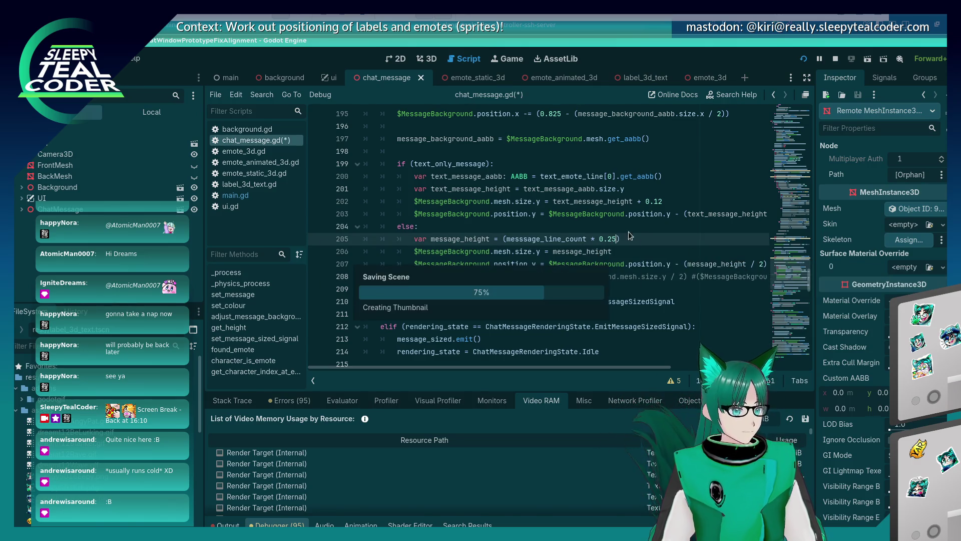
key("alt+Tab")
key("alt+Tab")
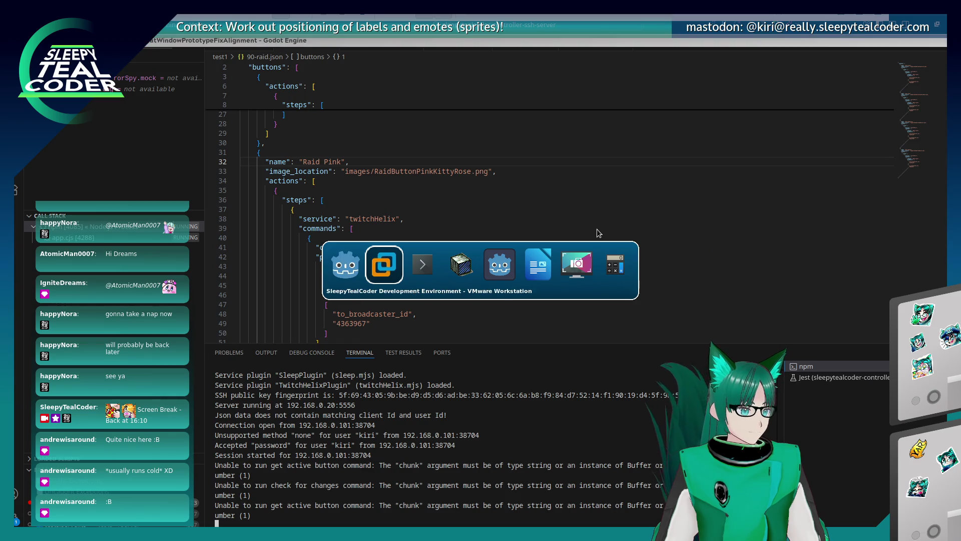
key("alt+Tab")
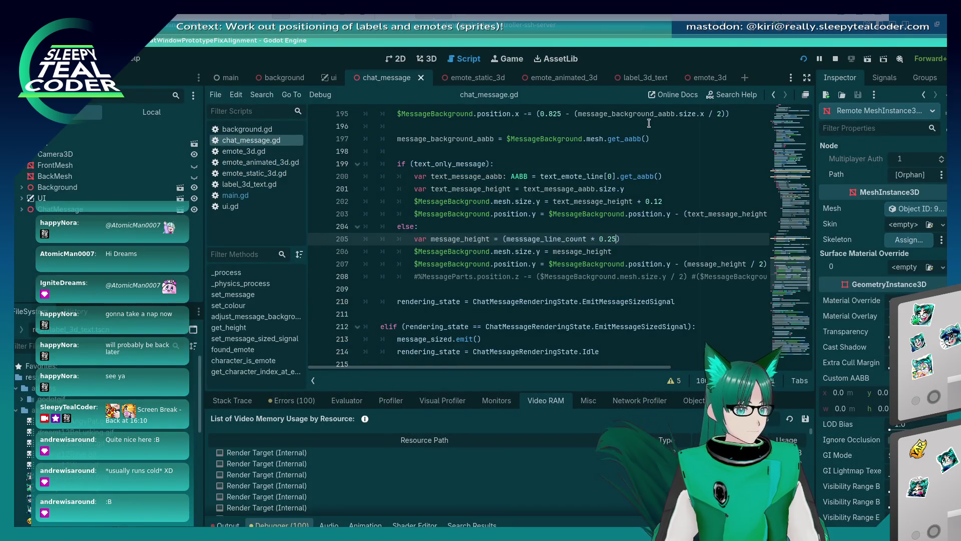
key("alt+Tab")
key("alt+Tab")
key("alt+Tab")
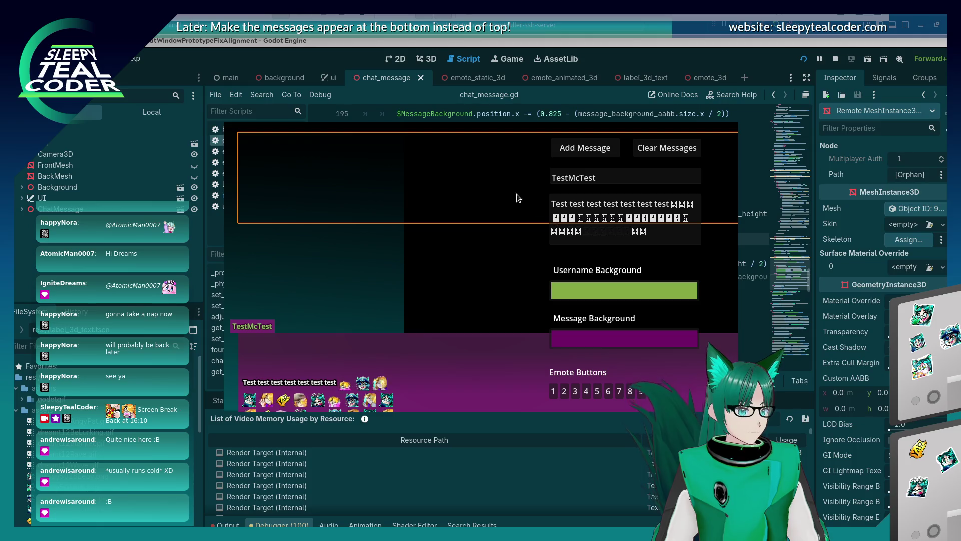
left_click(563, 157)
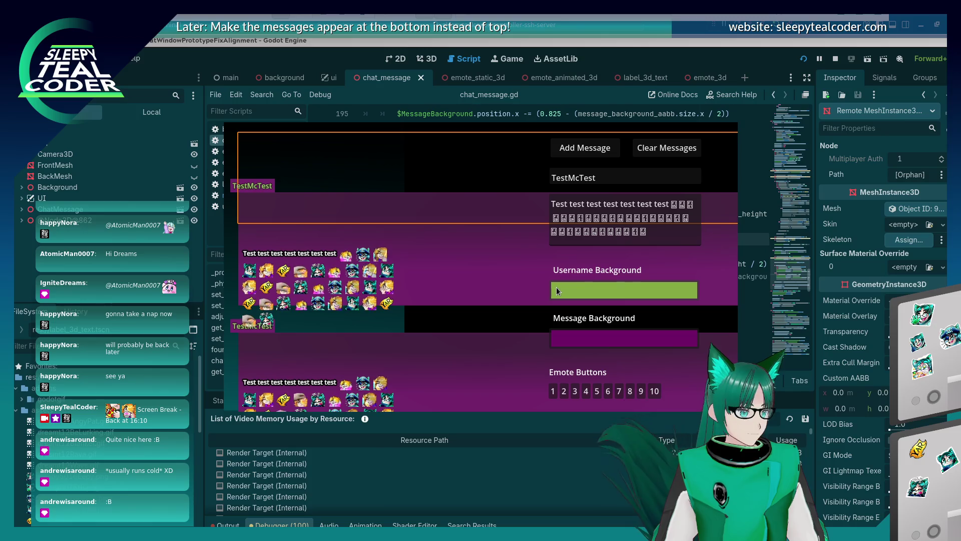
Step: Uncomment the MessageParts z-offset line 208 and run the game
key("alt+Tab")
key("alt+Tab")
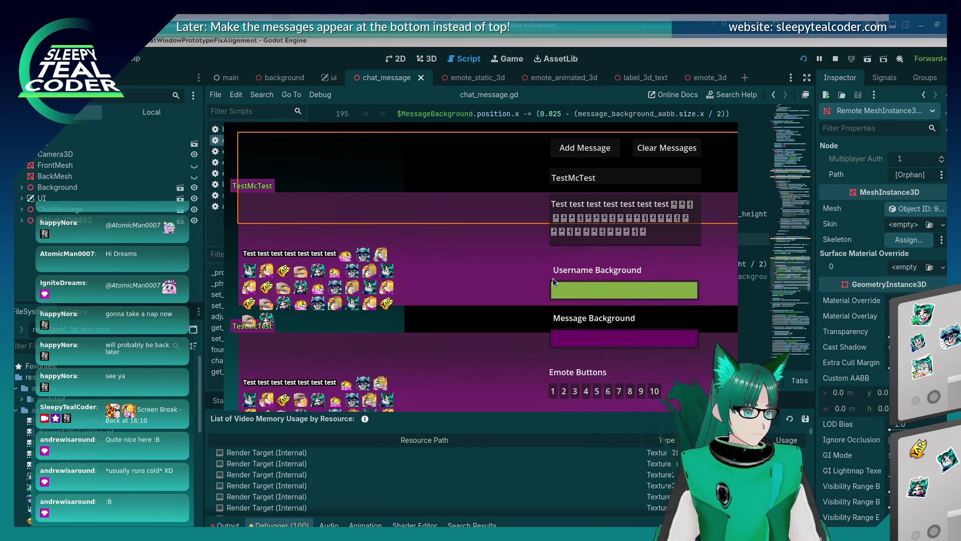
key("alt+Tab")
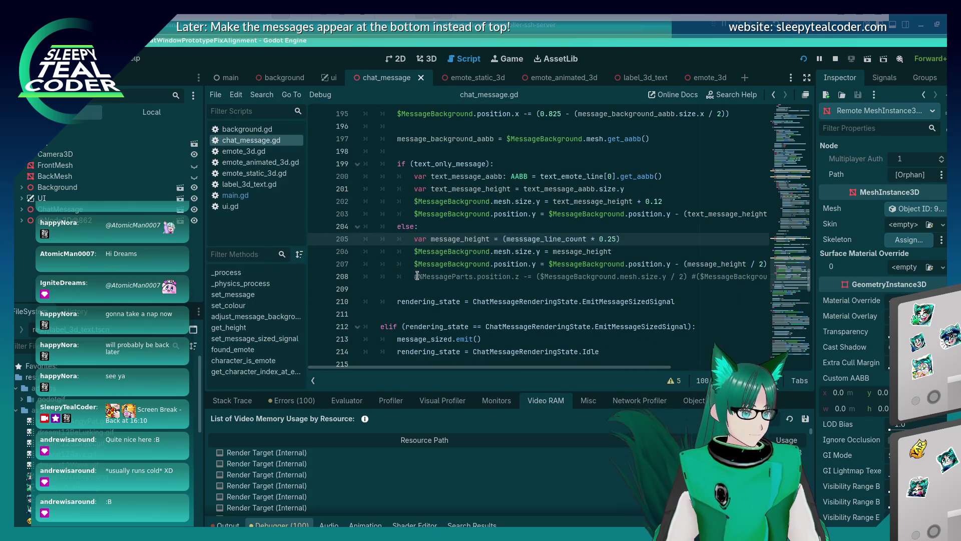
left_click(418, 276)
key("ctrl+k")
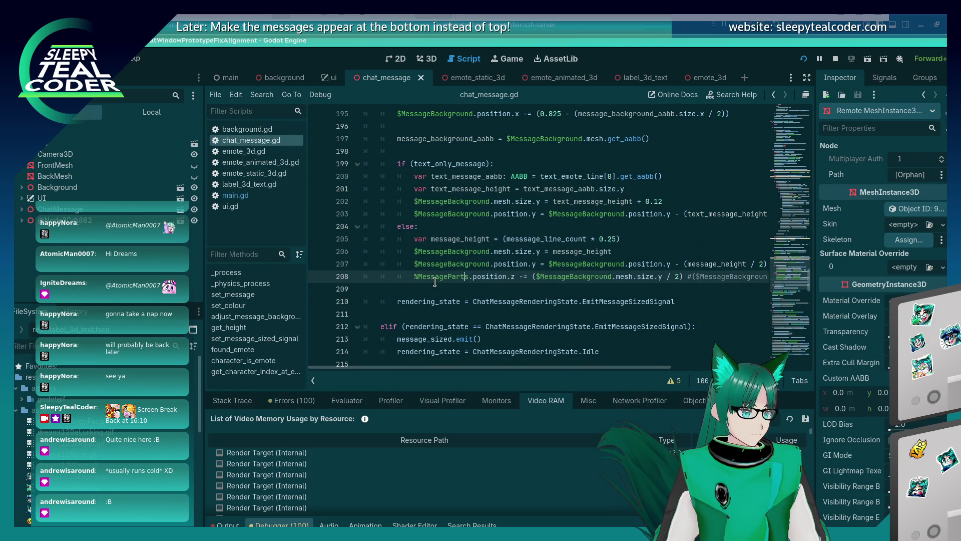
key("F5")
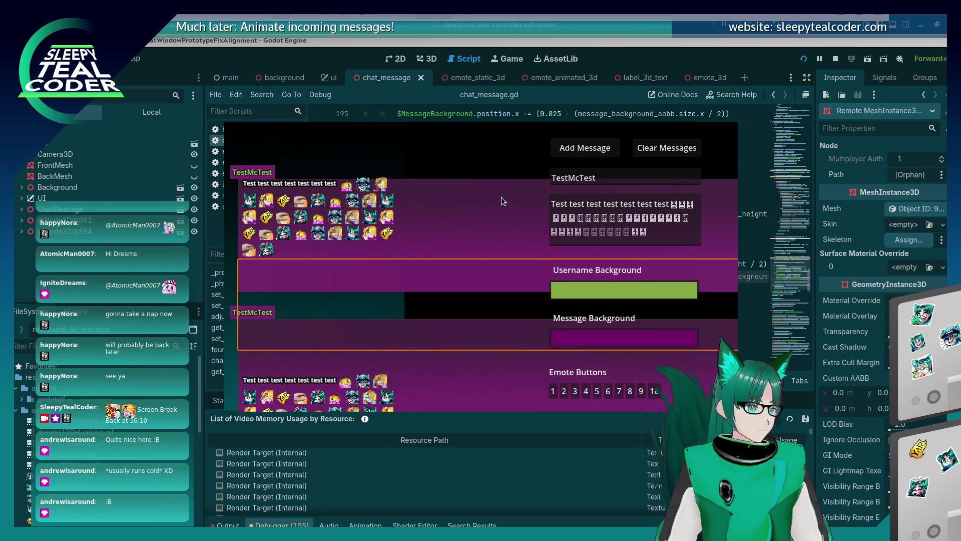
Step: Set the line 205 multiplier to 0.23 and add a test message in the running game
key("alt+Tab")
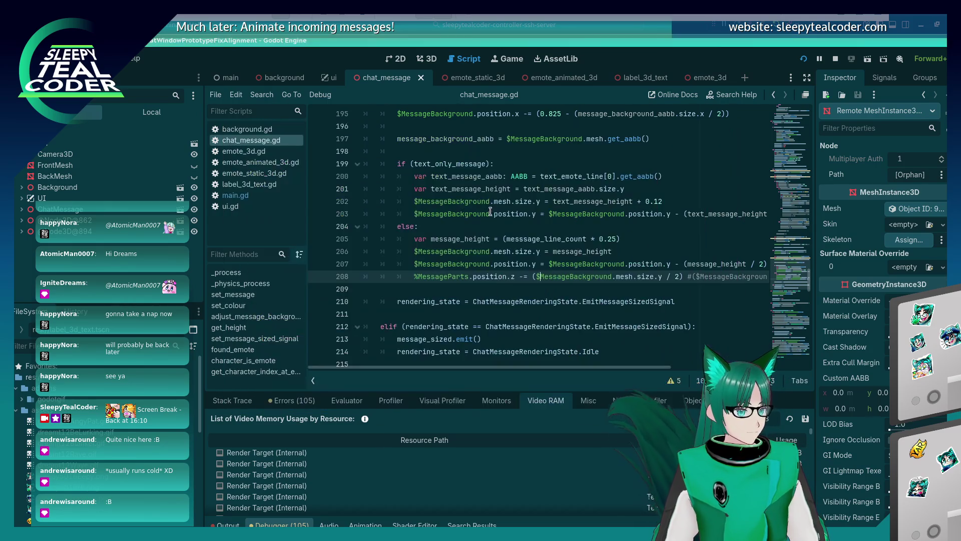
left_click(613, 240)
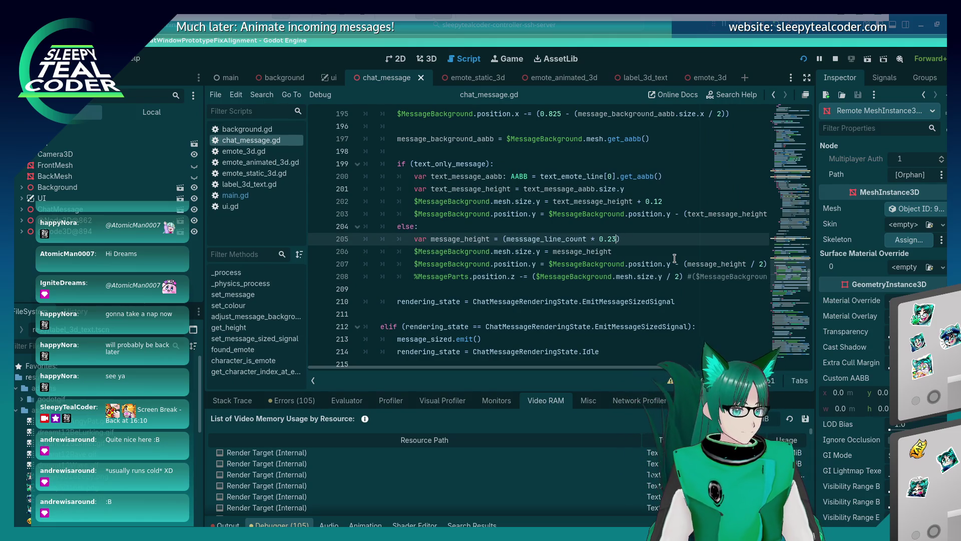
key("alt+Tab")
left_click(581, 147)
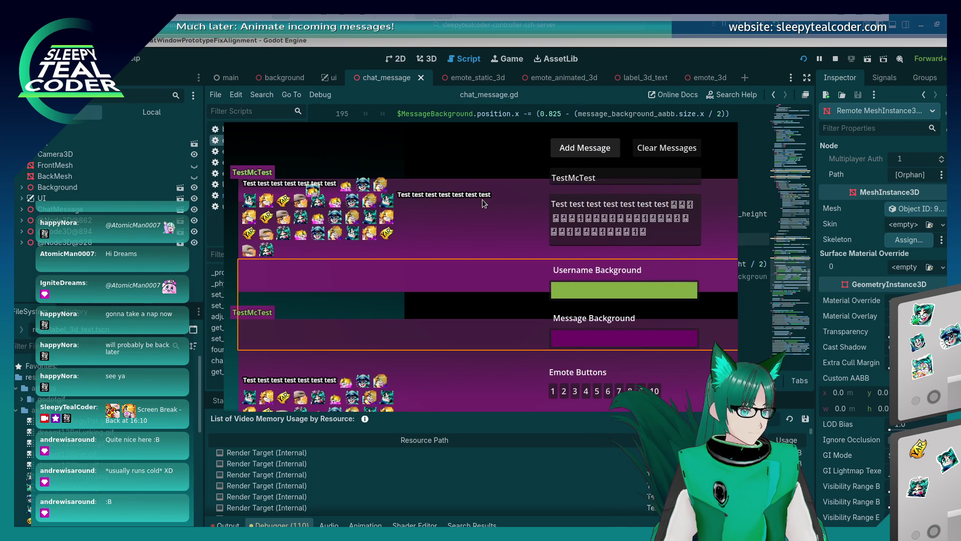
key("alt+Tab")
scroll(500, 240, "up", 5)
left_click(638, 239)
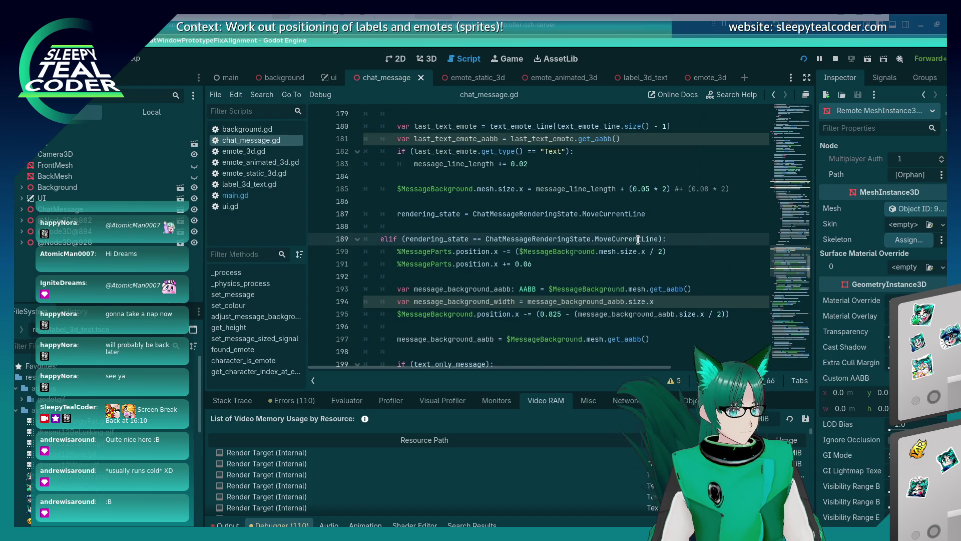
Step: Bring the running DEBUG game window forward to inspect the two stacked emote messages
key("alt+Tab")
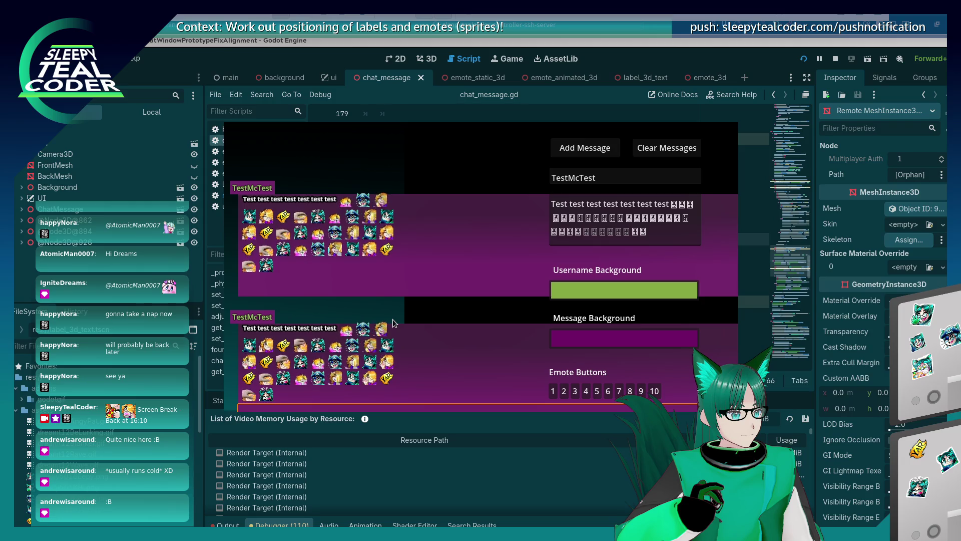
Step: Switch between the script editor, the running game and other open windows
left_click(628, 61)
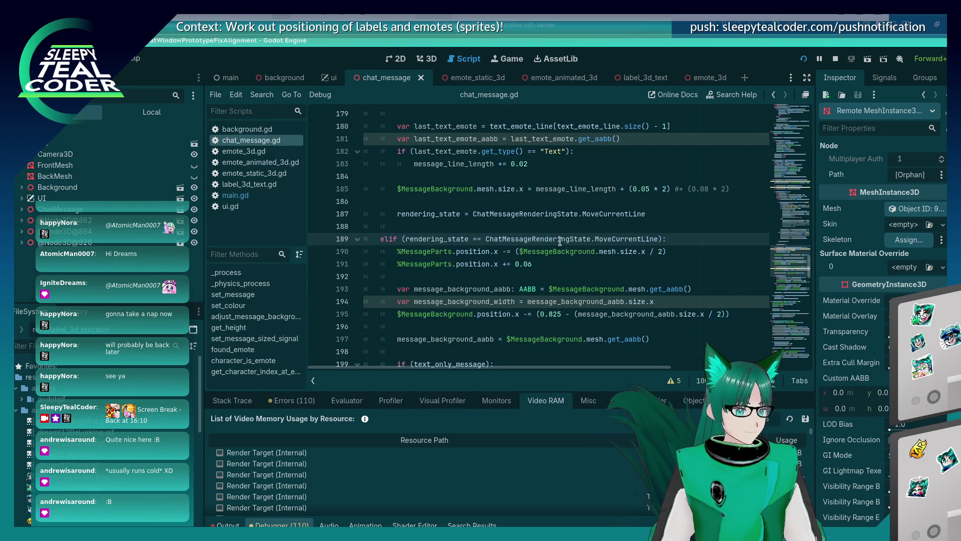
scroll(560, 240, "down", 2)
scroll(559, 240, "up", 1)
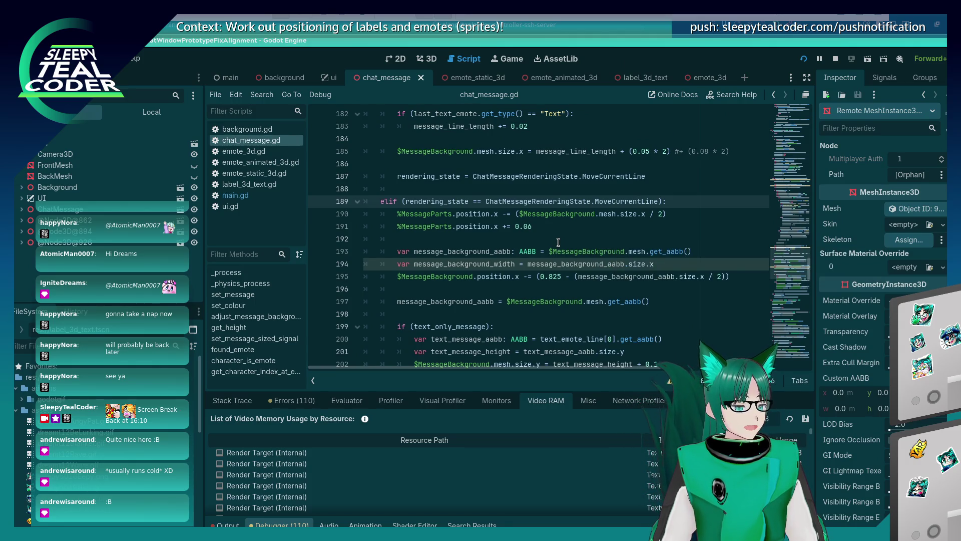
key("alt+Tab")
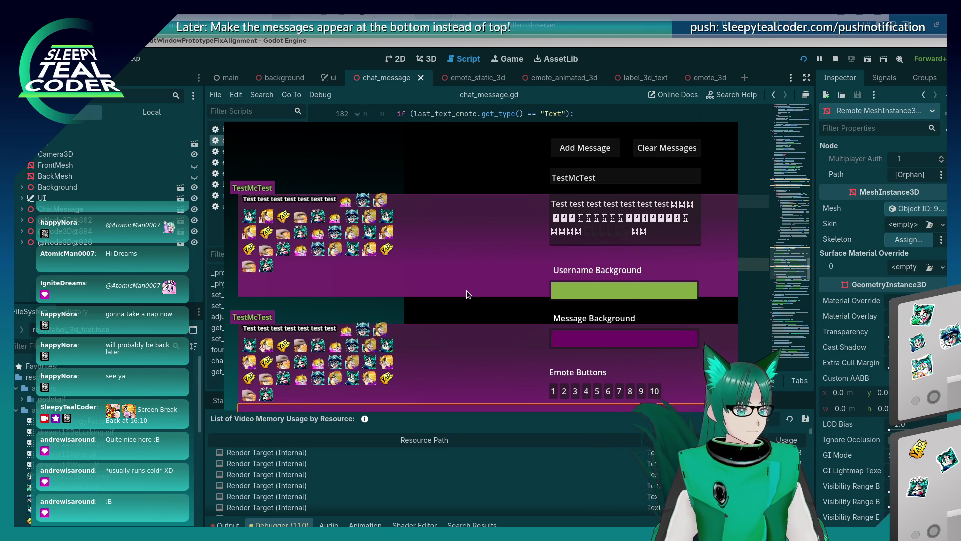
key("alt+Tab")
key("alt+Tab")
key("alt+Tab")
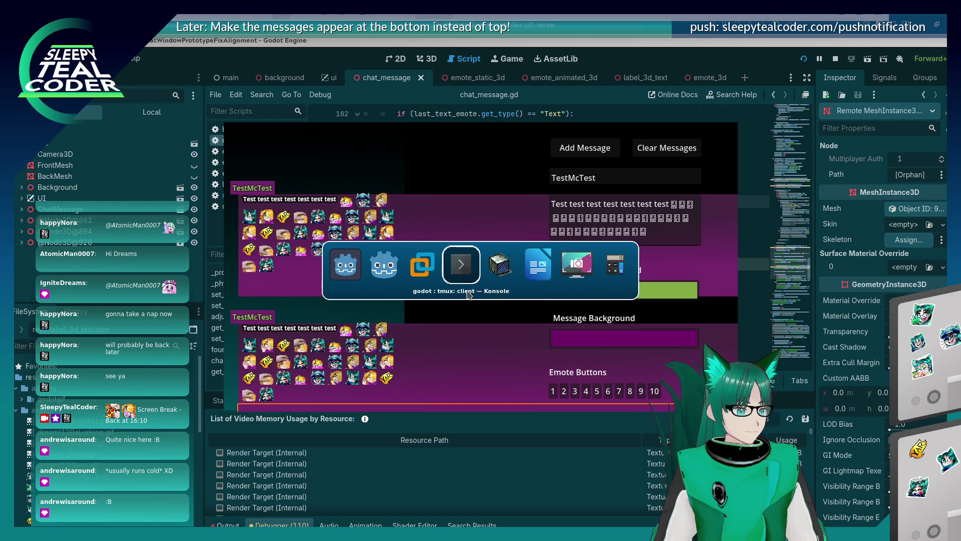
key("shift+alt+Tab")
key("shift+alt+Tab")
key("alt+Tab")
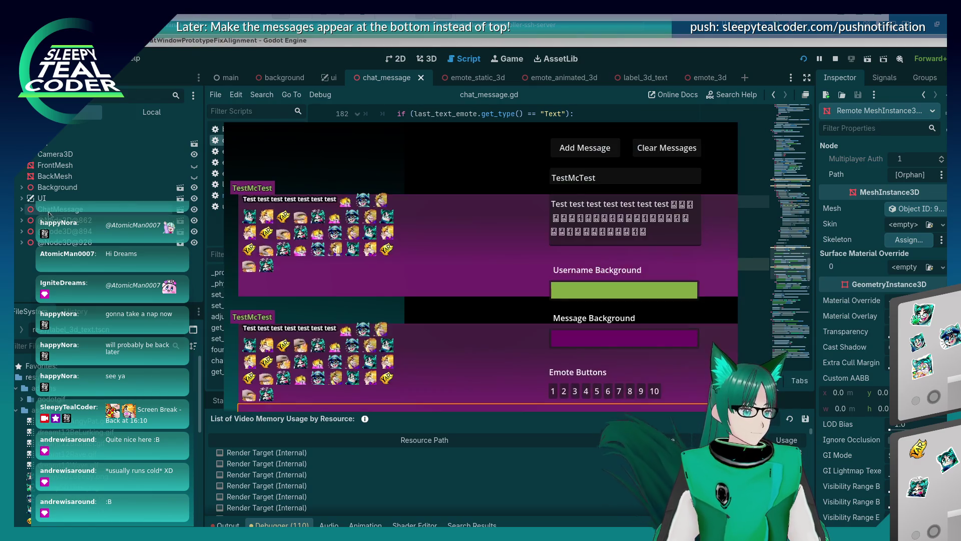
key("alt+Tab")
key("alt+Tab")
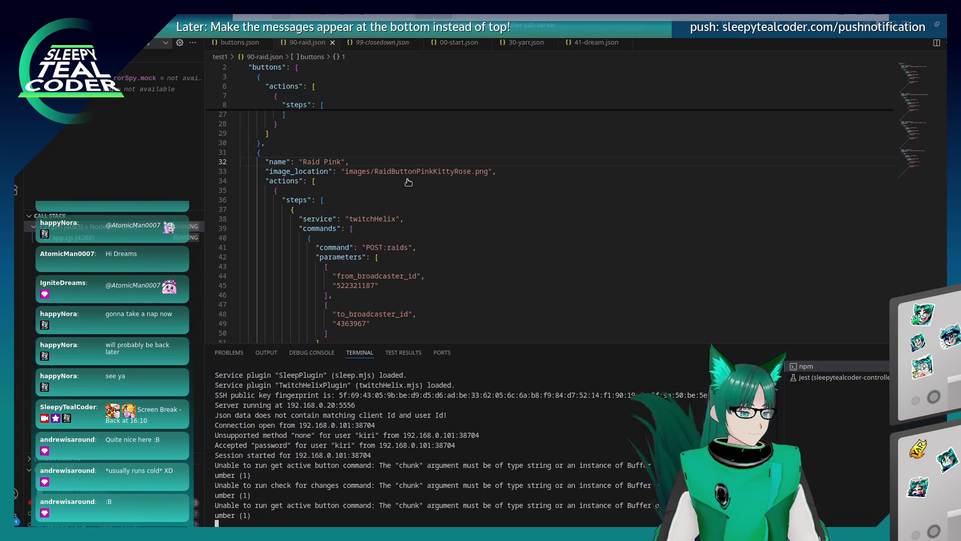
key("alt+Tab")
key("alt+Tab")
key("alt+Tab")
key("alt+Tab")
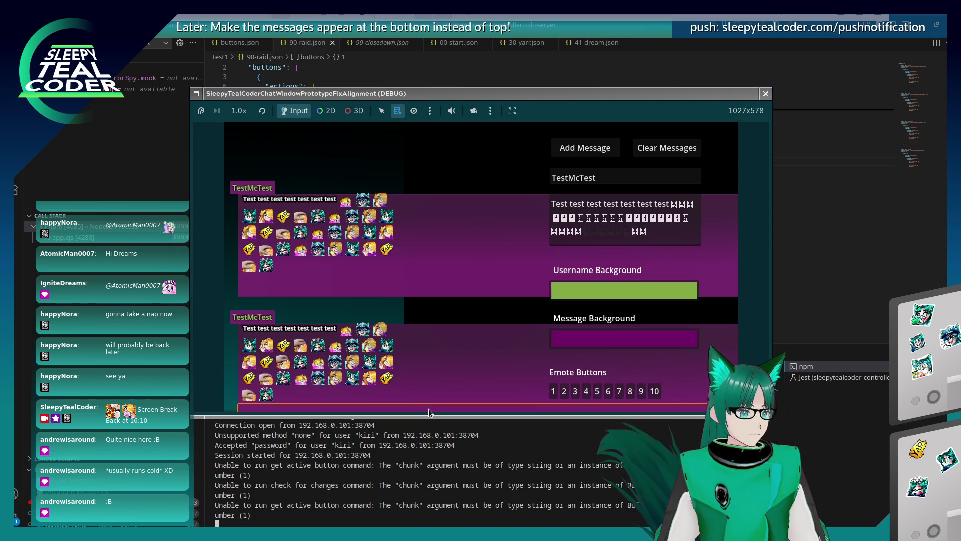
Step: In the running game, list the 3D nodes under a message, then add another emote test message
left_click(355, 111)
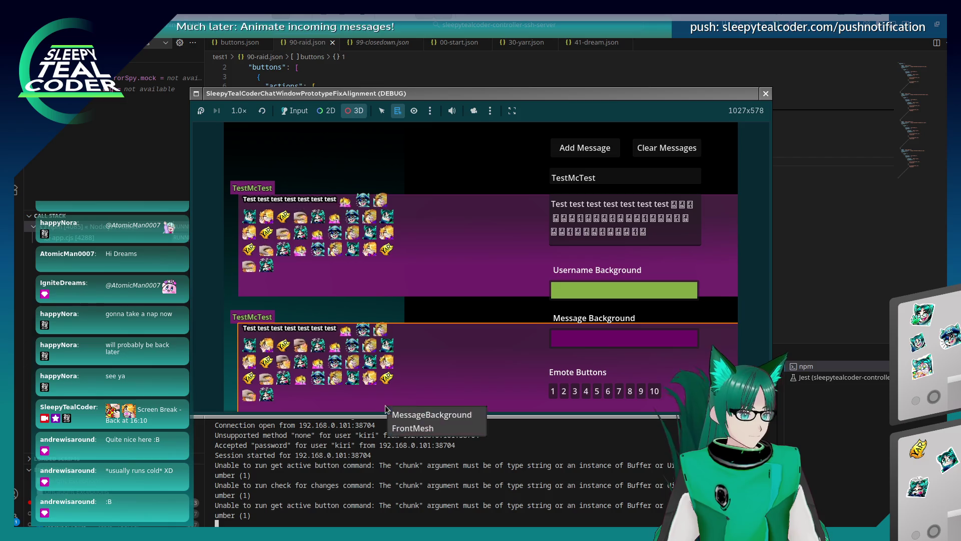
right_click(415, 410)
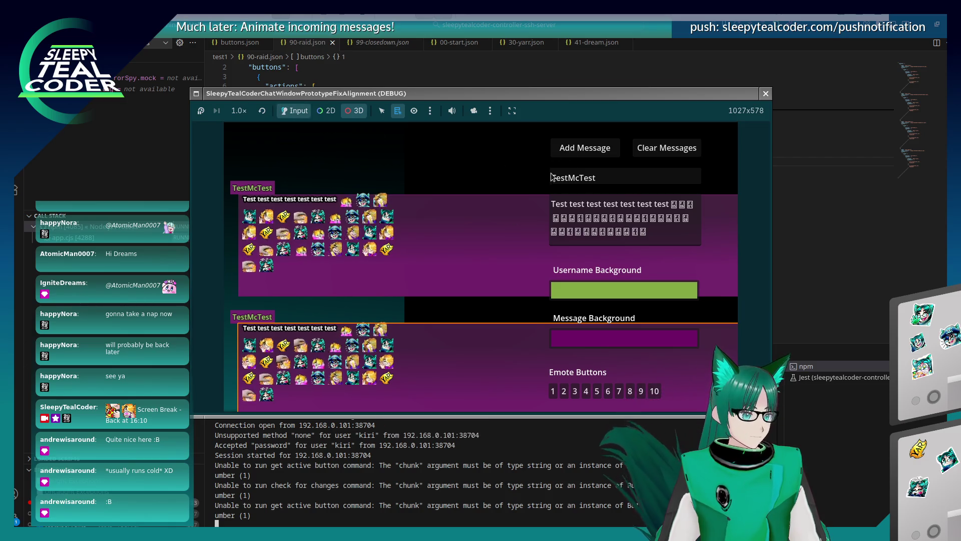
left_click(381, 111)
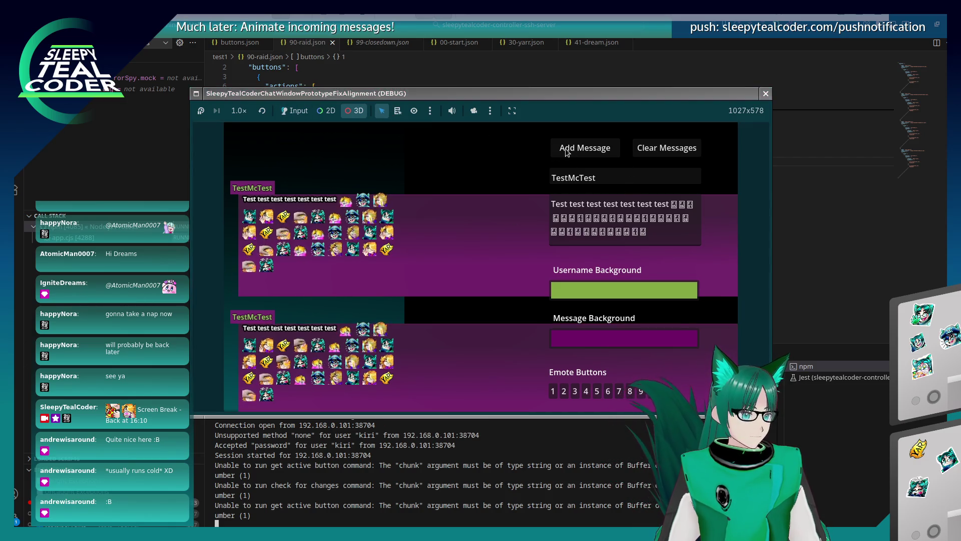
left_click(294, 111)
left_click(604, 153)
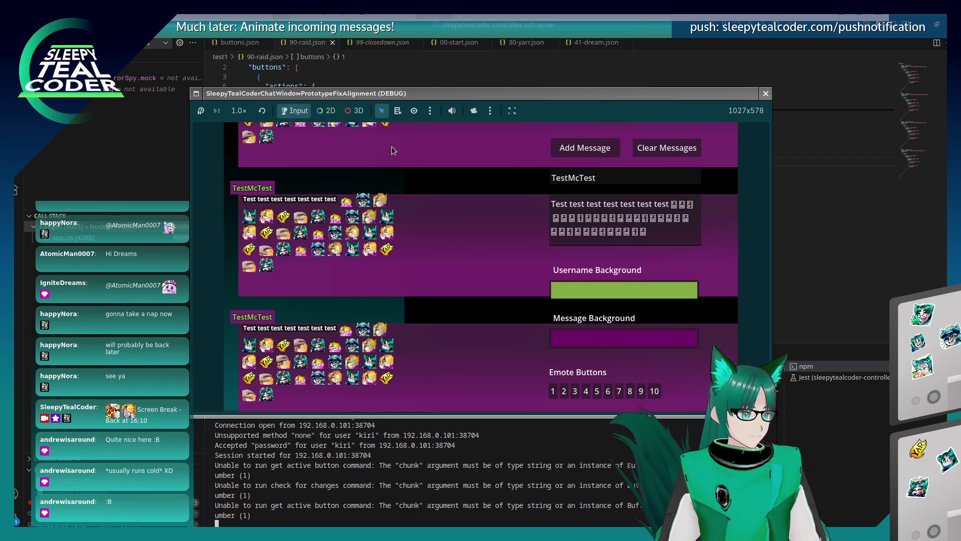
left_click(355, 111)
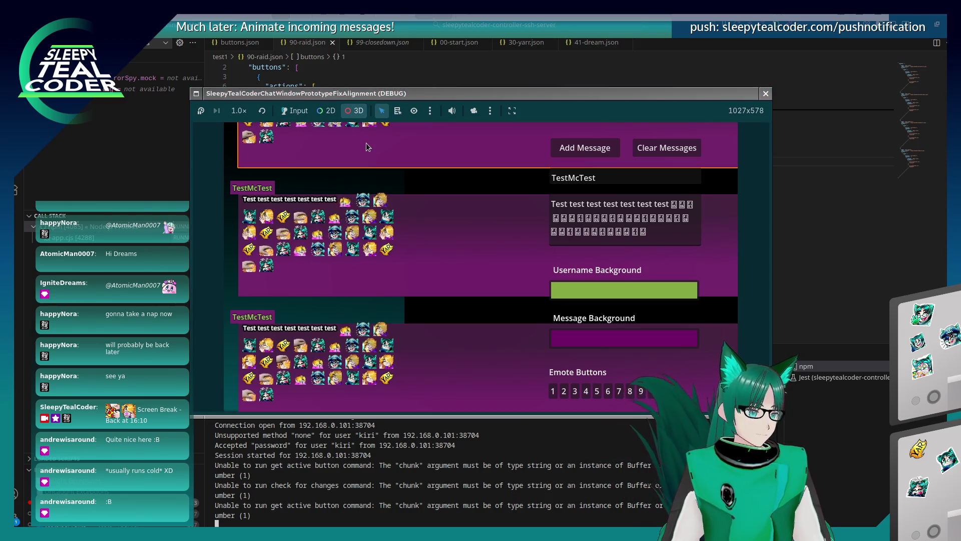
left_click(300, 111)
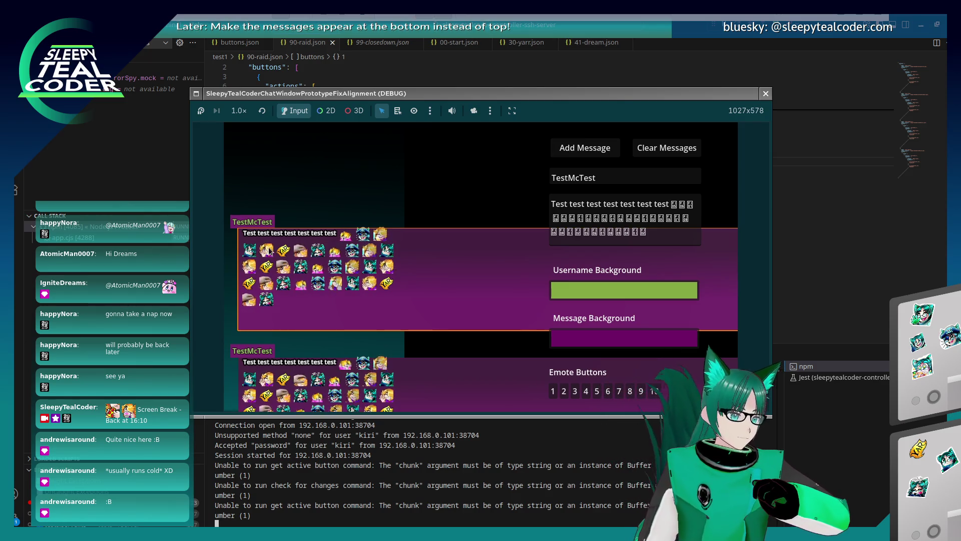
Step: Comment out line 208's MessageParts offset, then clear messages and add a fresh emote message
key("alt+Tab")
key("alt+Tab")
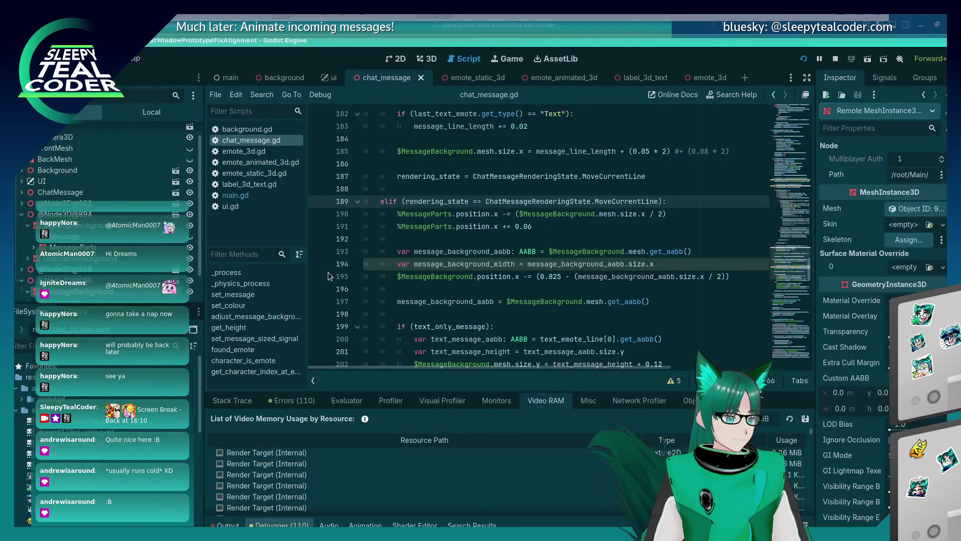
scroll(435, 290, "down", 4)
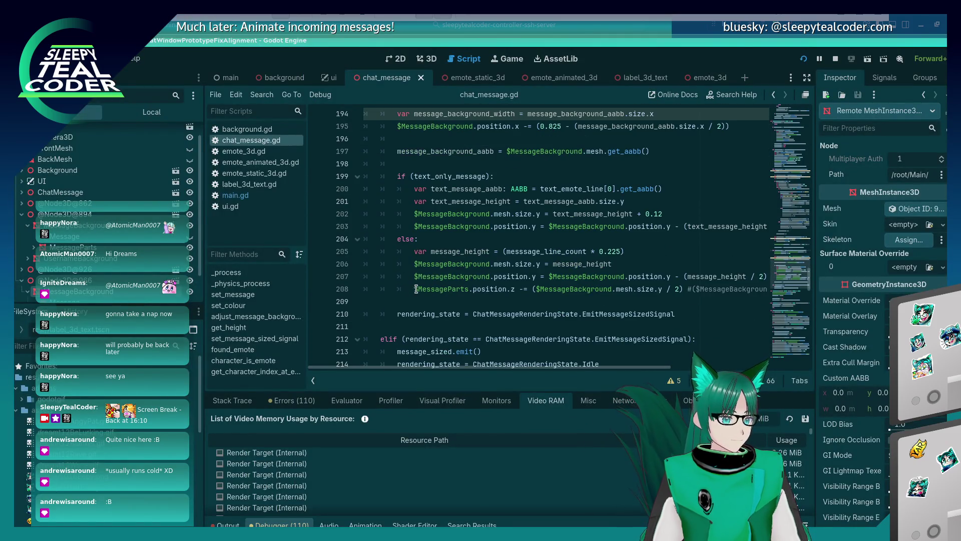
left_click(416, 289)
key("alt+Tab")
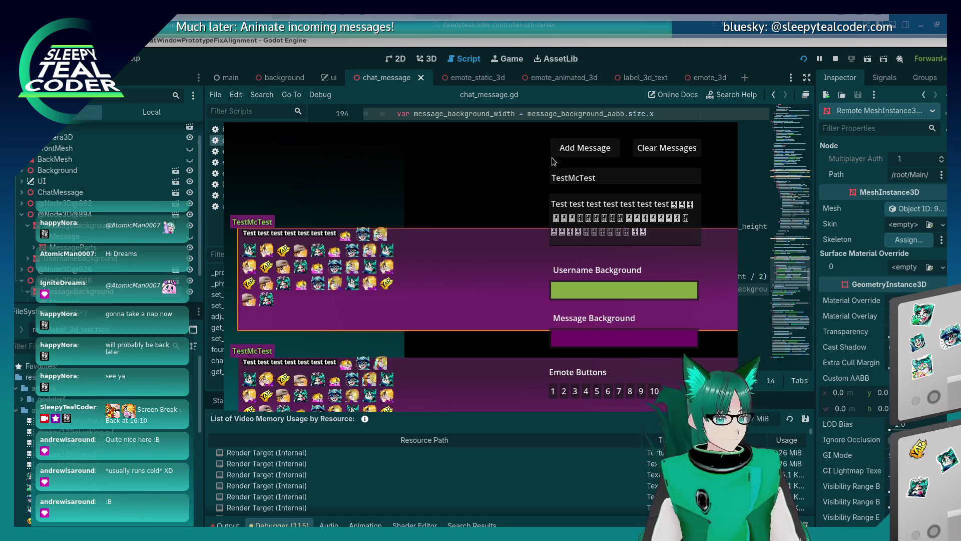
left_click(634, 147)
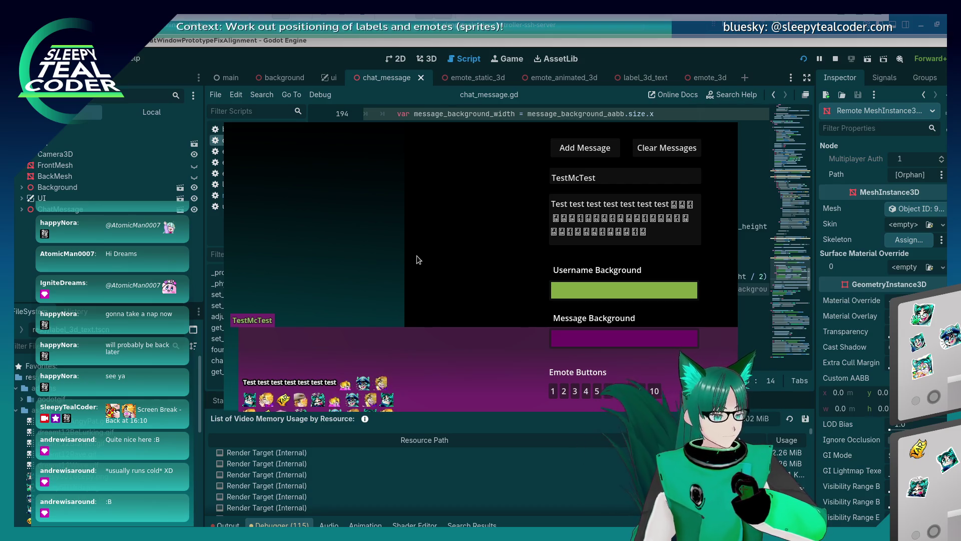
left_click(607, 153)
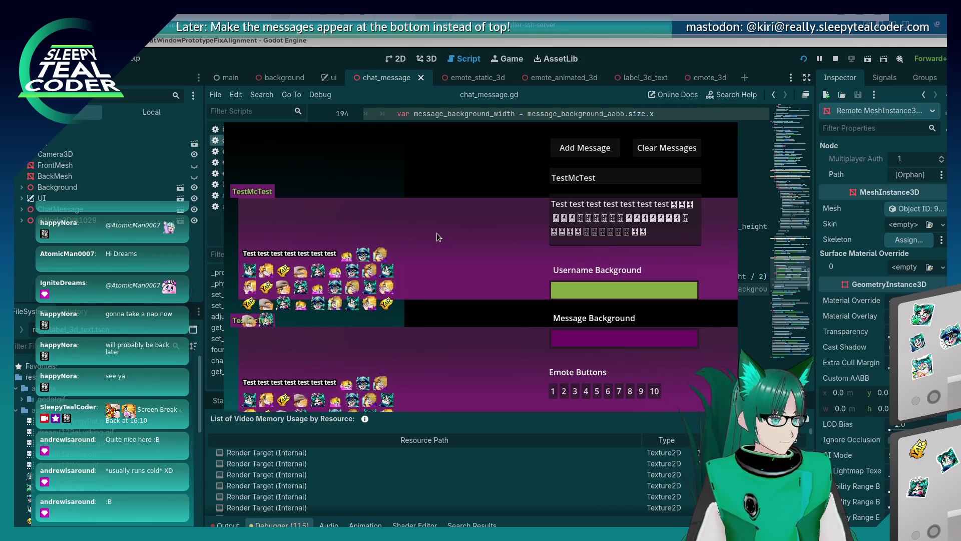
key("F8")
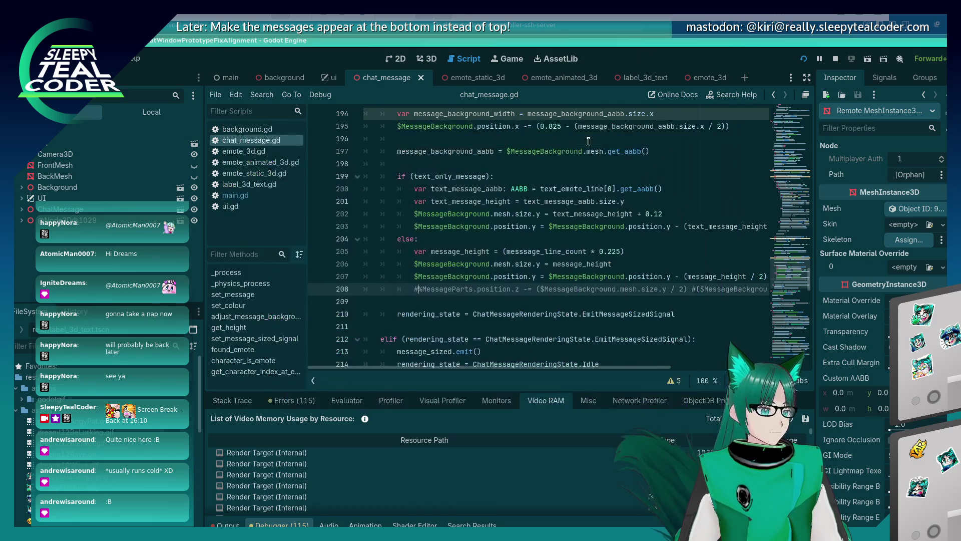
scroll(588, 142, "up", 14)
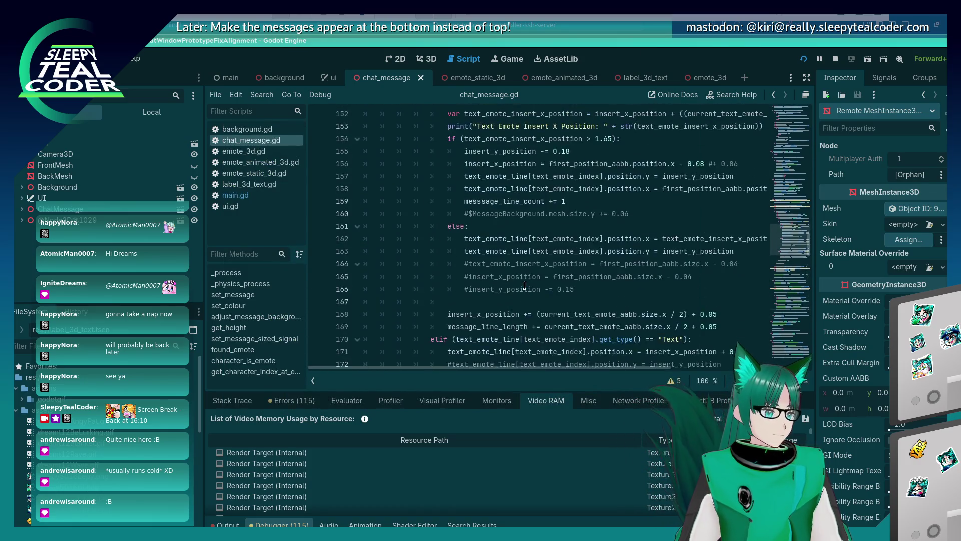
scroll(524, 285, "up", 1)
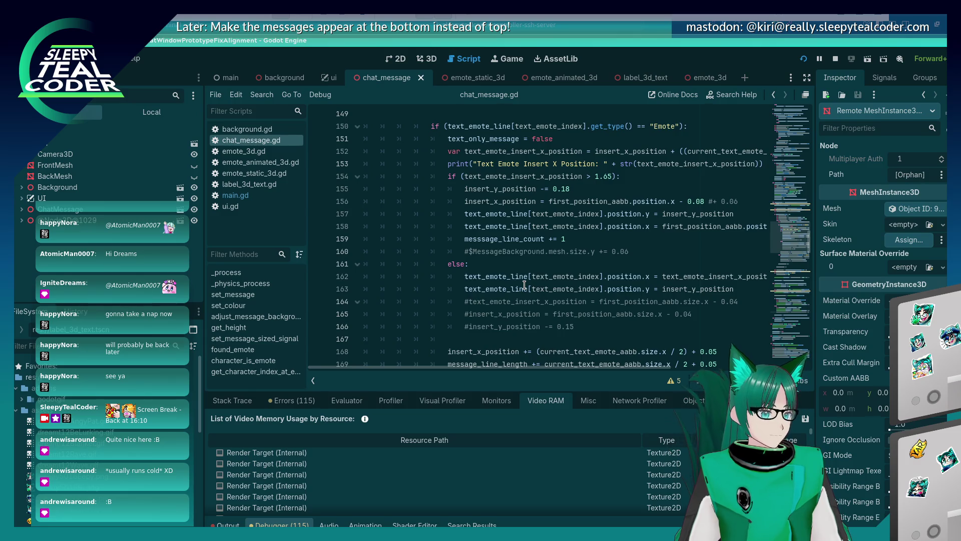
scroll(524, 285, "up", 1)
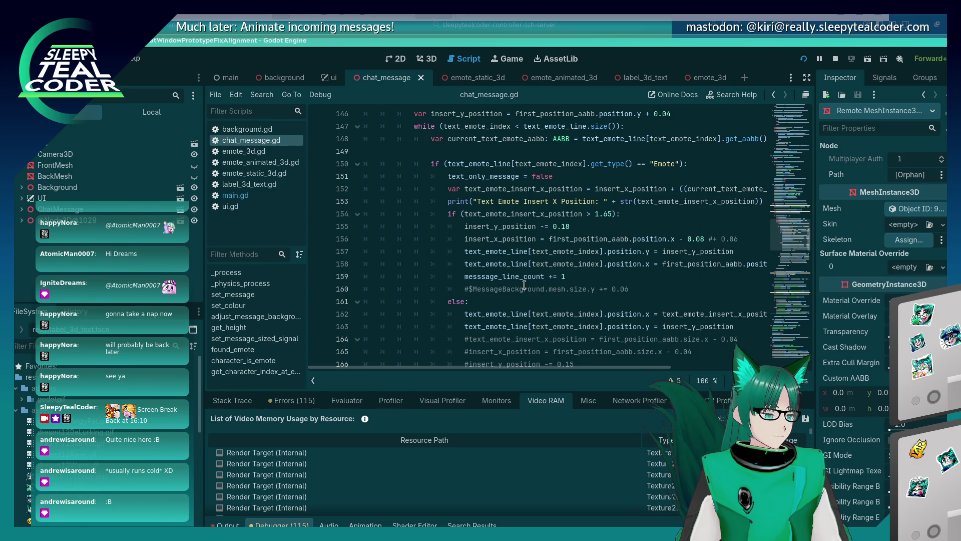
scroll(524, 285, "up", 3)
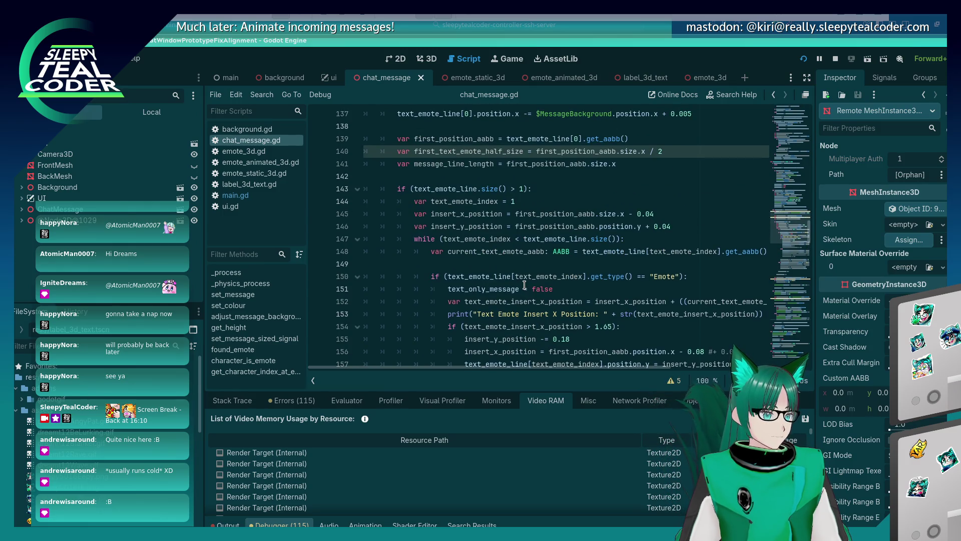
scroll(531, 221, "up", 2)
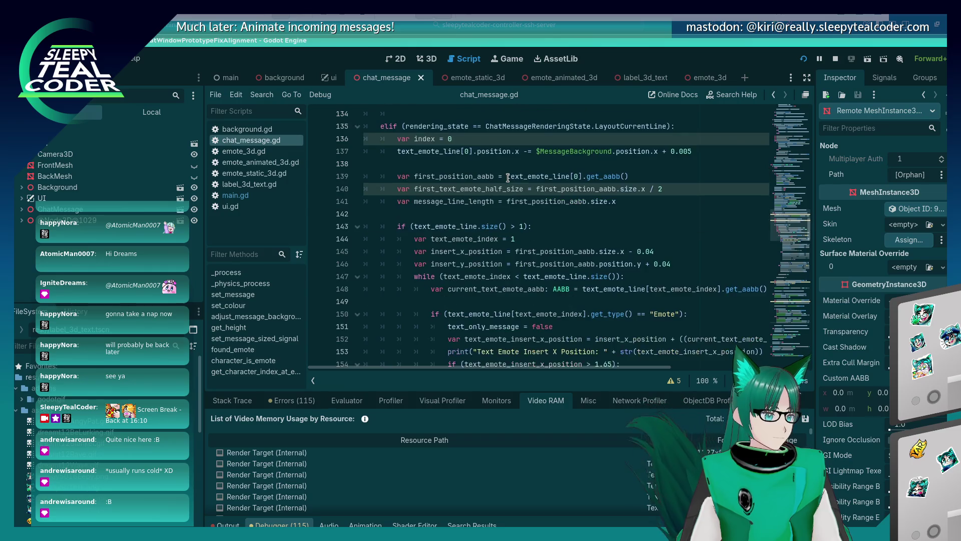
scroll(625, 175, "down", 2)
left_click(661, 164)
key("Down")
key("Down")
key("Down")
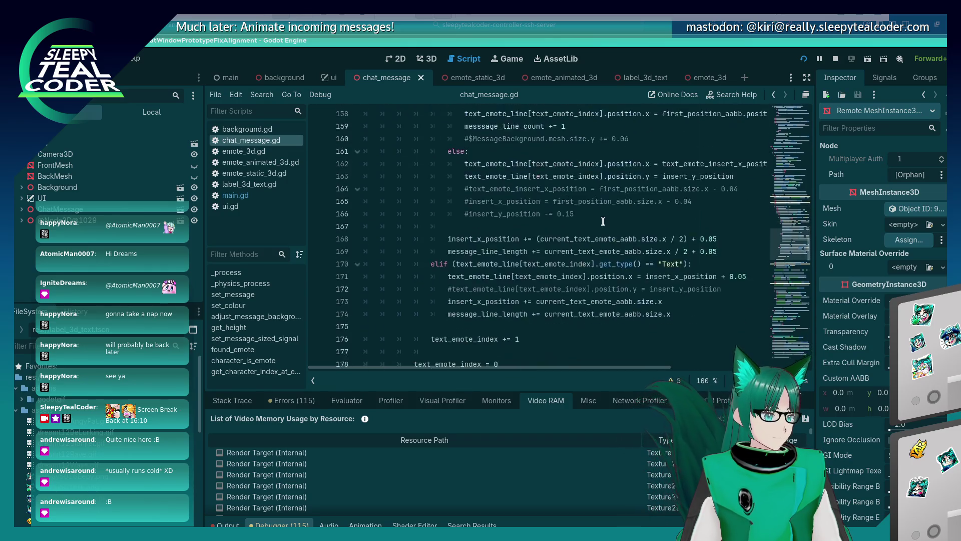
key("Down")
key("Down")
key("Down")
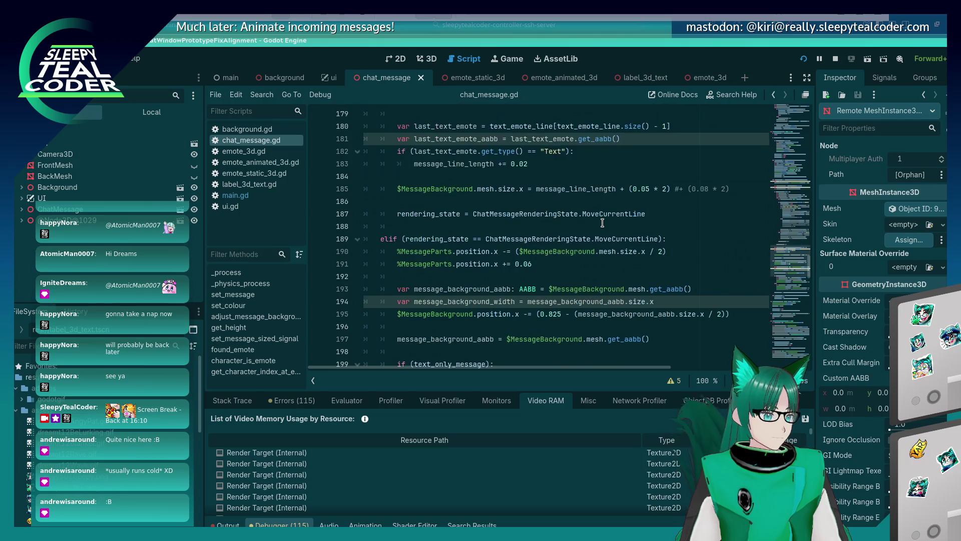
scroll(602, 222, "up", 4)
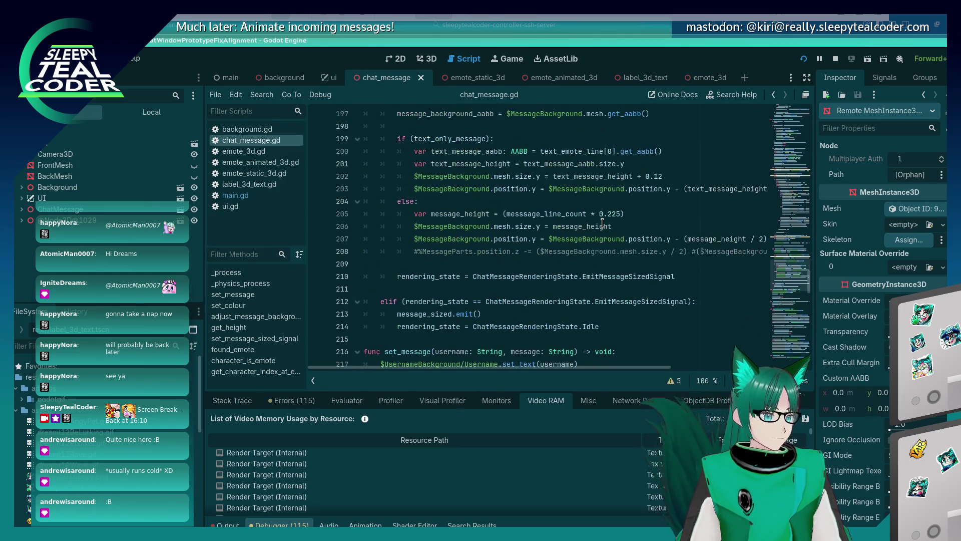
scroll(602, 223, "up", 20)
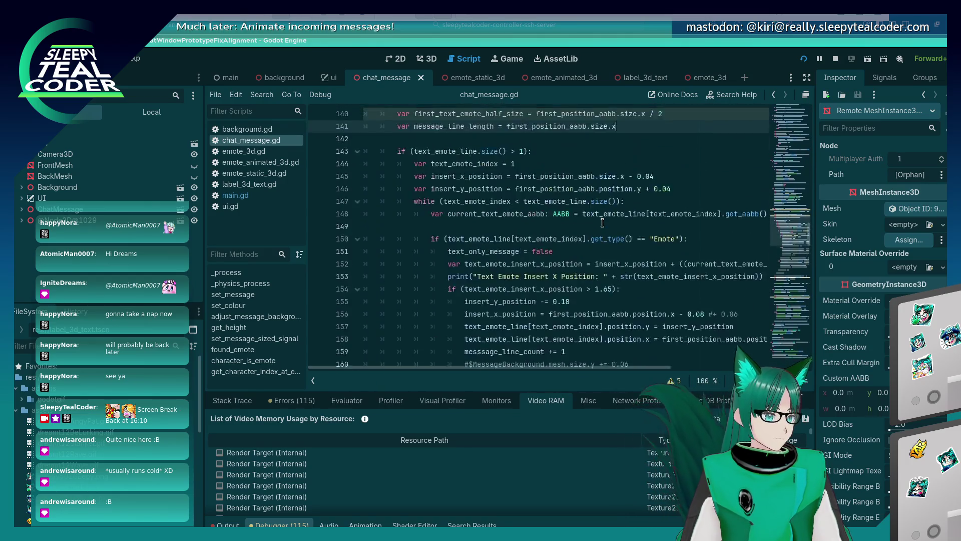
scroll(602, 222, "up", 4)
left_click_drag(808, 196, 811, 128)
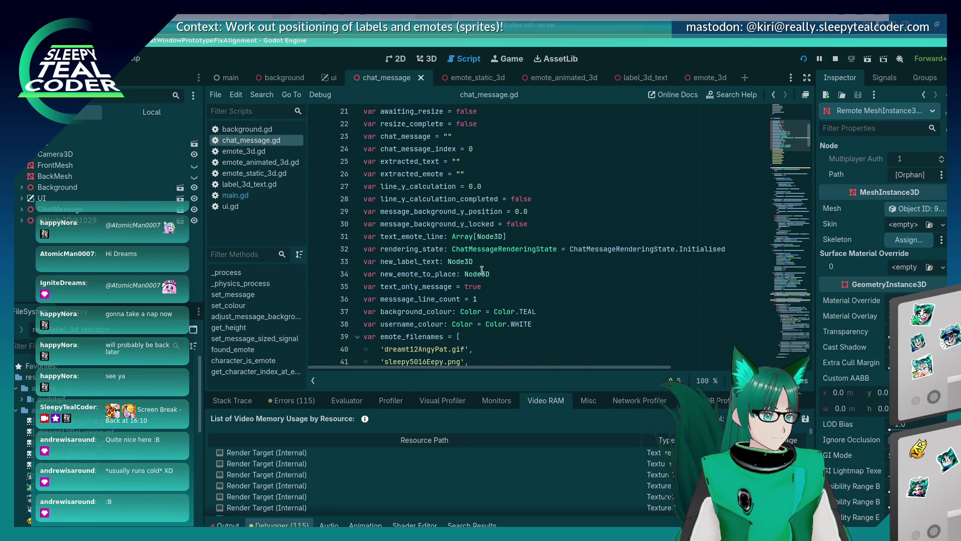
scroll(538, 226, "up", 3)
left_click(538, 225)
Step: Find message_height and rename it to text_emote_message_height on lines 205–207, then save
key("ctrl+f")
type("message_height = text_message_aabb.size.y")
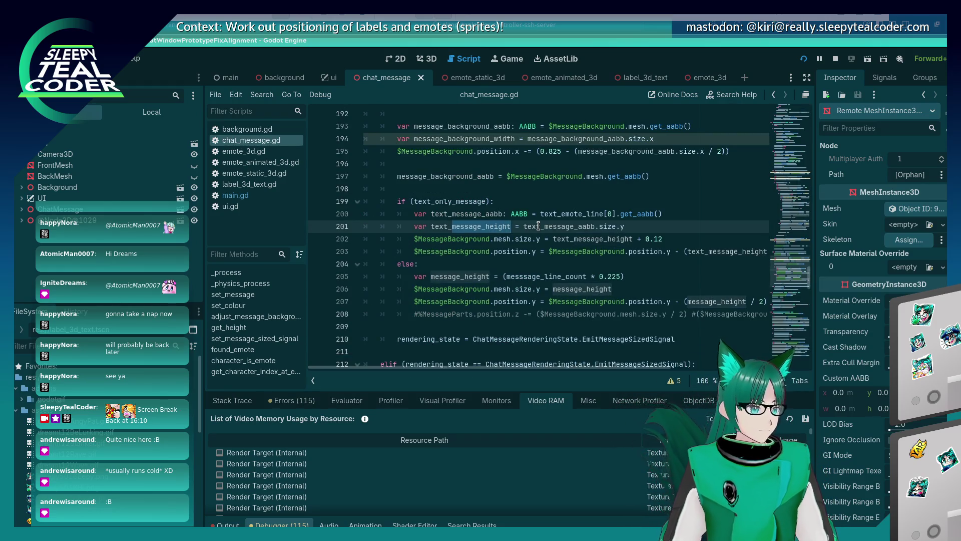
key("Return")
key("Return")
key("Return")
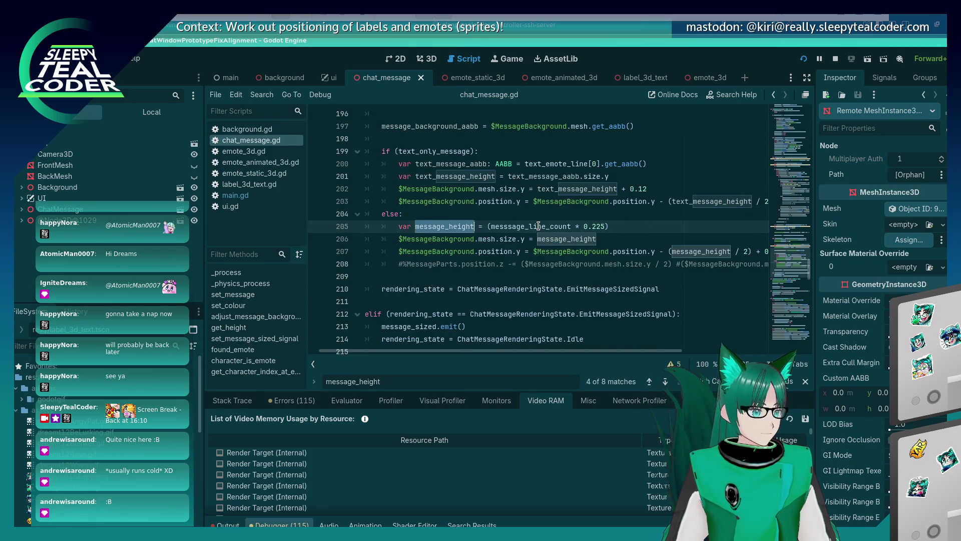
key("Left")
type("text_emote")
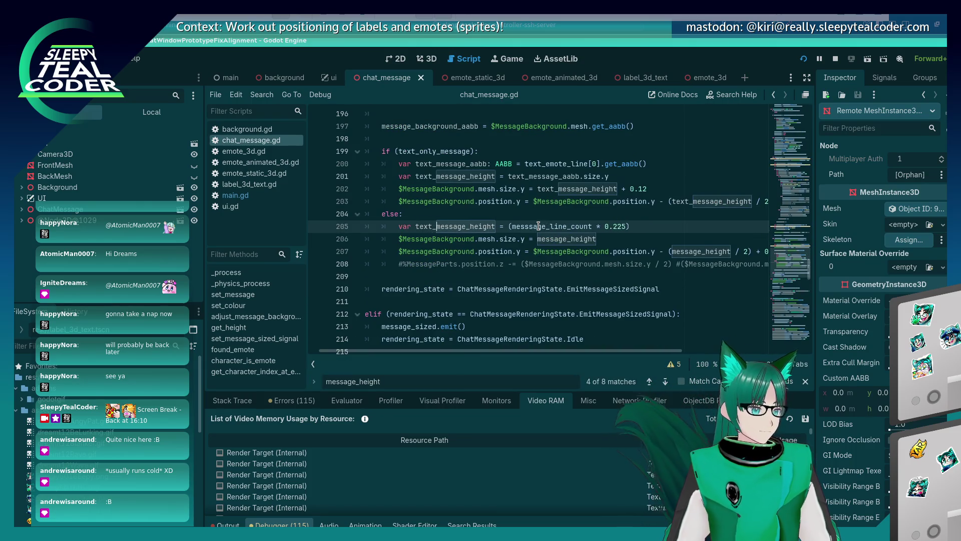
left_click_drag(510, 221, 415, 226)
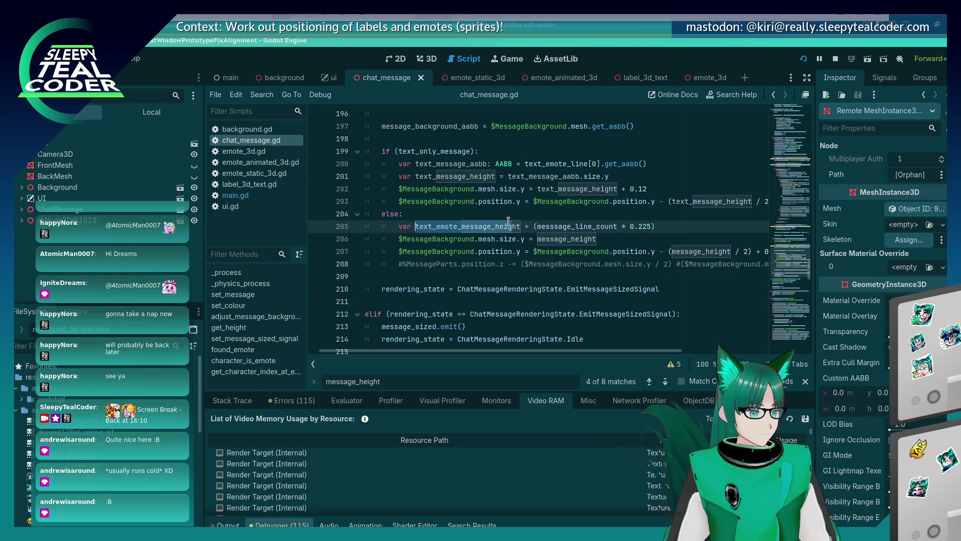
key("ctrl+c")
double_click(566, 238)
key("ctrl+v")
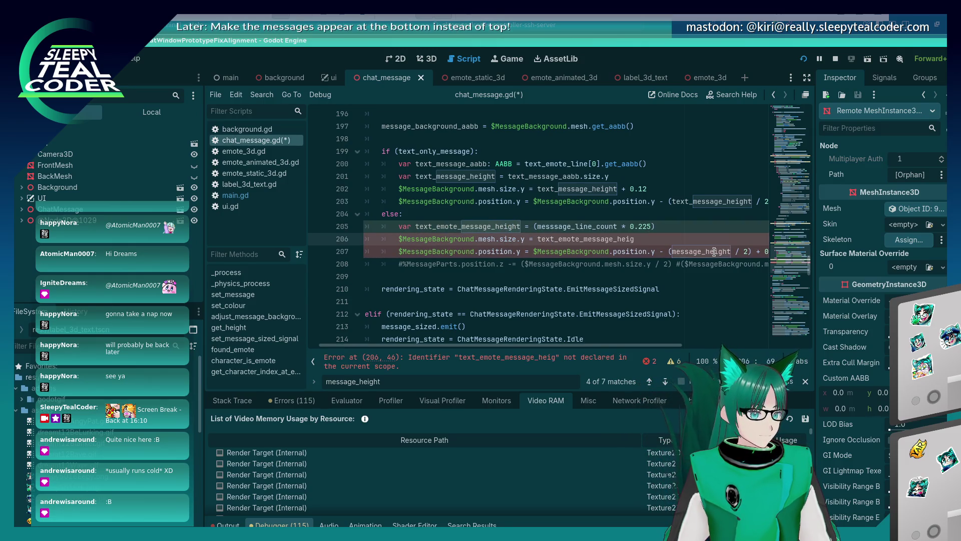
double_click(714, 251)
key("ctrl+v")
key("ctrl+s")
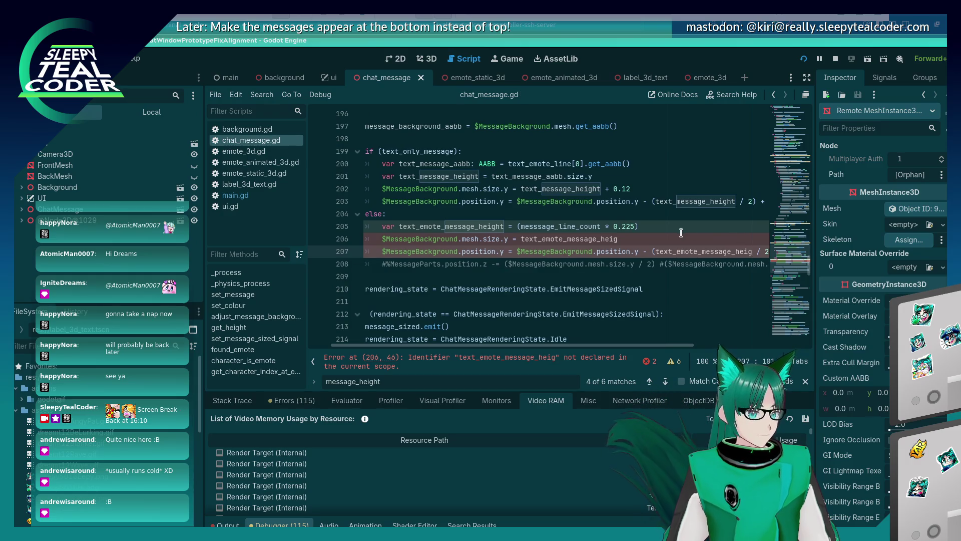
Step: Append the missing 'ht' to the truncated names on lines 206 and 207 and save
left_click(681, 233)
type("ht")
key("Down")
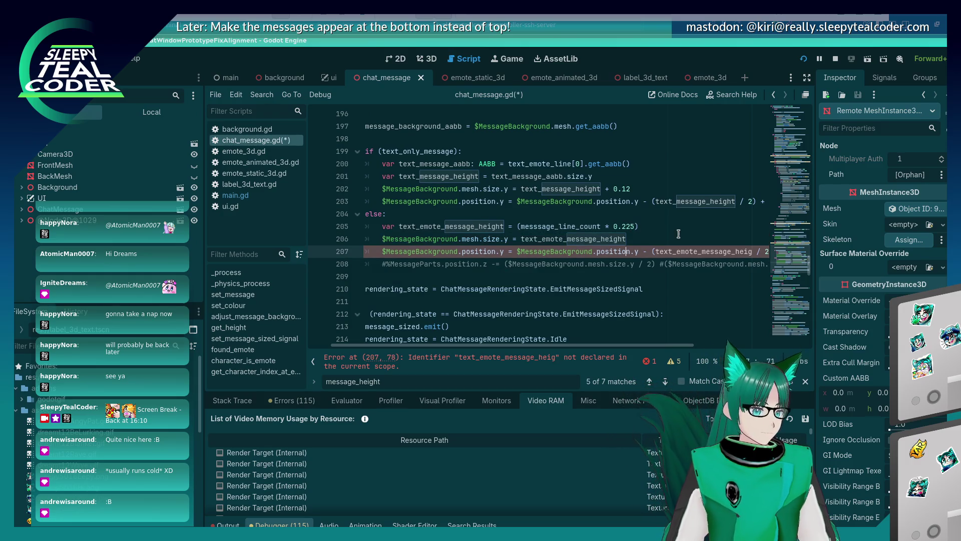
type("ht")
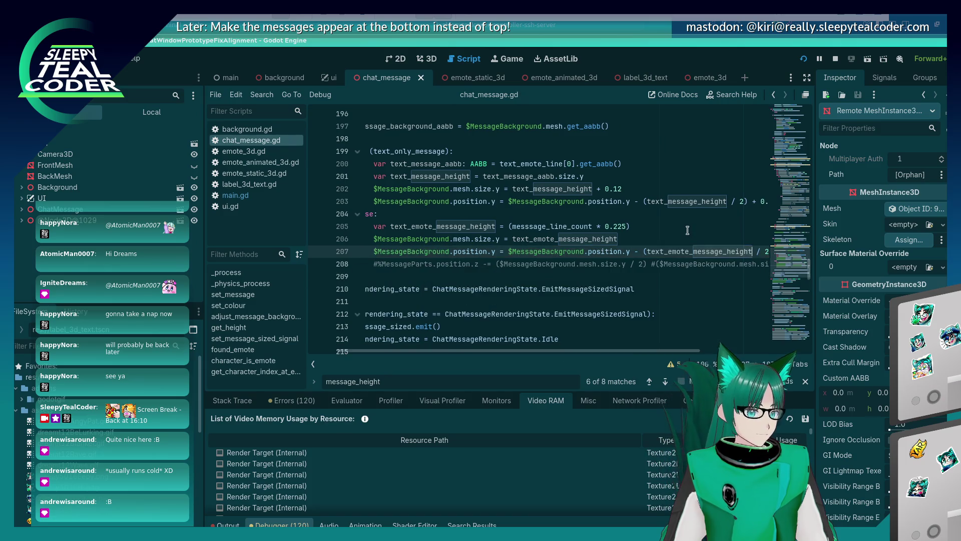
left_click(686, 227)
key("ctrl+s")
key("ctrl+Home")
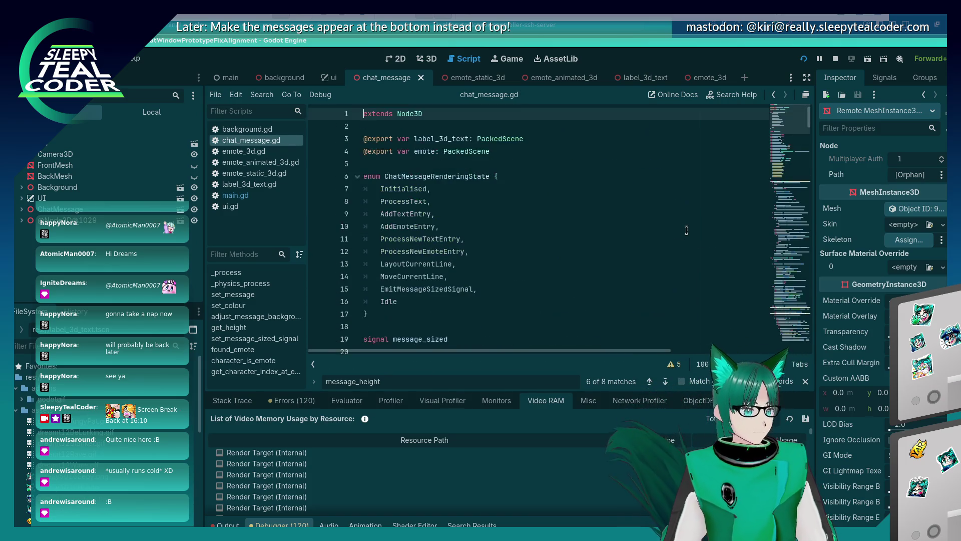
scroll(545, 230, "down", 9)
scroll(429, 213, "up", 3)
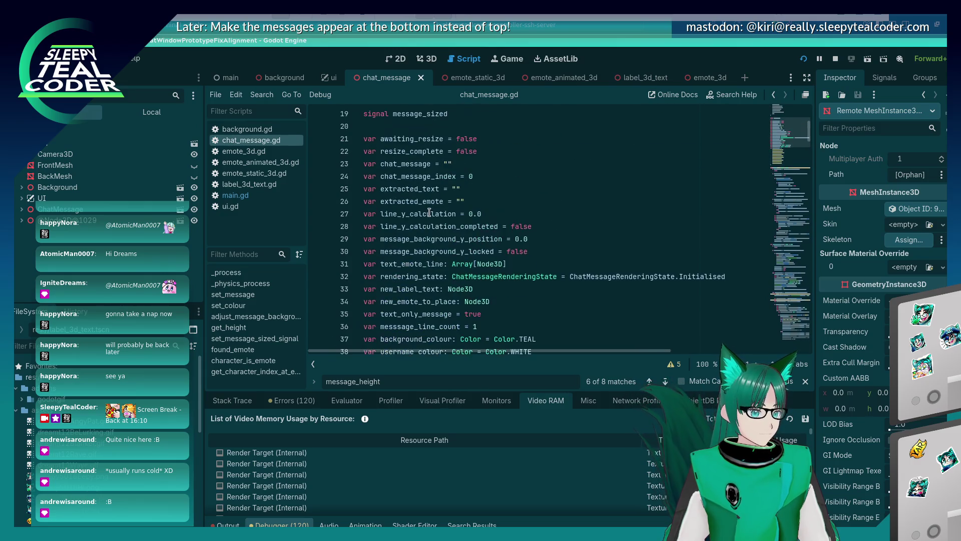
left_click(478, 116)
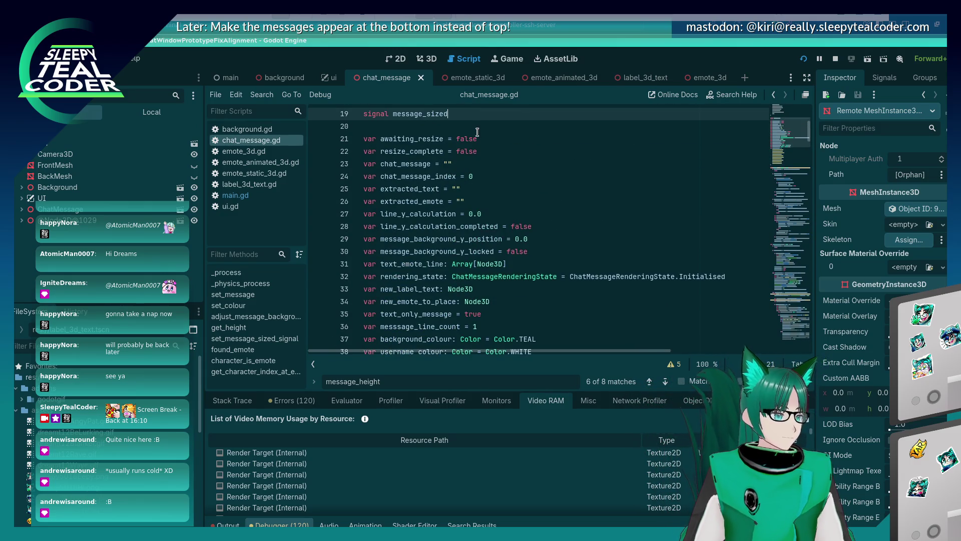
Step: Declare a new message_height_length = 0.0 variable after message_background_y_locked
key("ctrl+f")
type("width")
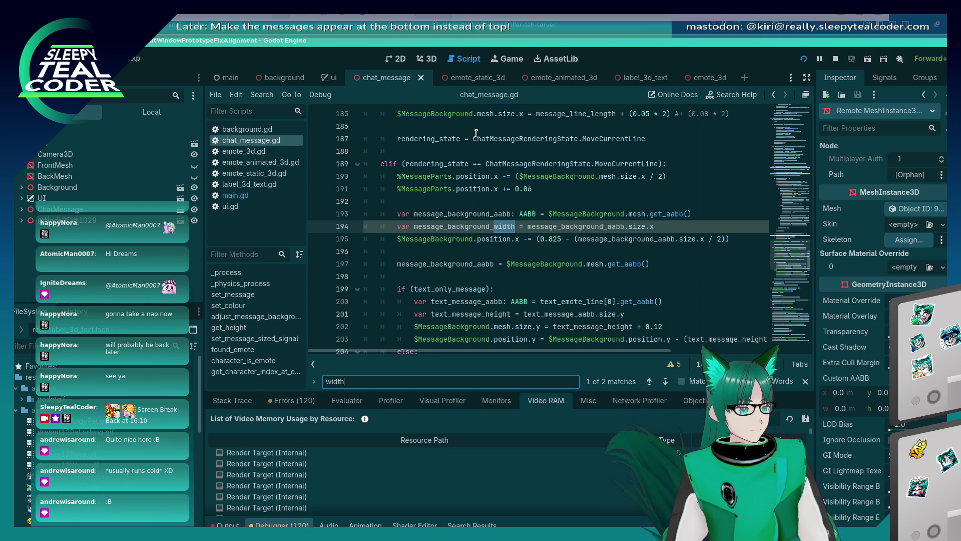
key("Escape")
key("ctrl+Home")
scroll(478, 212, "down", 4)
scroll(478, 211, "down", 5)
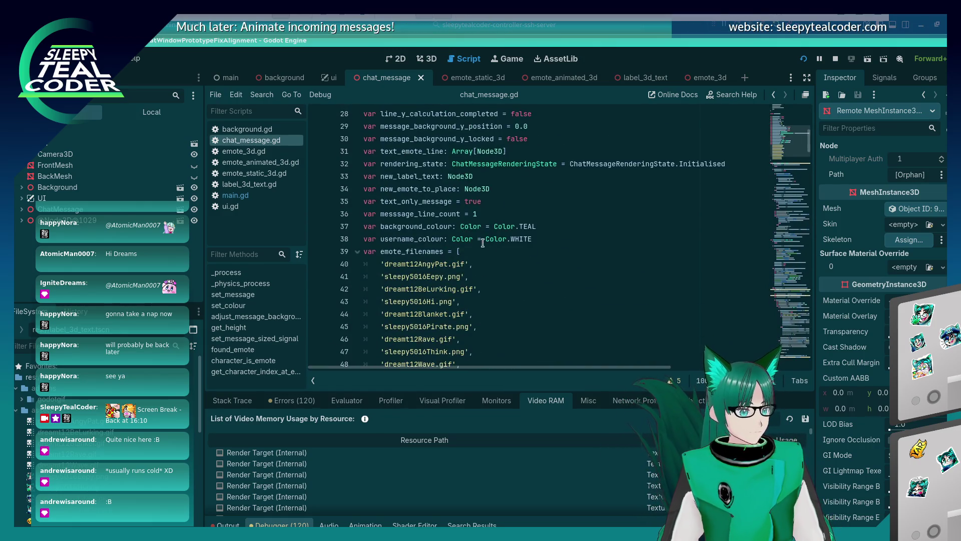
left_click(548, 239)
scroll(518, 244, "up", 2)
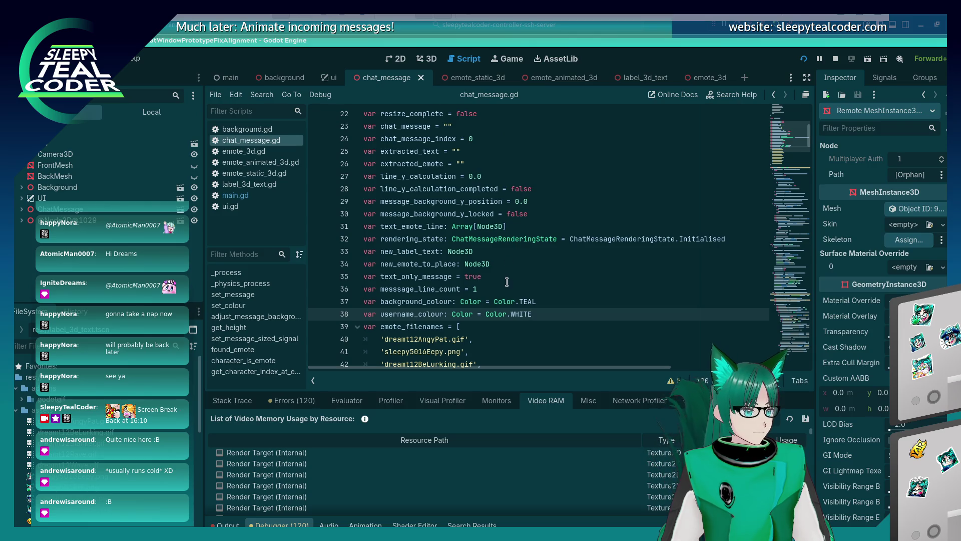
left_click(543, 205)
left_click(539, 214)
key("Return")
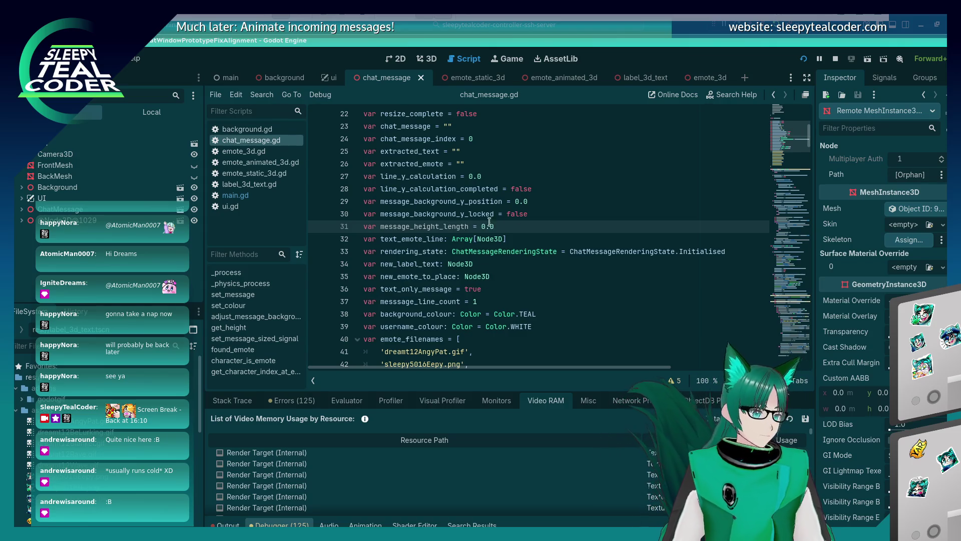
Step: Add 'message_height_length += 0.18' after the insert_y_position decrement and save
scroll(735, 268, "down", 15)
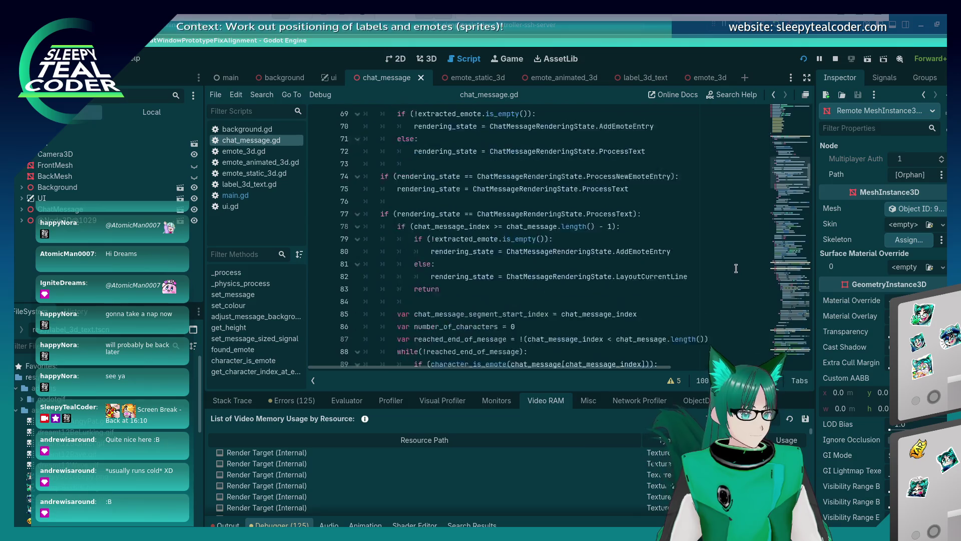
scroll(736, 269, "down", 20)
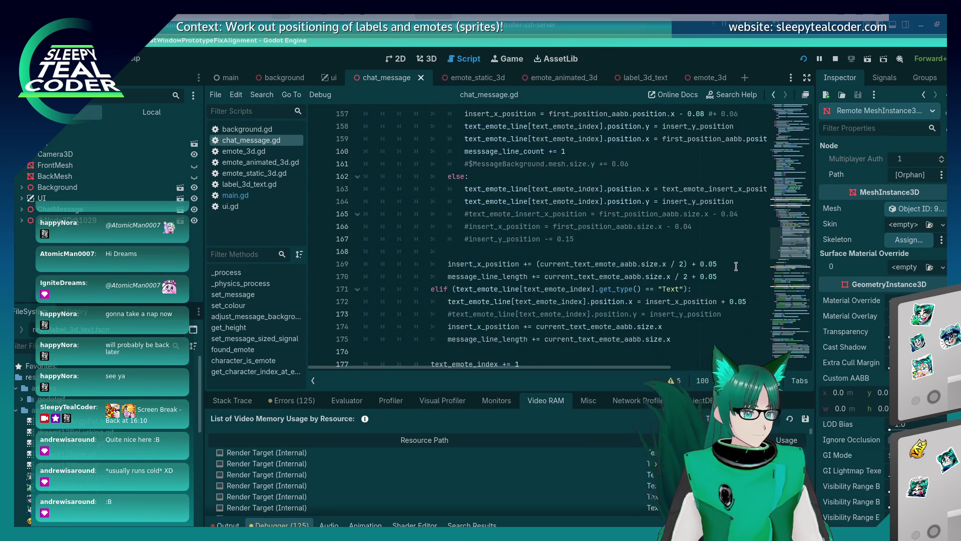
scroll(736, 266, "up", 3)
left_click(611, 216)
key("Return")
type("message_height_length += 0.")
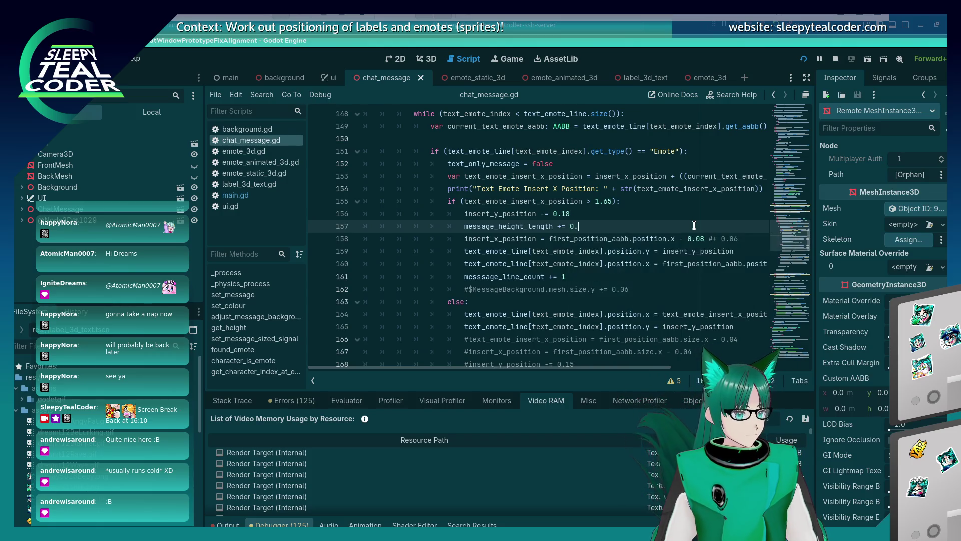
type("18")
key("ctrl+s")
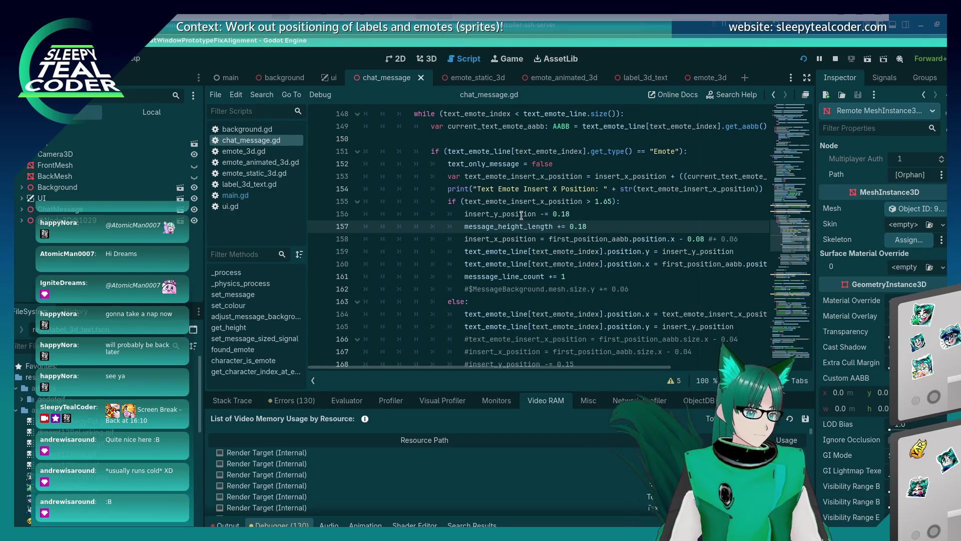
Step: Make line 210 shift MessageParts z by half of message_height_length, then test with a new message
scroll(511, 226, "down", 16)
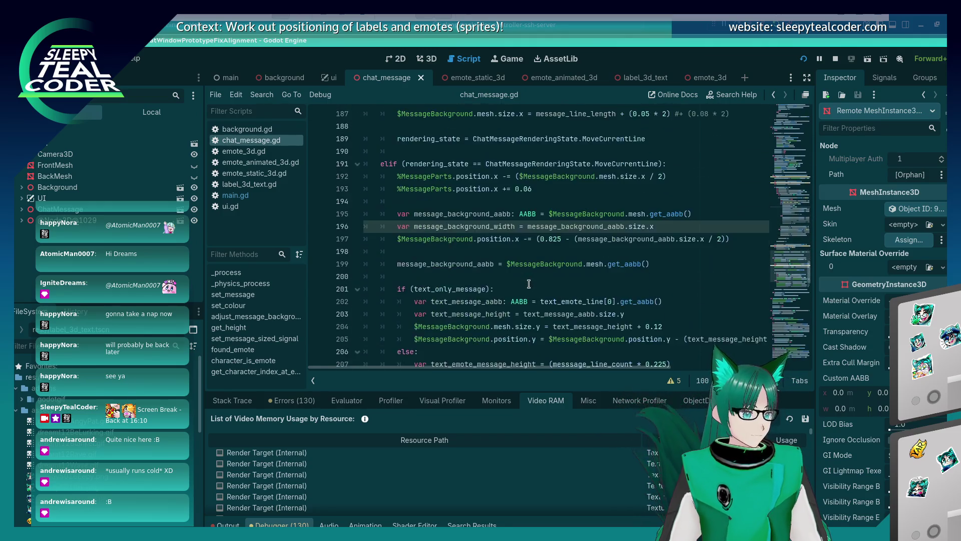
scroll(530, 280, "down", 2)
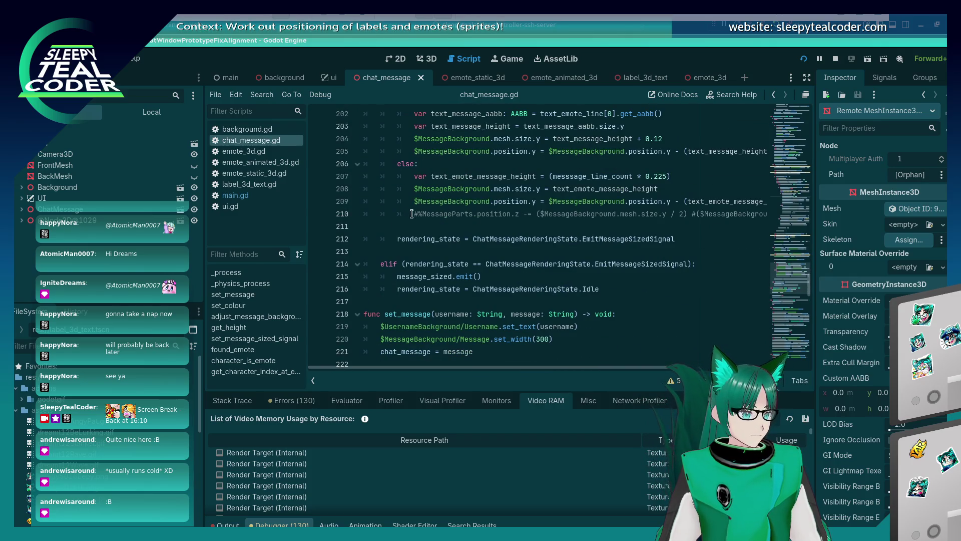
left_click(415, 214)
key("Delete")
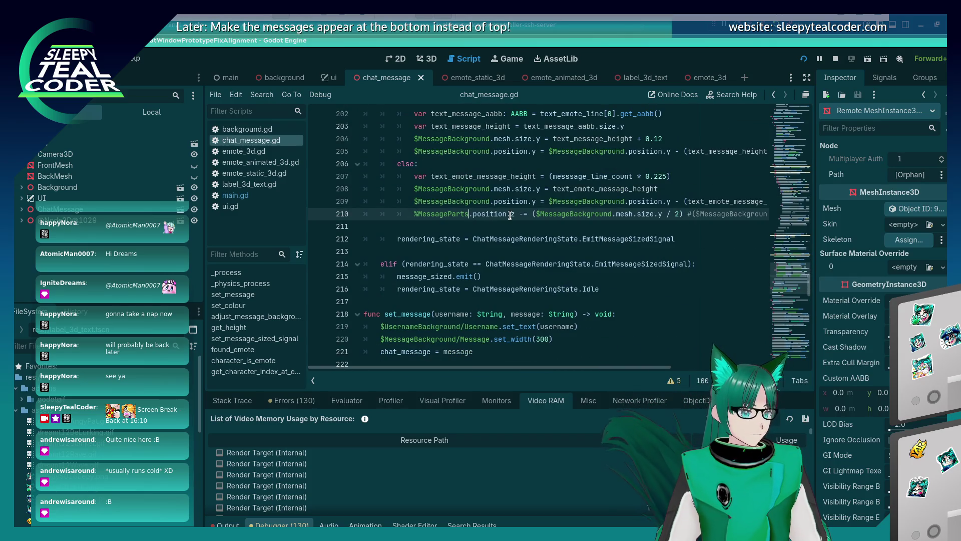
key("shift+Right")
key("shift+Right")
key("shift+Right")
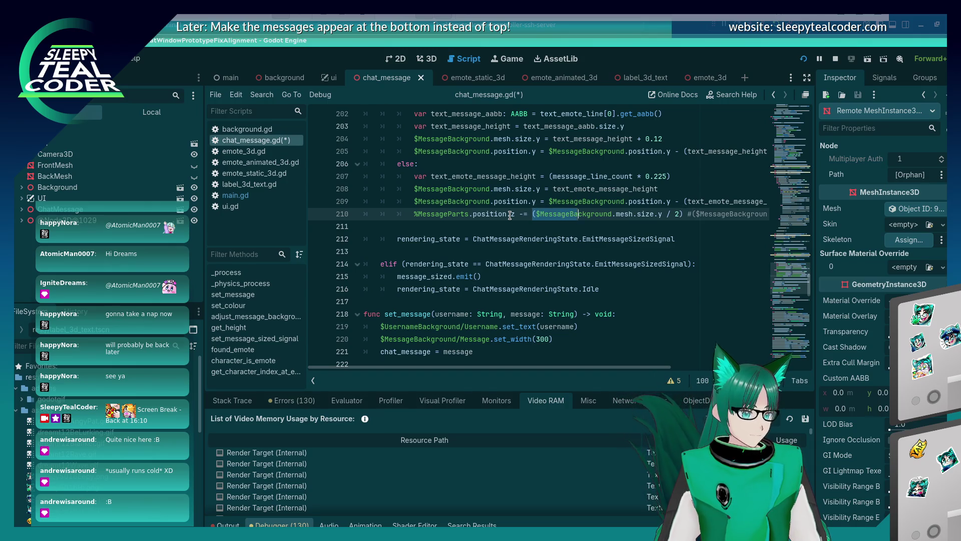
key("Delete")
type("message_height_length / 2) #")
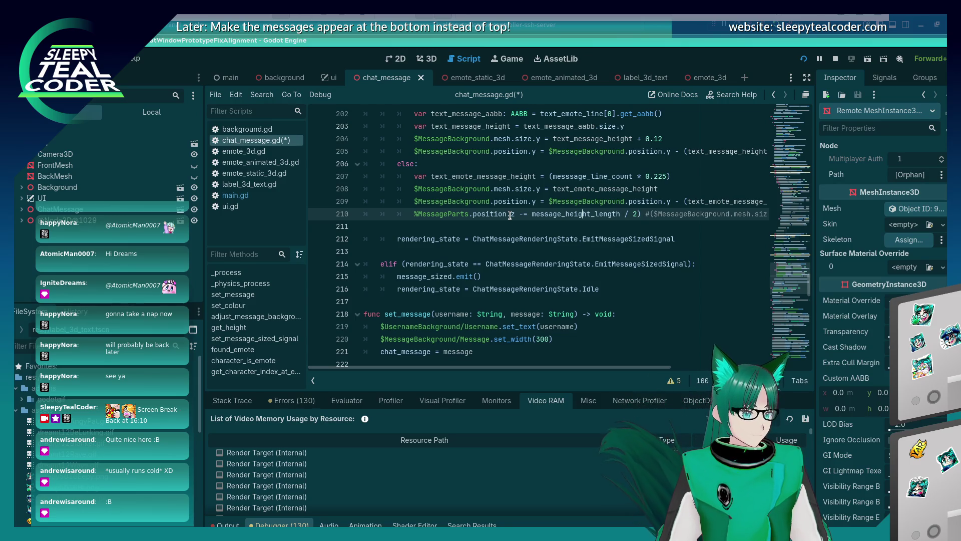
key("ctrl+Left")
type("(")
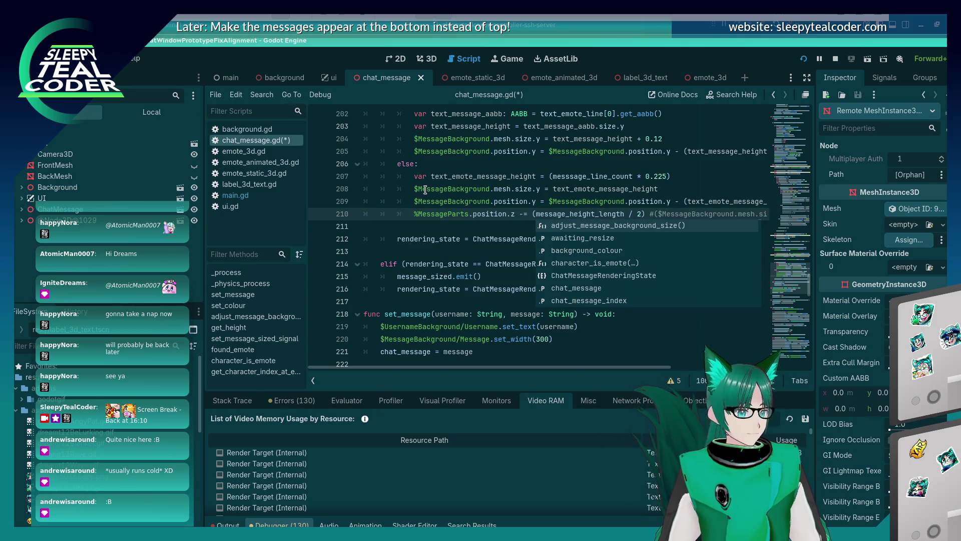
key("F5")
left_click(563, 151)
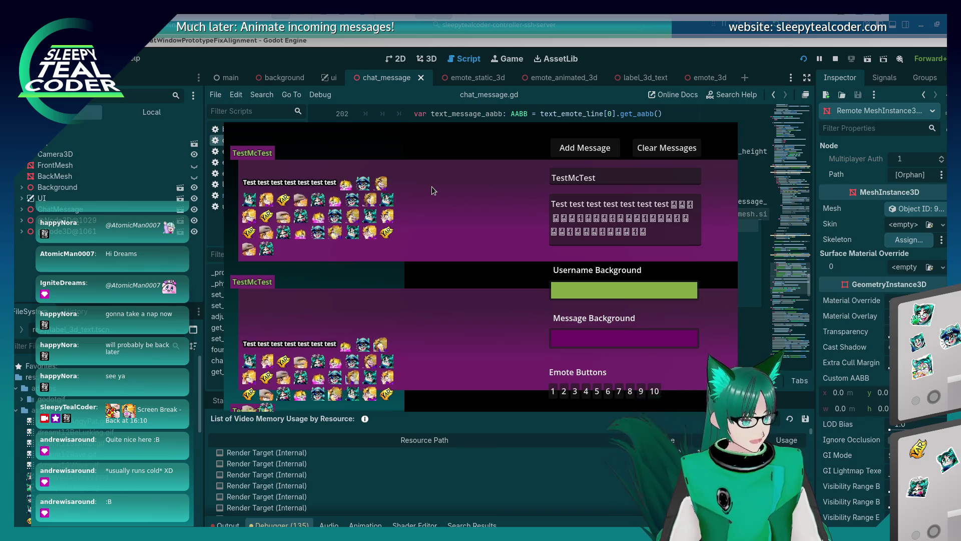
key("alt+F4")
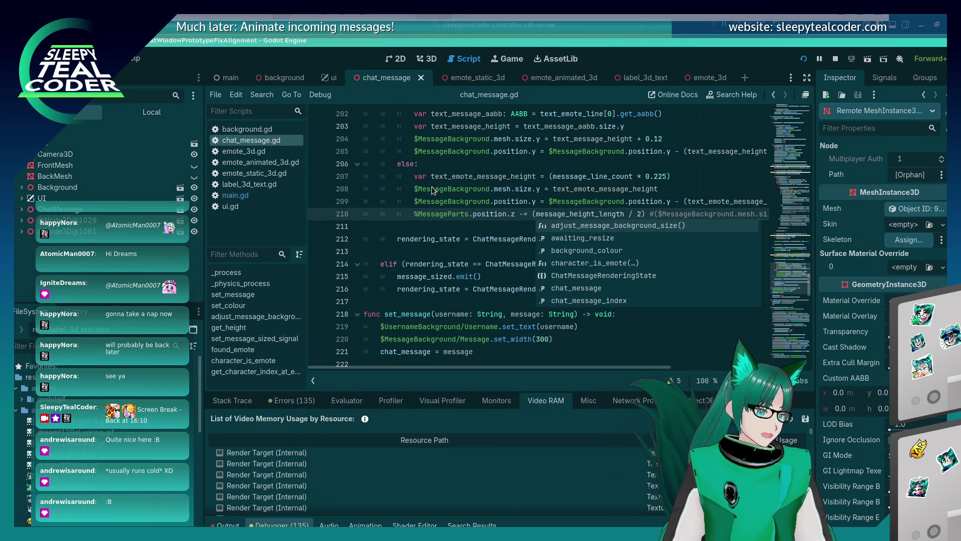
Step: Comment out lines 207–208, save, and test with a new chat message
left_click(459, 189)
scroll(458, 263, "up", 2)
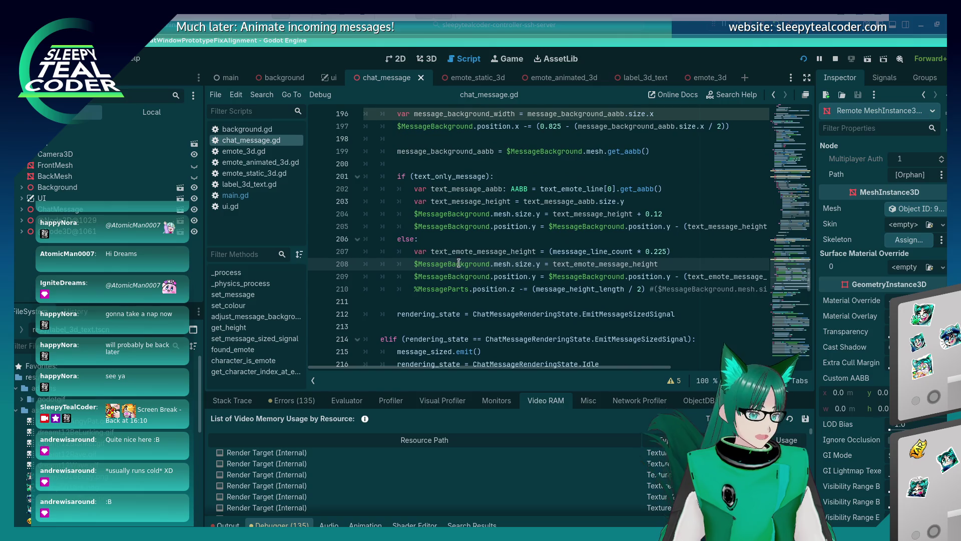
left_click(417, 248)
key("Down")
key("ctrl+k")
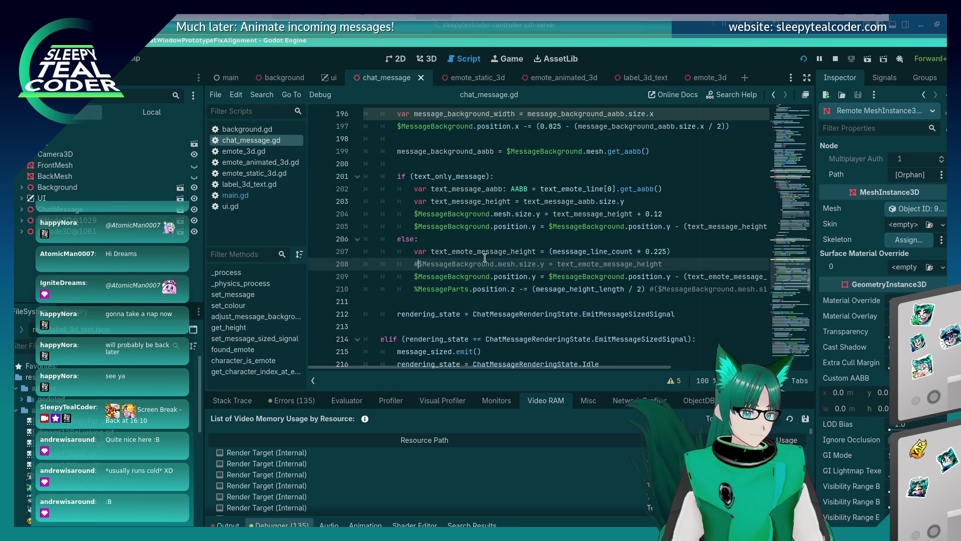
key("Up")
key("ctrl+k")
key("ctrl+s")
left_click(568, 155)
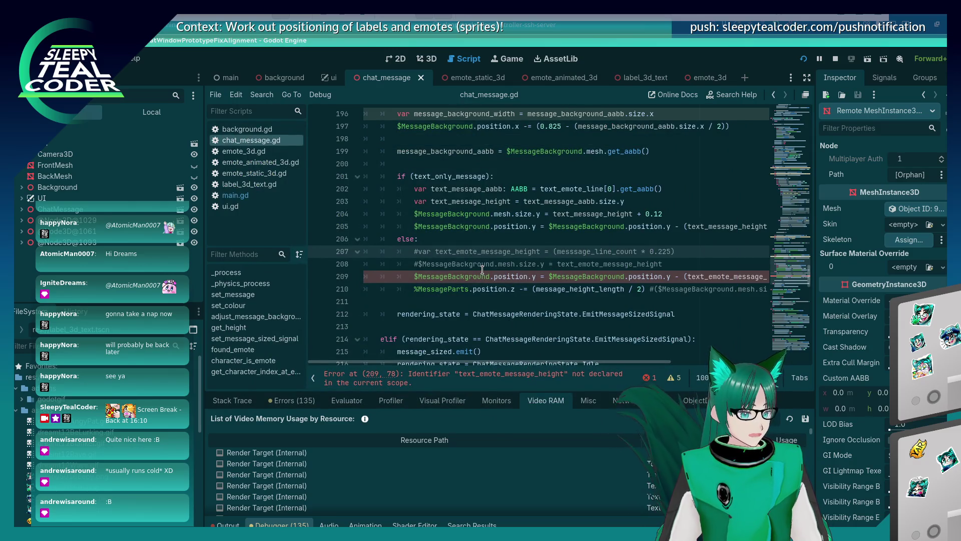
Step: Uncomment line 207's var text_emote_message_height calculation, save, and run the project
scroll(482, 269, "up", 2)
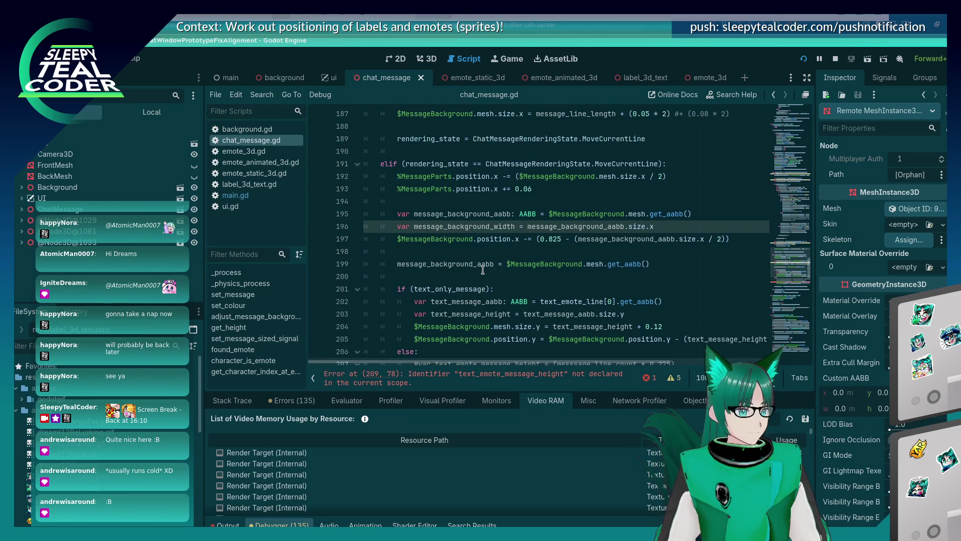
left_click(546, 305)
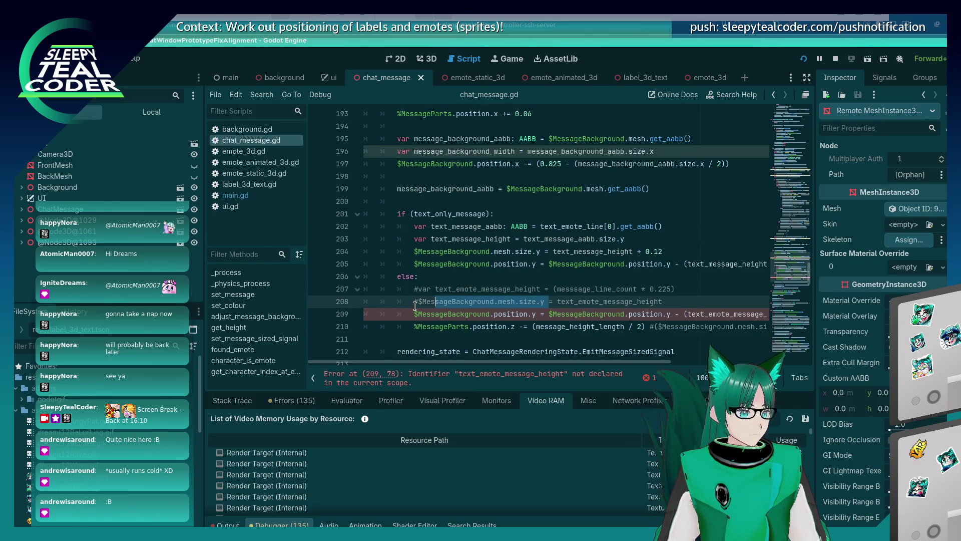
left_click_drag(419, 302, 461, 300)
left_click(432, 289)
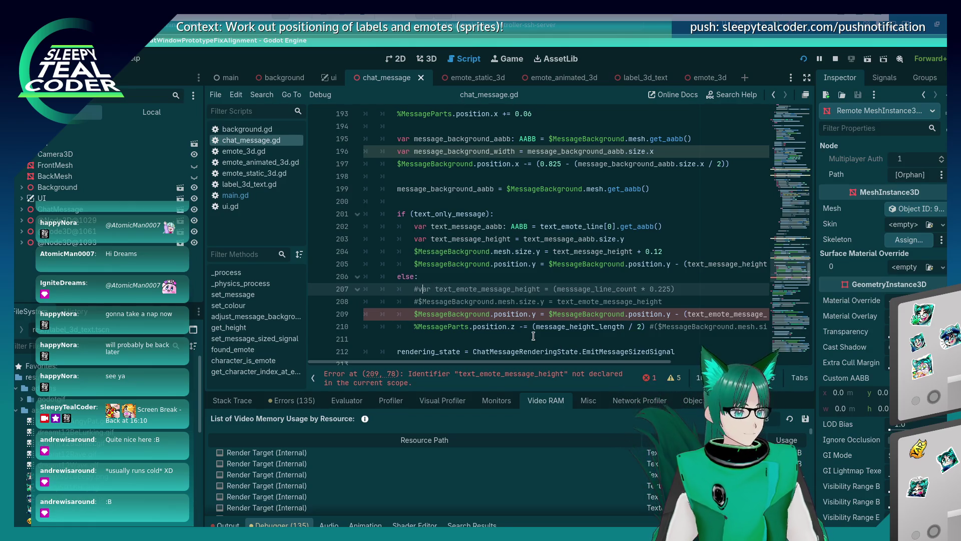
key("BackSpace")
key("BackSpace")
type("va")
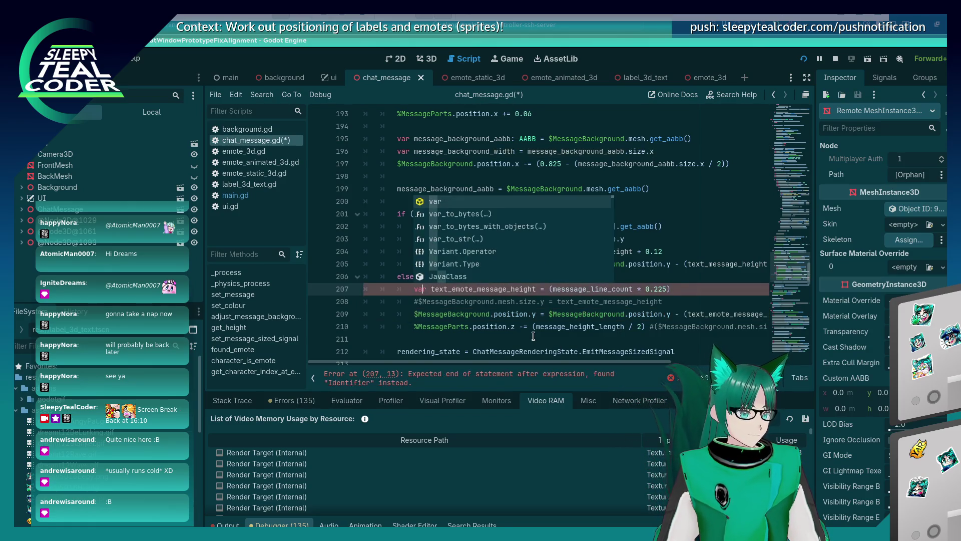
key("Escape")
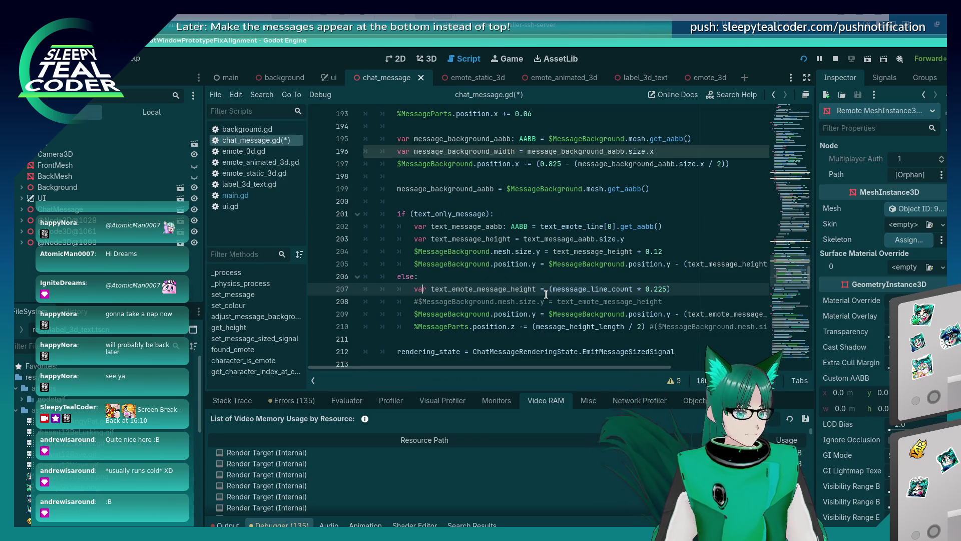
left_click(545, 294)
key("ctrl+s")
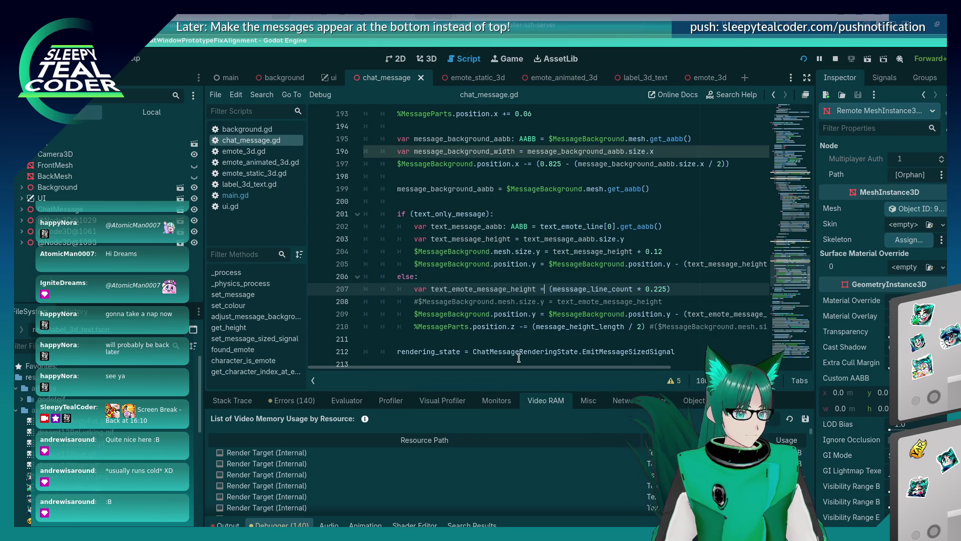
mouse_move(518, 366)
left_mouse_down()
mouse_move(611, 373)
mouse_move(519, 370)
left_mouse_up()
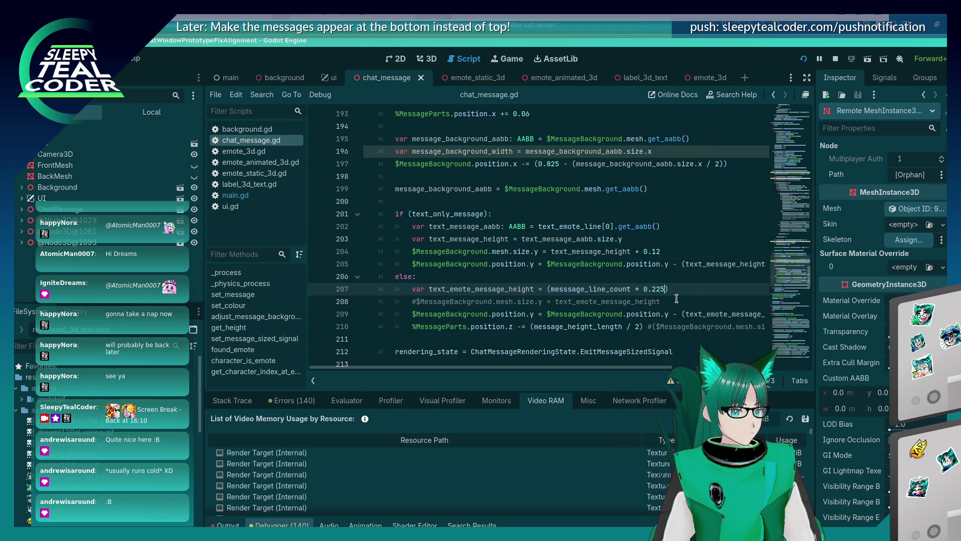
key("F5")
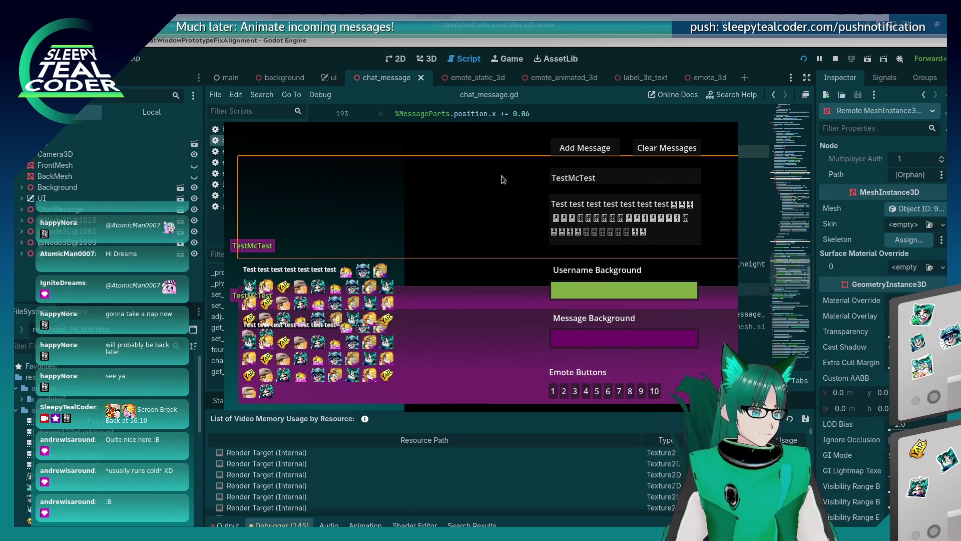
Step: Uncomment line 208's background mesh height line and test it with a new chat message
key("alt+Tab")
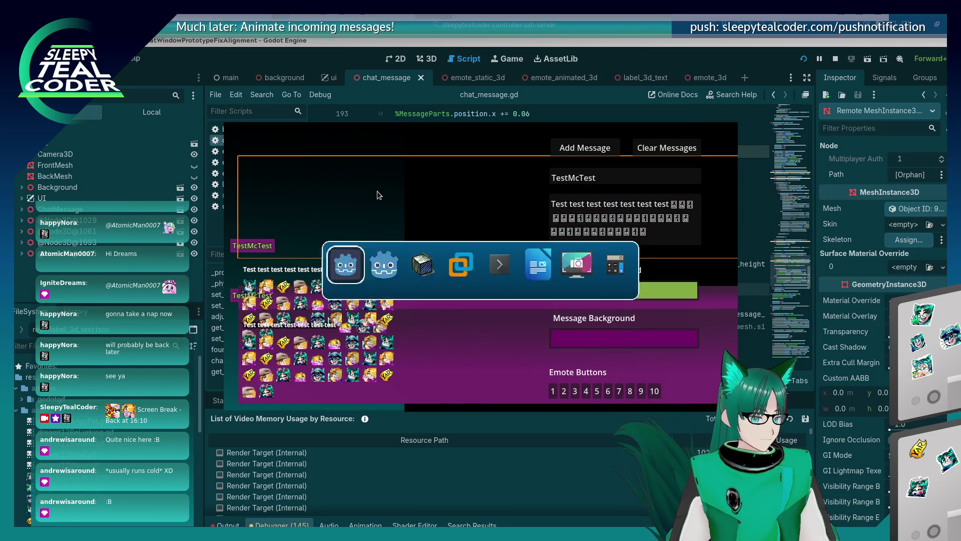
left_click(490, 301)
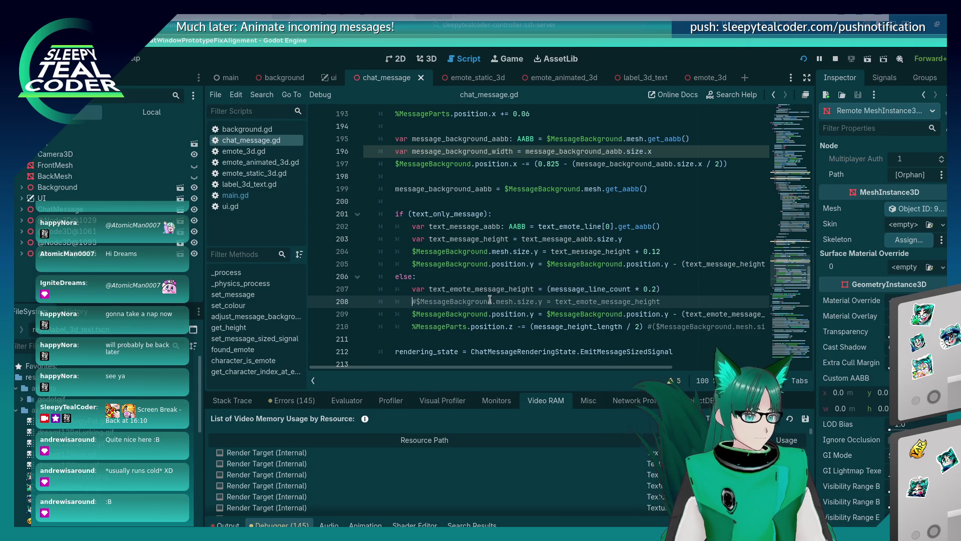
key("Home")
key("Delete")
key("alt+Tab")
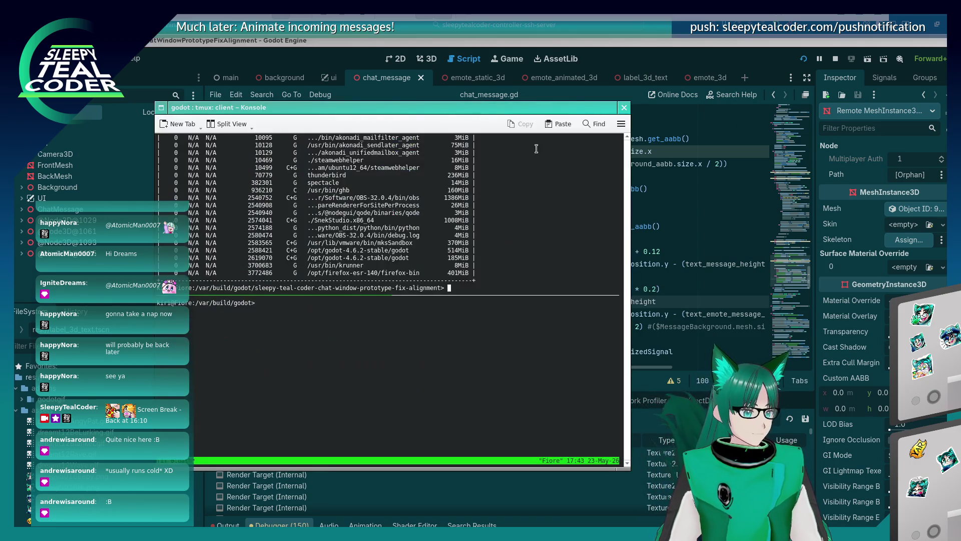
left_click(576, 148)
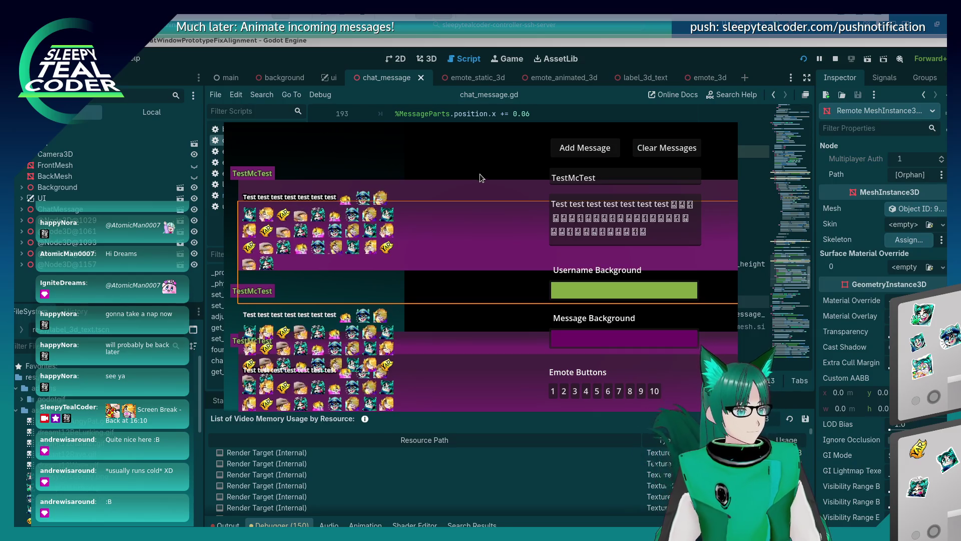
left_click(662, 98)
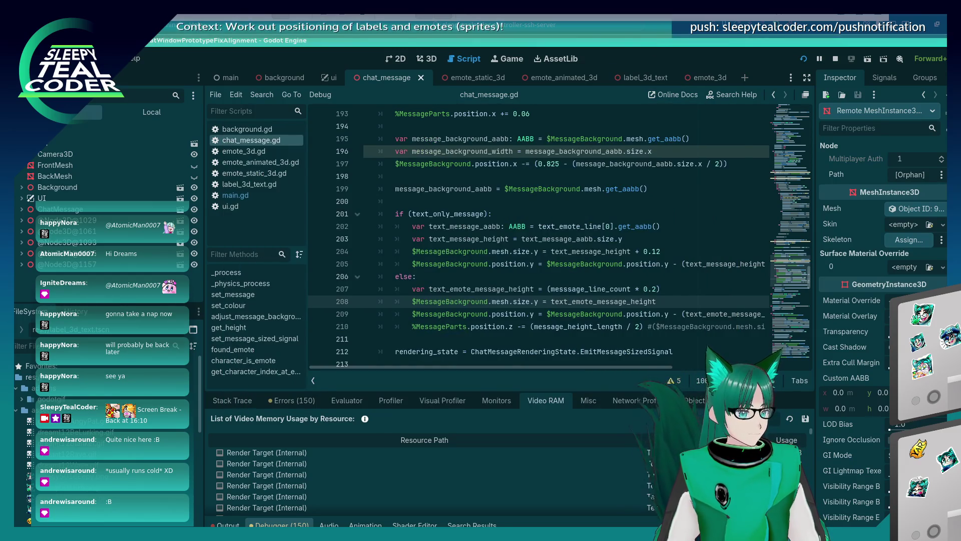
Step: Try line 210 offsets of - 0.125 and + 0.125, testing each in the running game
left_click_drag(571, 367, 647, 350)
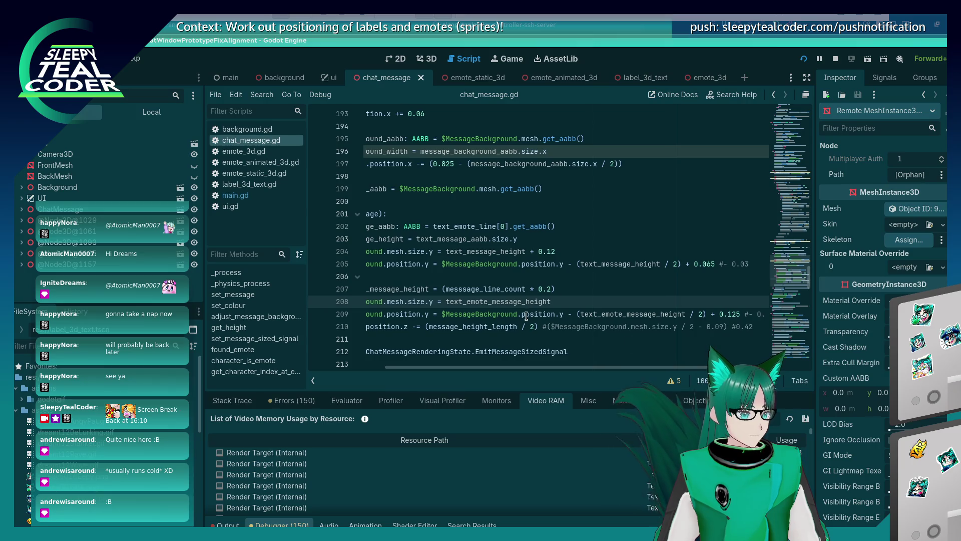
left_click(545, 326)
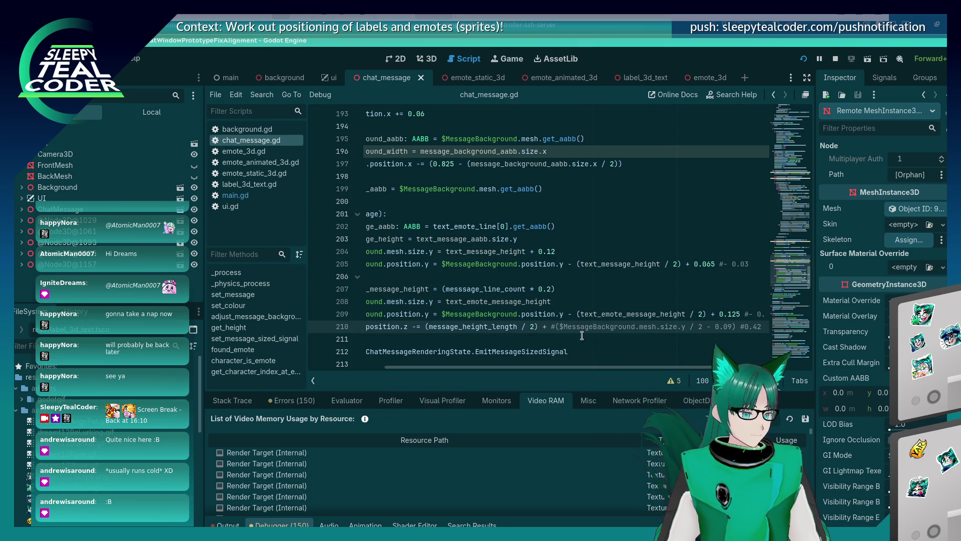
type("- 1")
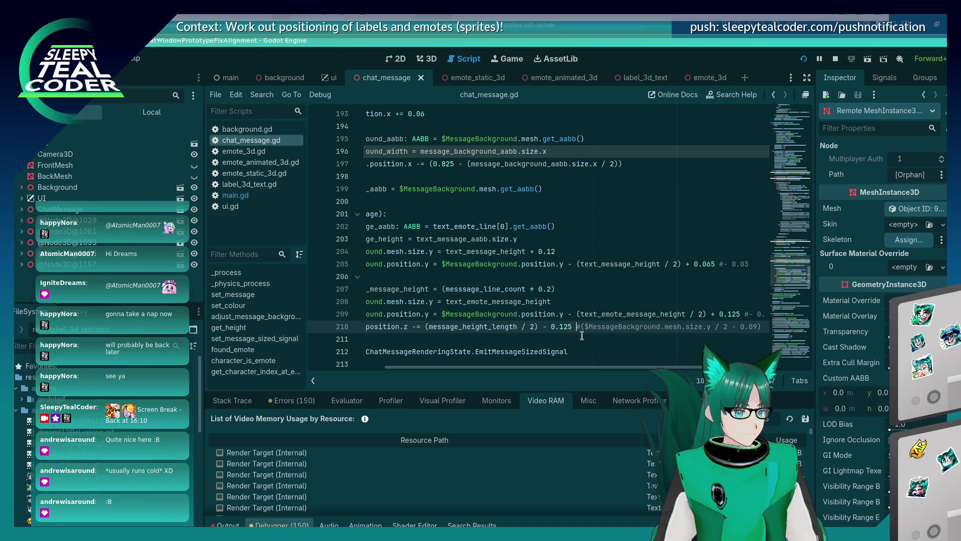
key("alt+Tab")
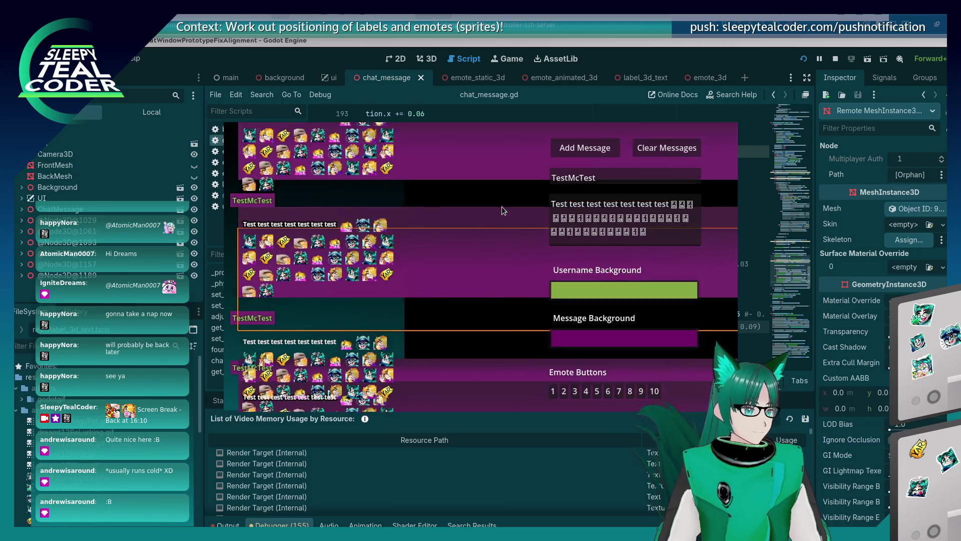
left_click(646, 50)
left_click(547, 326)
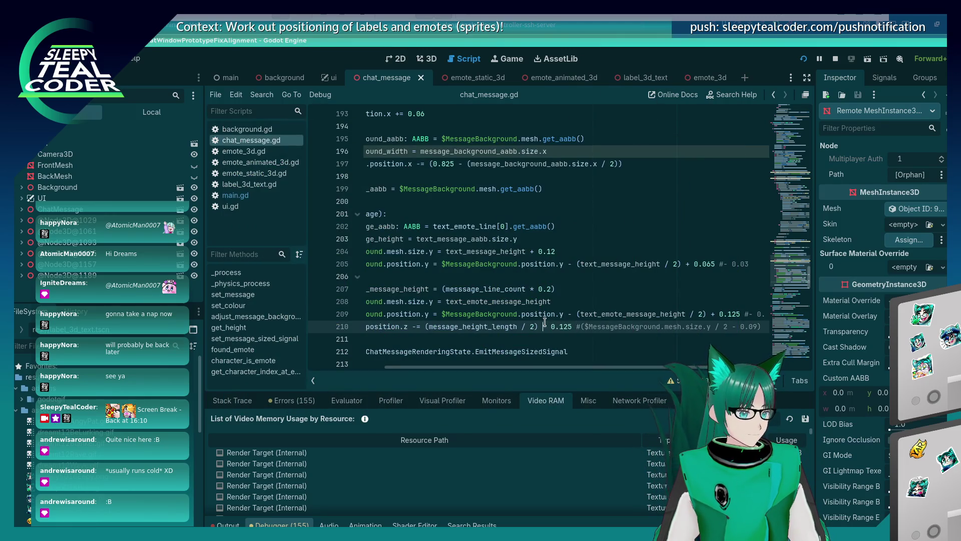
key("BackSpace")
key("alt+Tab")
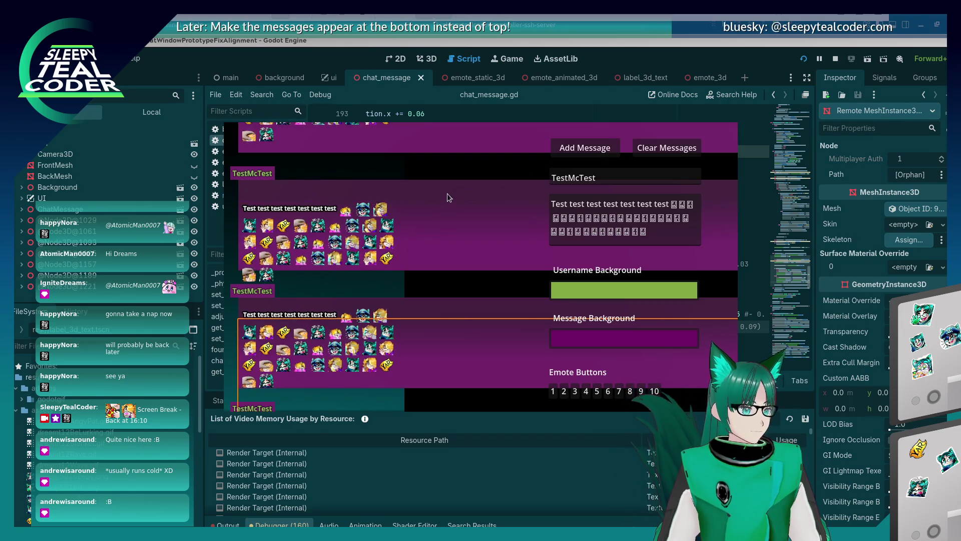
Step: Change the line 210 offset to + 0.0 and relaunch the chat test
scroll(446, 193, "down", 1)
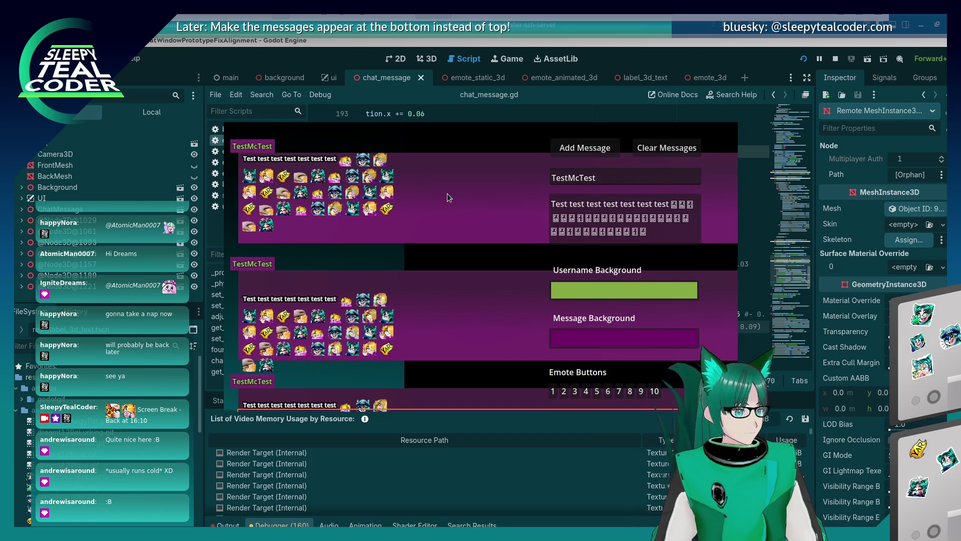
key("alt+Tab")
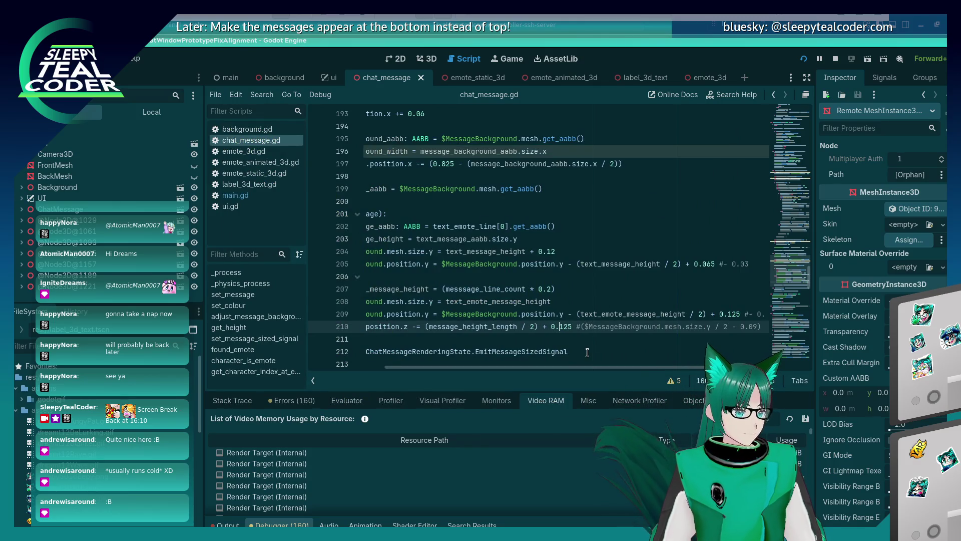
key("alt+Tab")
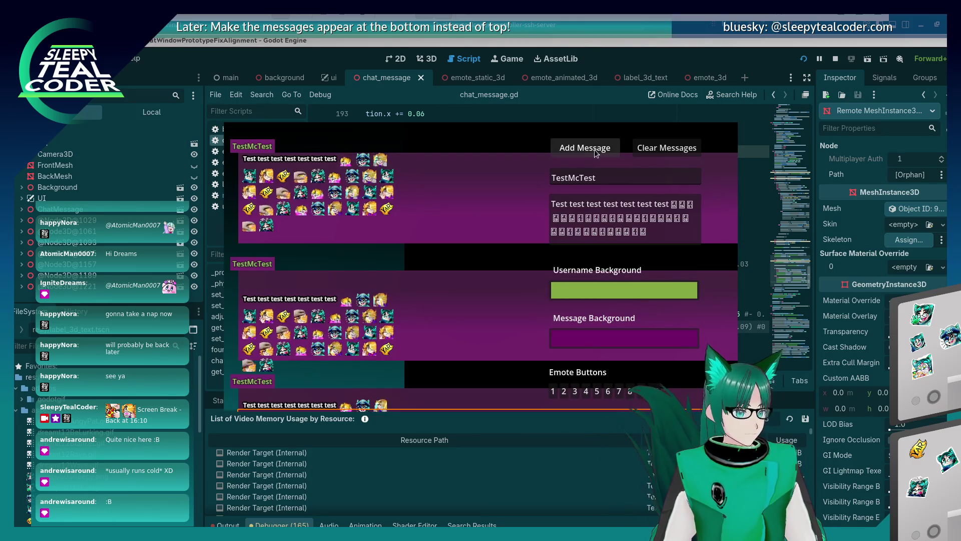
scroll(446, 233, "down", 1)
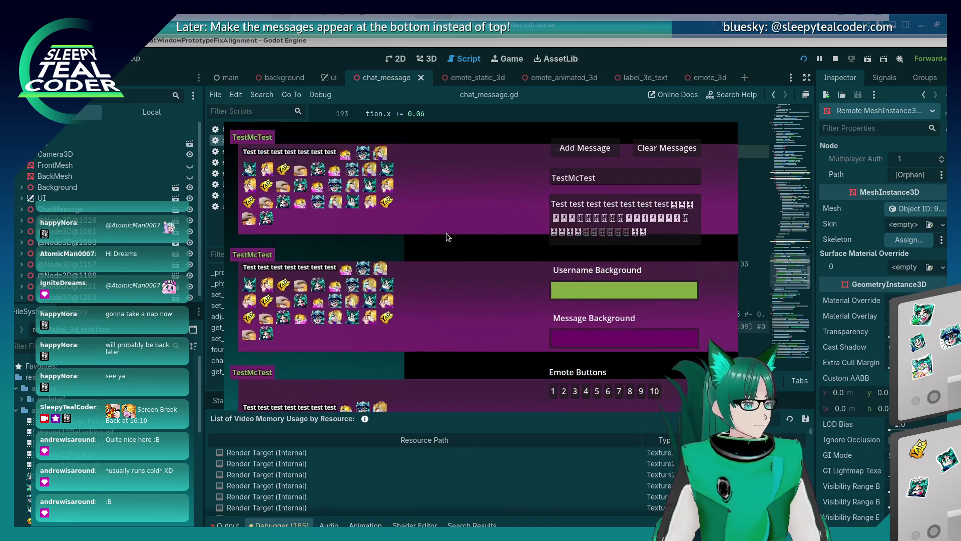
key("alt+Tab")
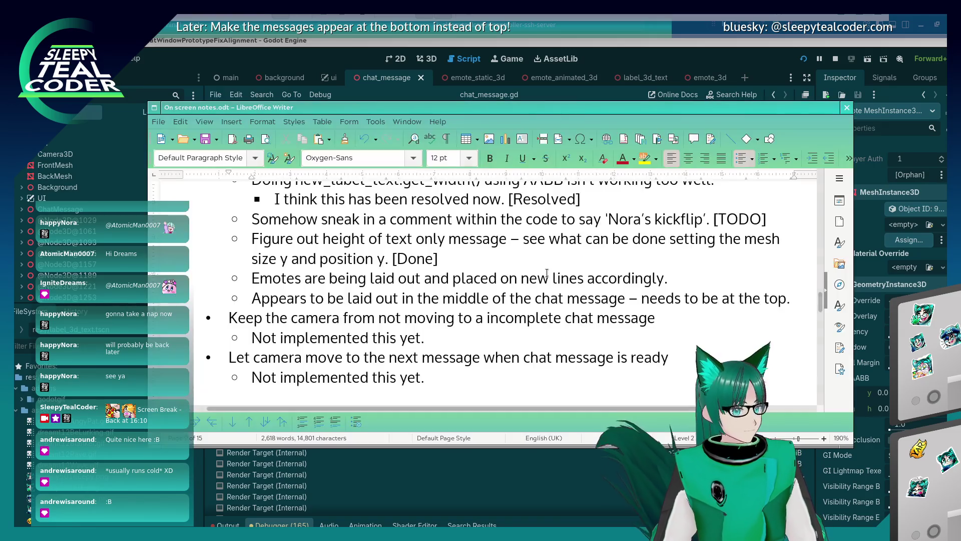
key("alt+Tab")
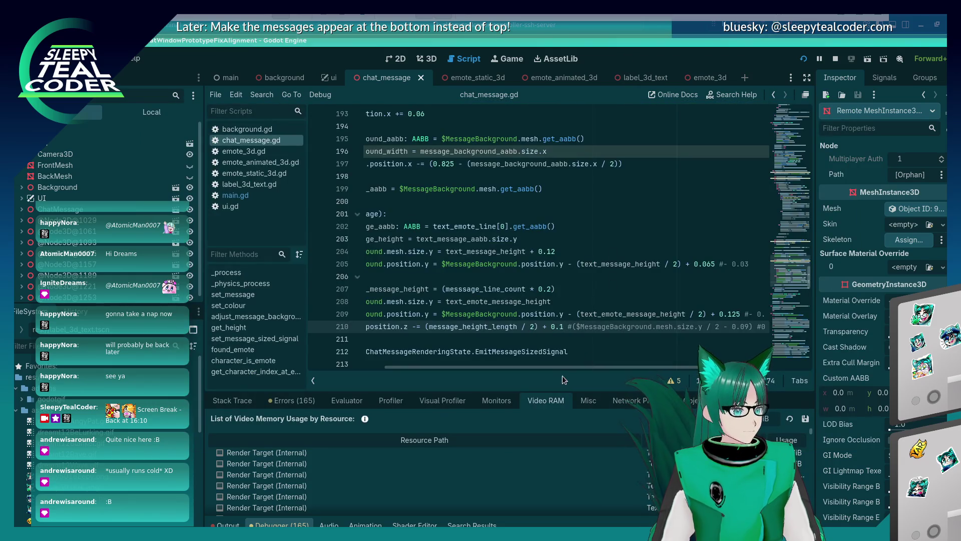
key("BackSpace")
type("0")
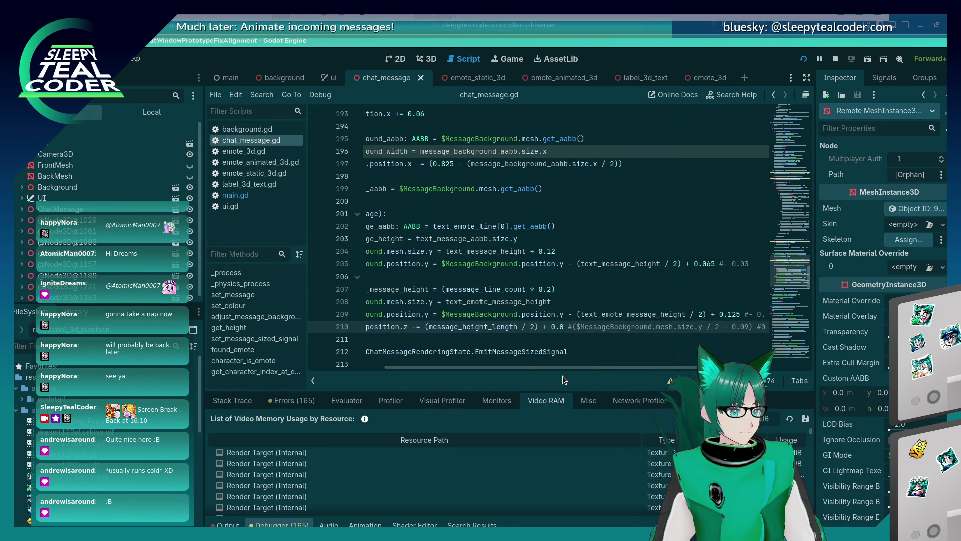
key("F5")
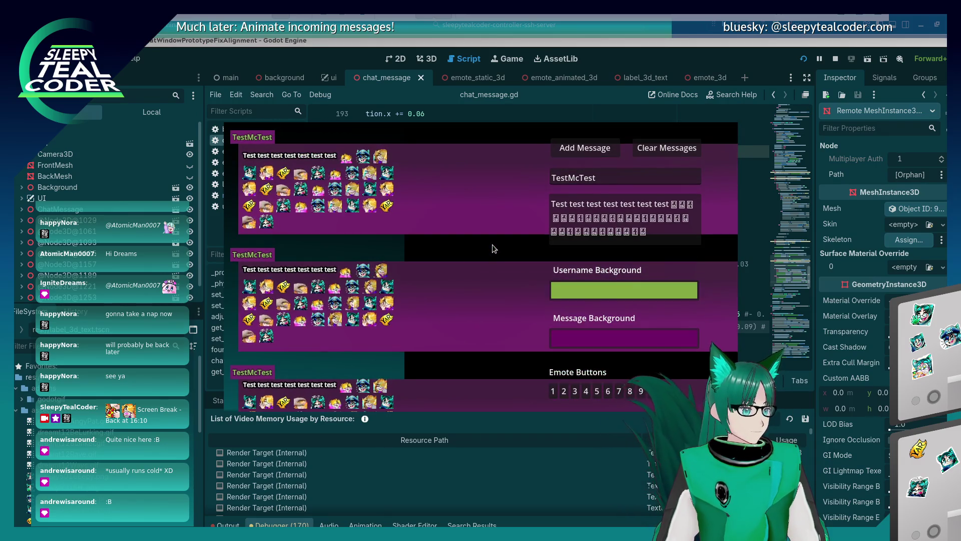
Step: Shorten the message by deleting trailing emotes and add it to the chat
left_click(638, 243)
key("BackSpace")
key("BackSpace")
key("BackSpace")
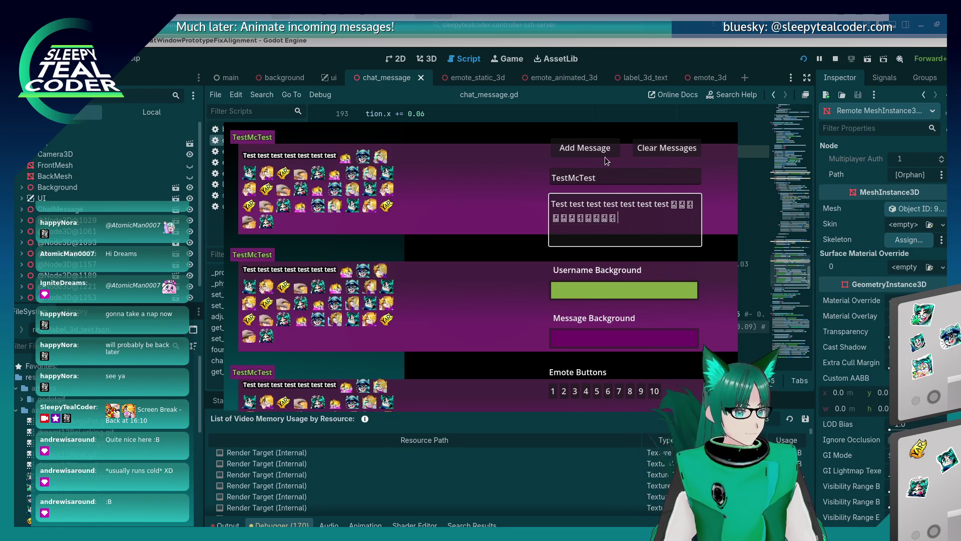
left_click(603, 153)
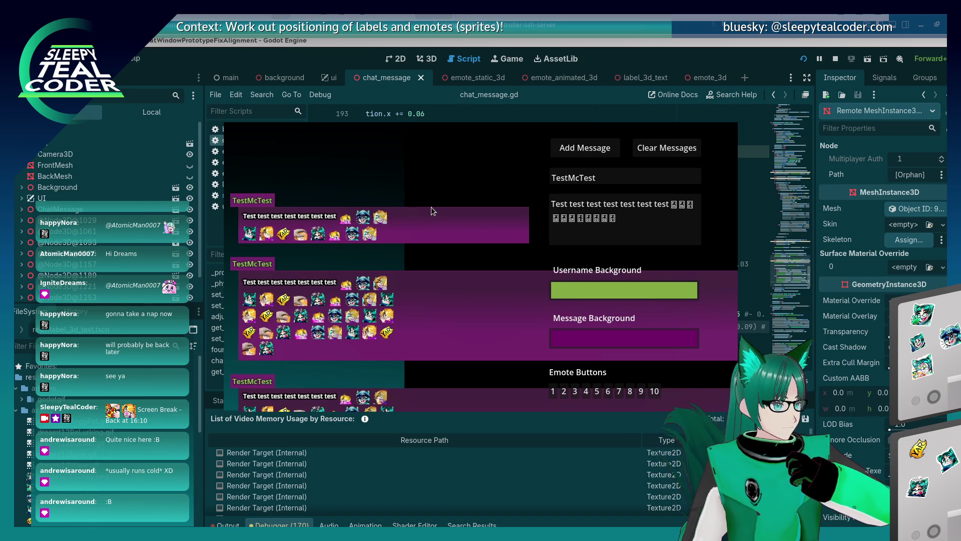
Step: Paste extra emotes, undo the paste, and add the two-line emote message
left_click(630, 222)
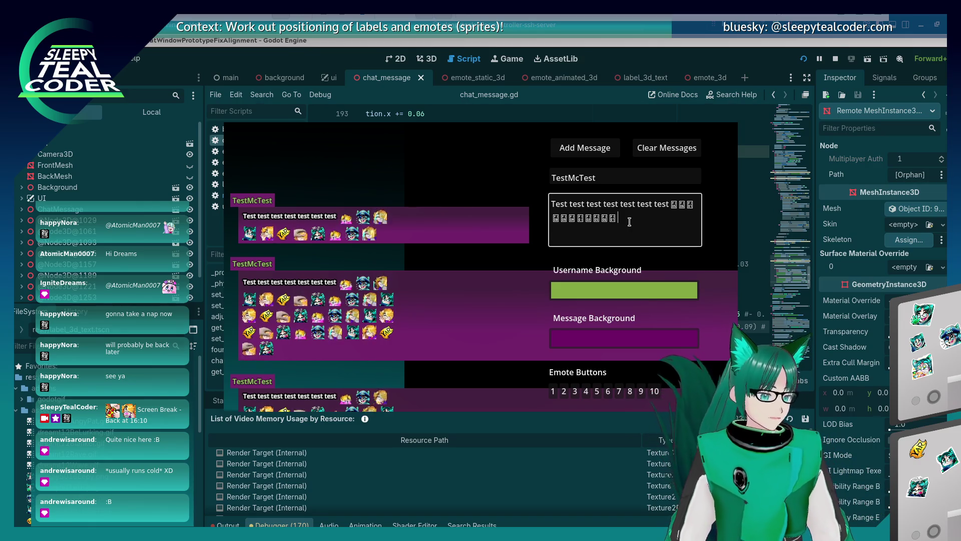
key("ctrl+v")
key("ctrl+z")
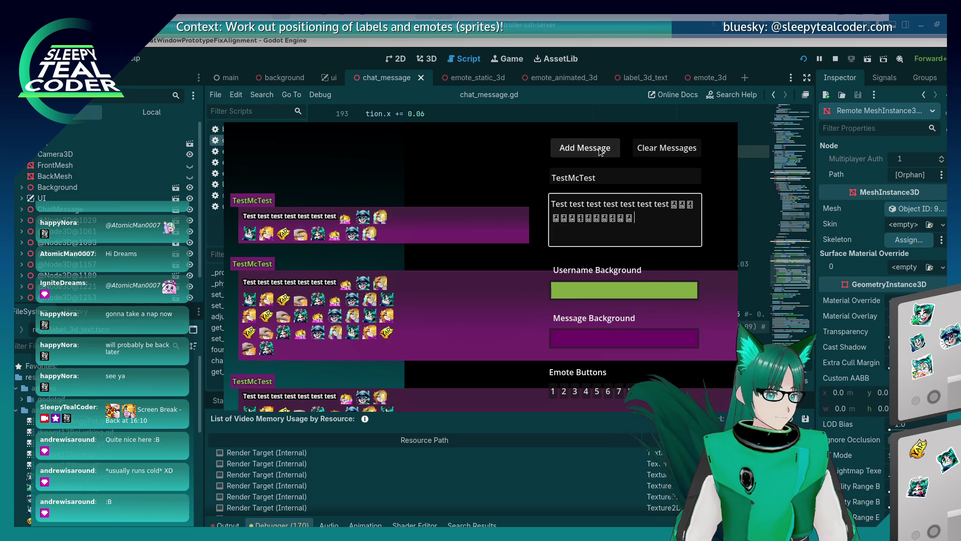
left_click(563, 149)
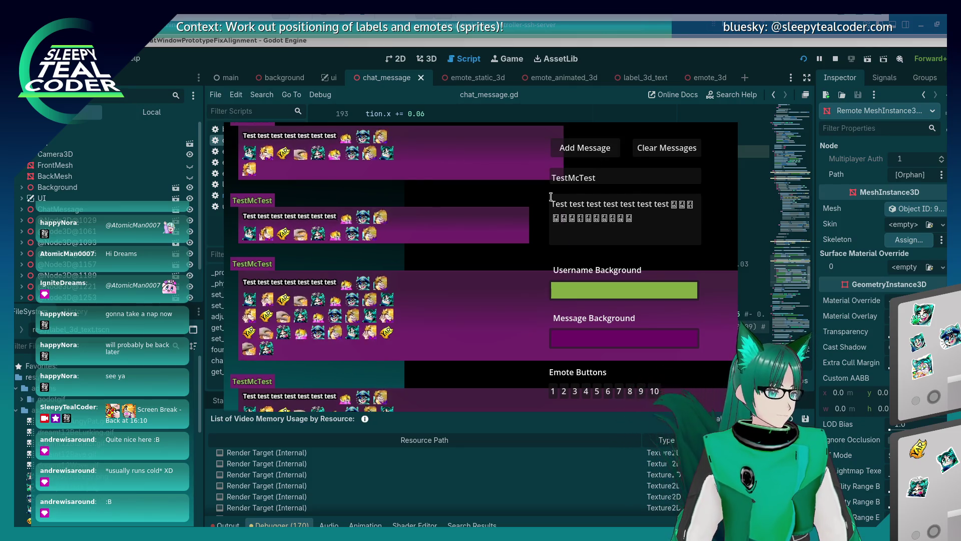
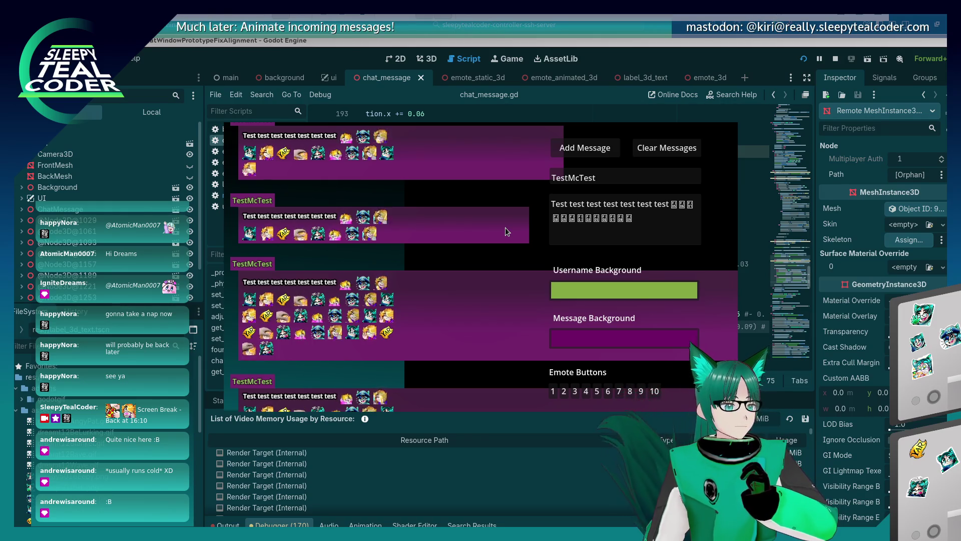
Step: Set the message background to yellow-green 566f10 and the username background to purple a842a6, then return to the editor
left_click(630, 347)
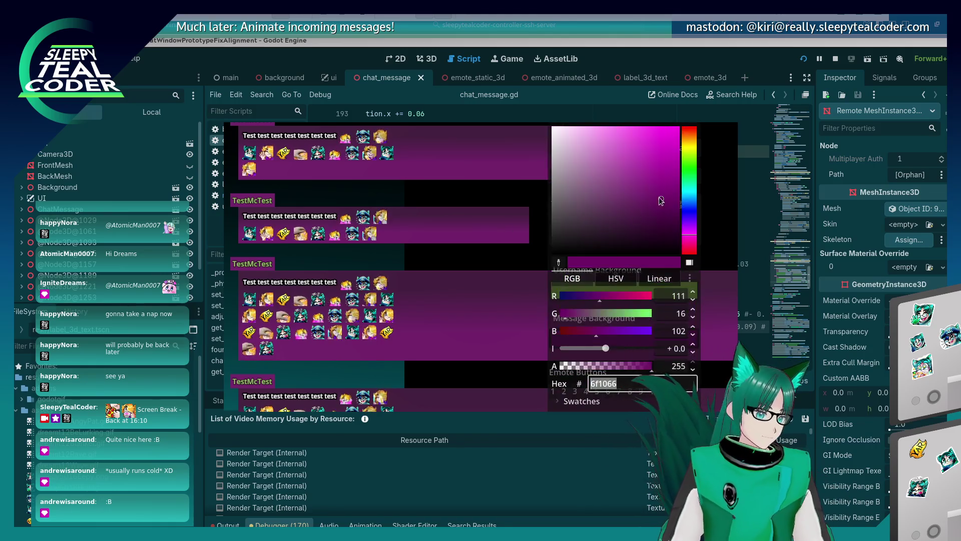
left_click(690, 157)
left_click(455, 231)
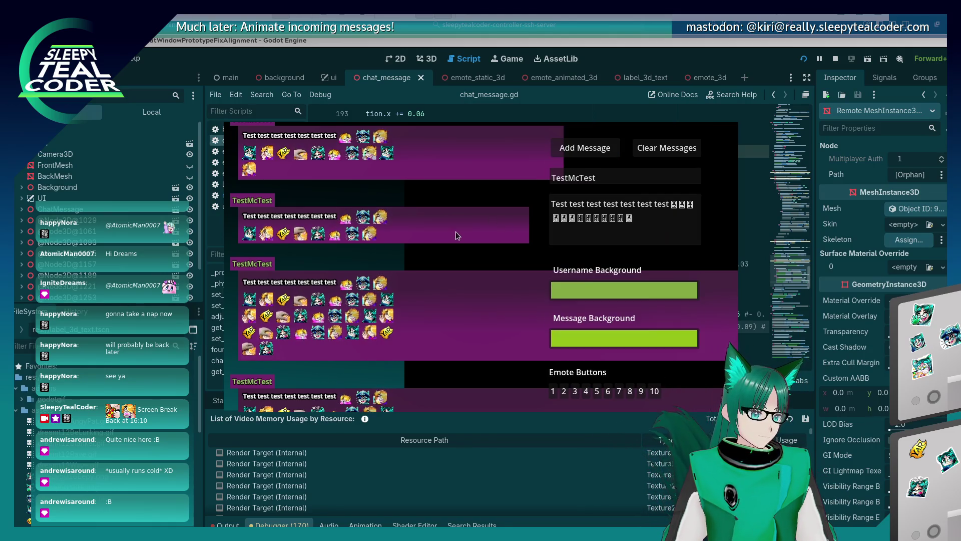
left_click(593, 290)
left_click(689, 233)
left_click(530, 225)
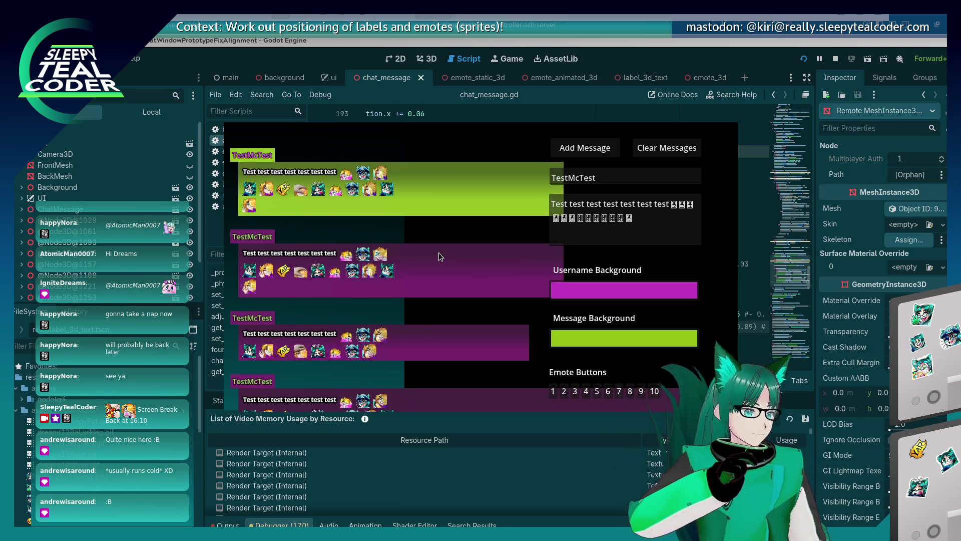
left_click(612, 58)
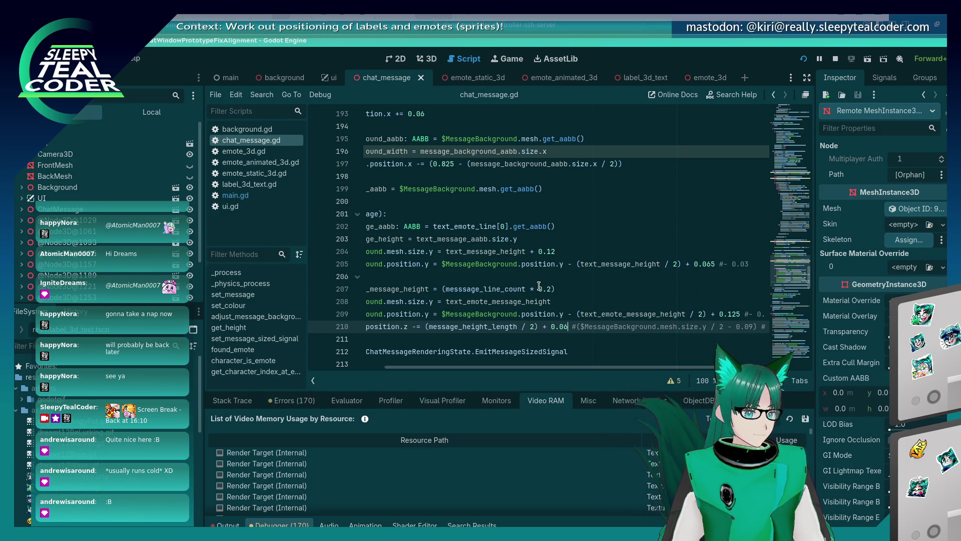
Step: Change the emote height multiplier on line 207 from 0.2 to 0.18, save, and run the project
left_click(448, 289)
type("18")
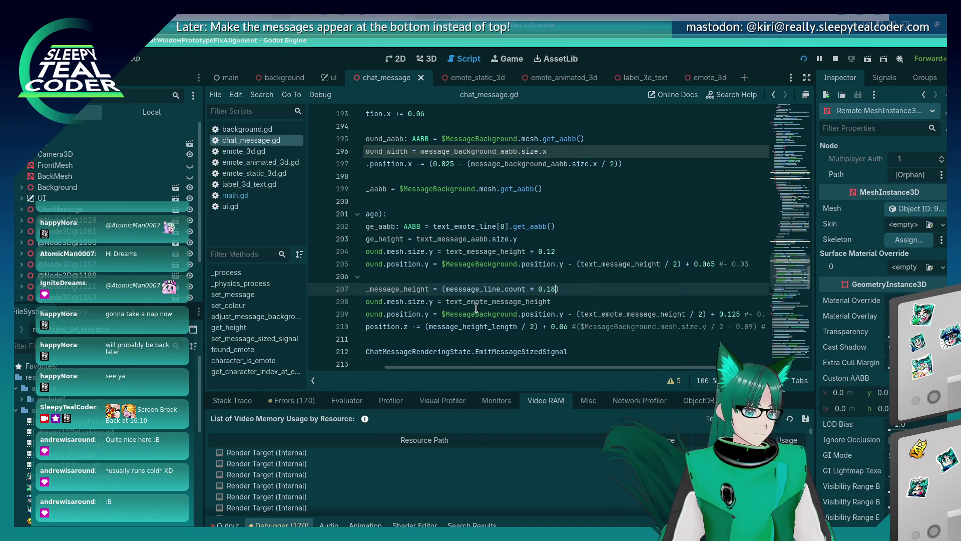
key("ctrl+shift+s")
key("Escape")
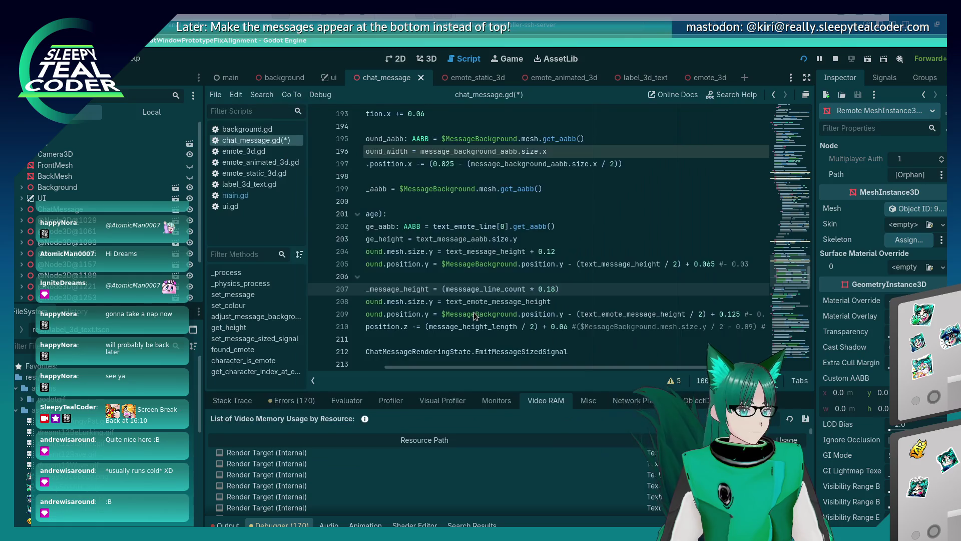
key("F5")
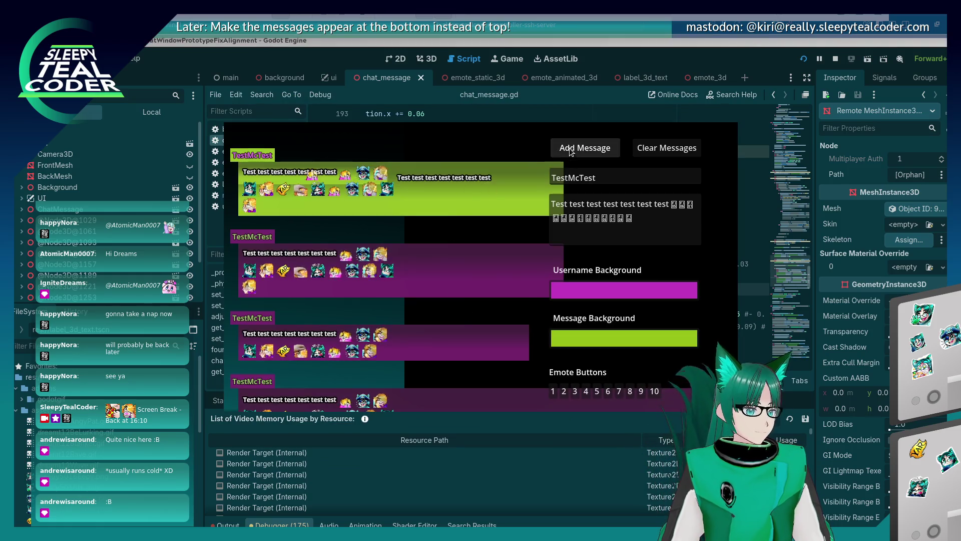
Step: Post two emote messages, then delete the emote glyphs and post a text-only message
left_click(569, 149)
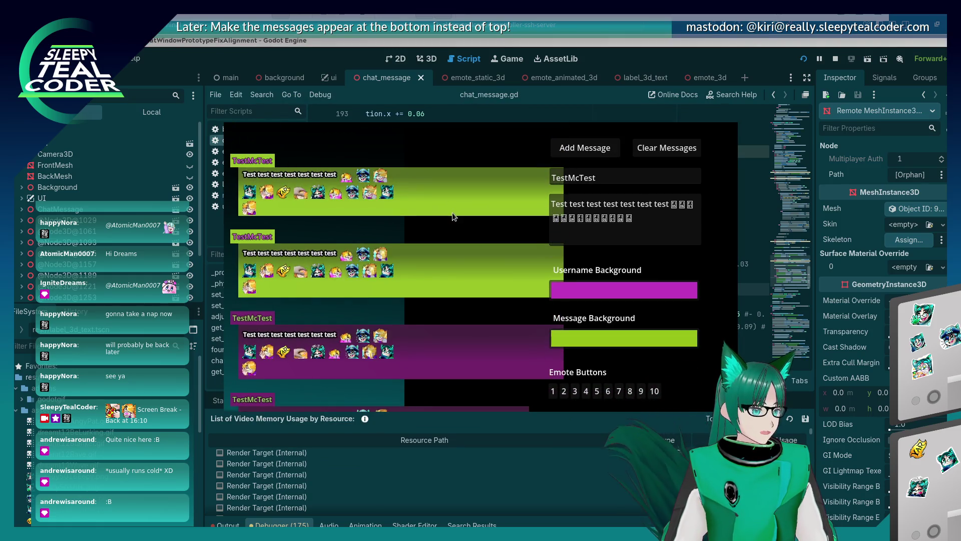
left_click(653, 226)
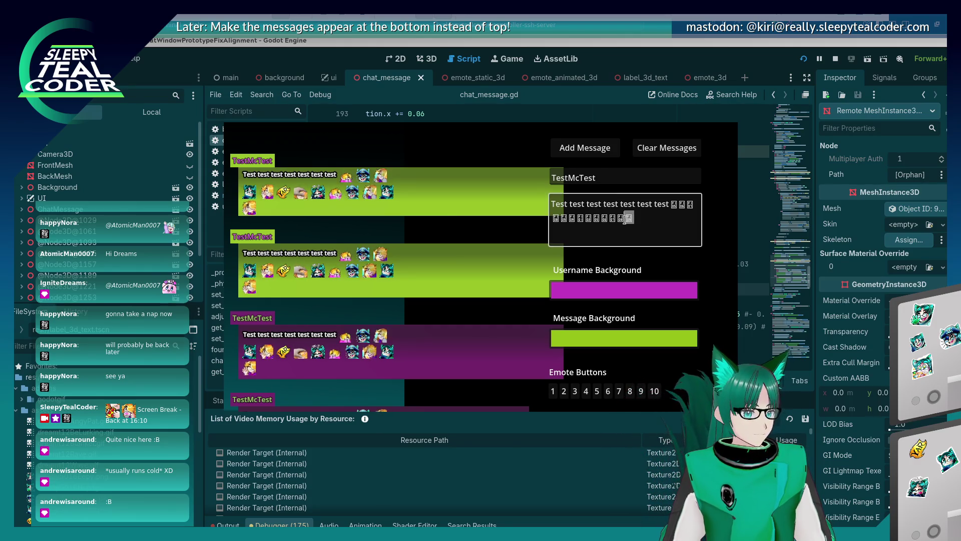
left_click(581, 155)
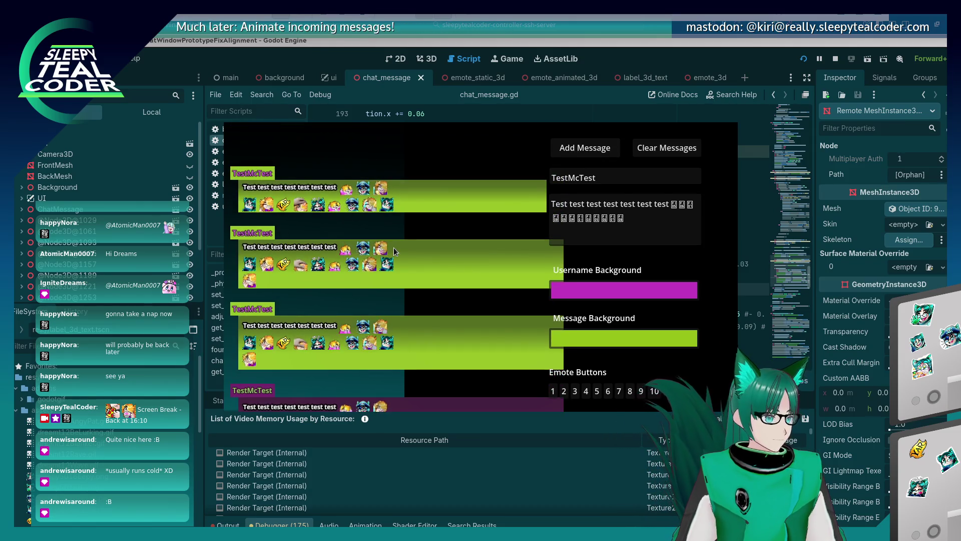
left_click_drag(626, 219, 670, 204)
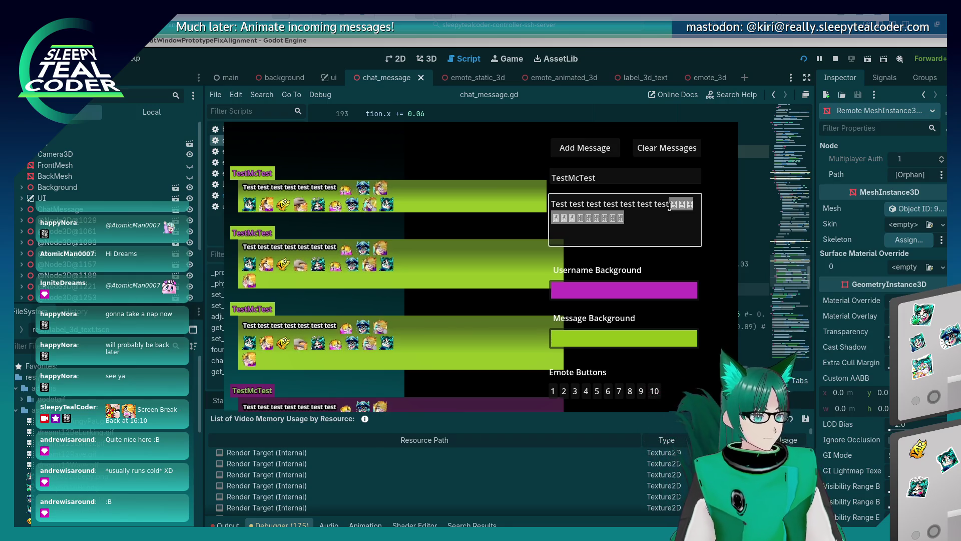
key("BackSpace")
left_click(605, 149)
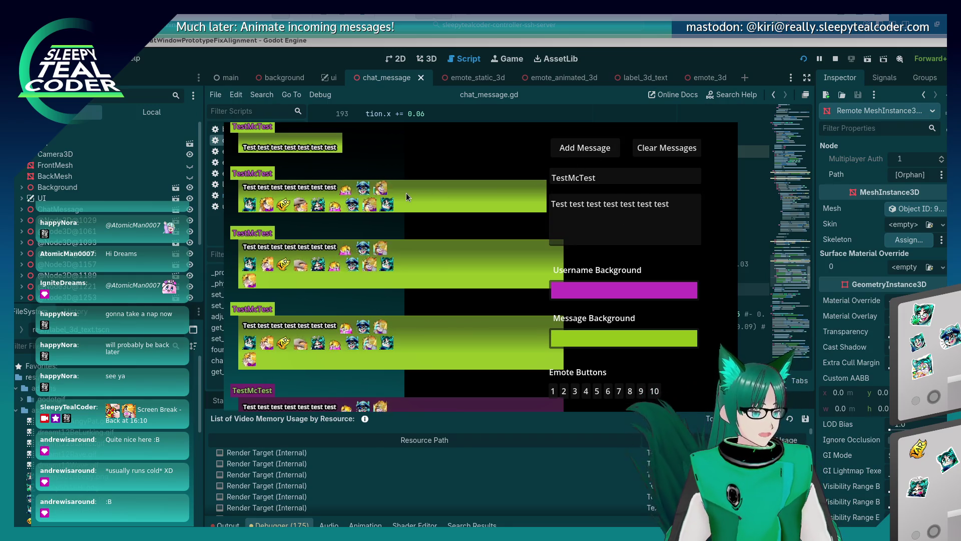
Step: Replace the last word with a long run of a's and post the wrapping message
left_click(674, 209)
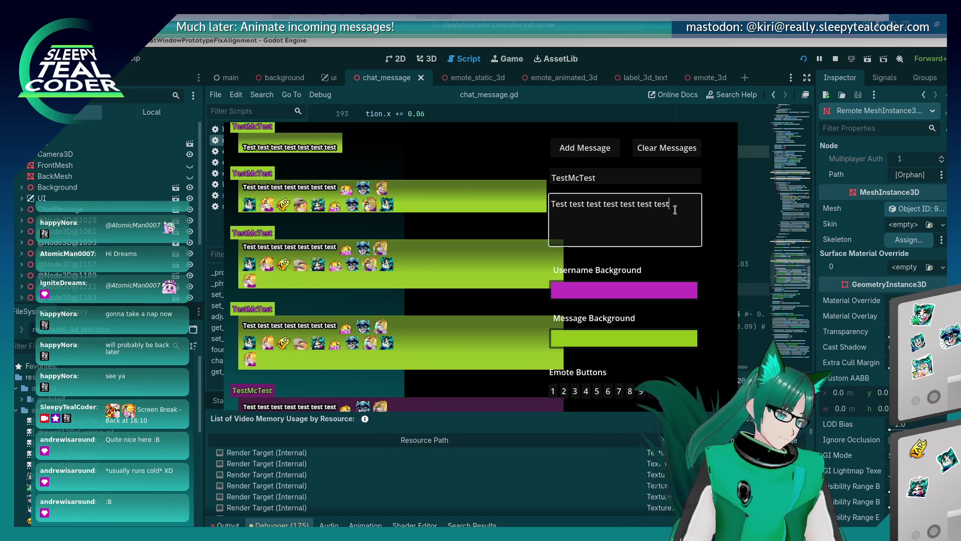
key("BackSpace")
key("BackSpace")
key("BackSpace")
type("a")
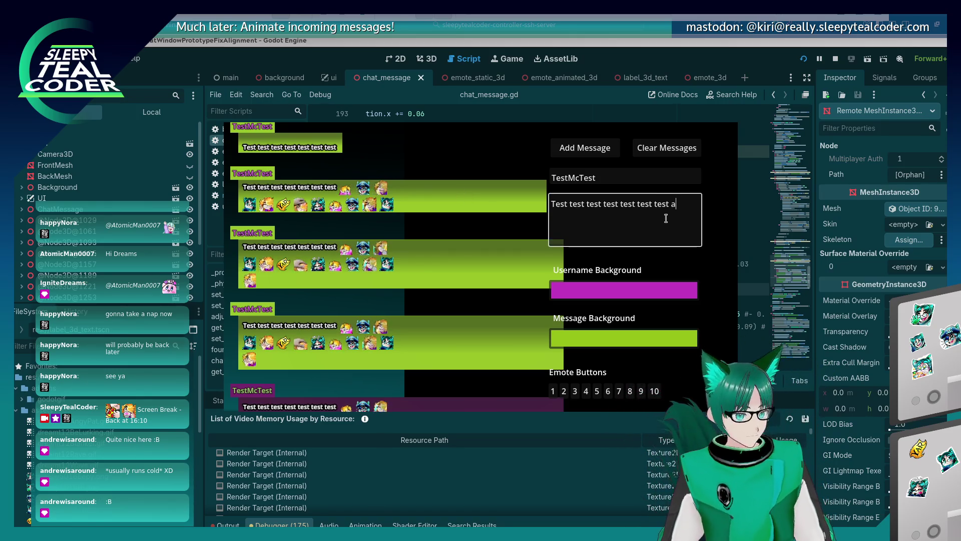
type("aaaaaaaaaaaaaaaaaaaaaaaaaaaaaaaaaaaaaaaaaaaaaaaaaaa")
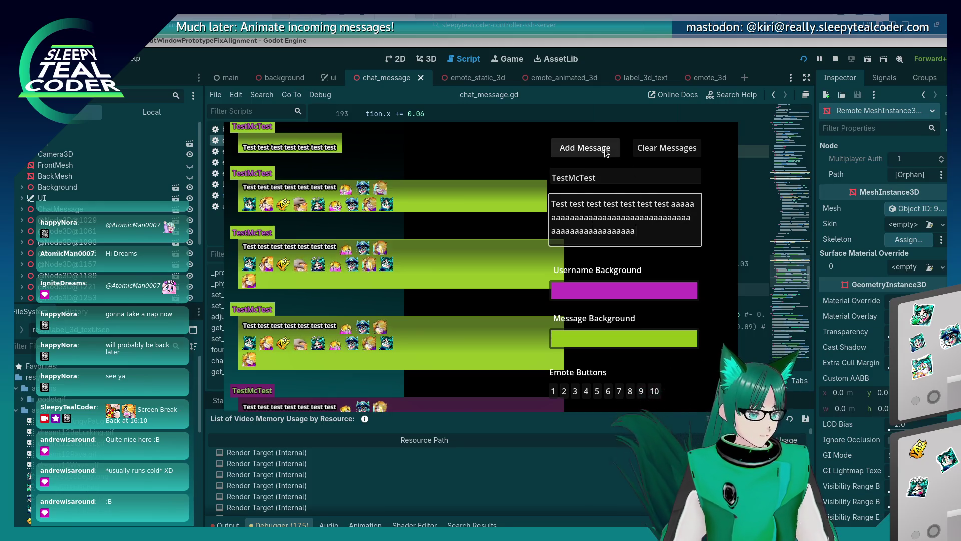
left_click(606, 150)
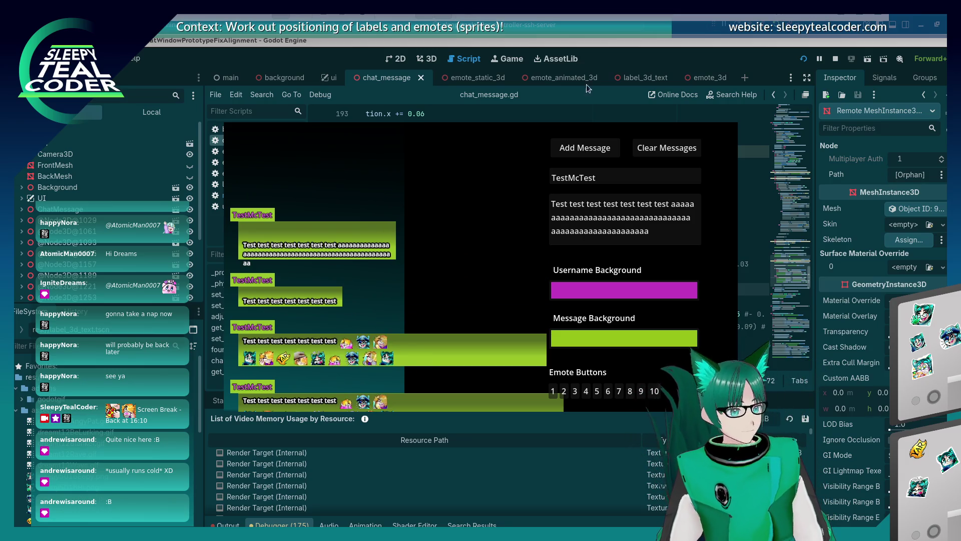
Step: Return to the editor and open the label_3d_text scene in the 3D view
left_click(620, 50)
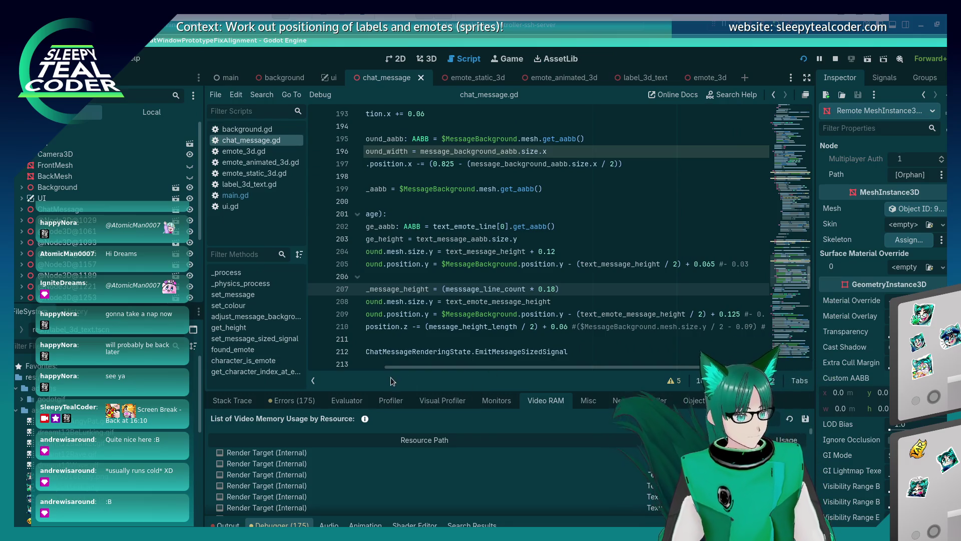
left_click_drag(423, 370, 348, 371)
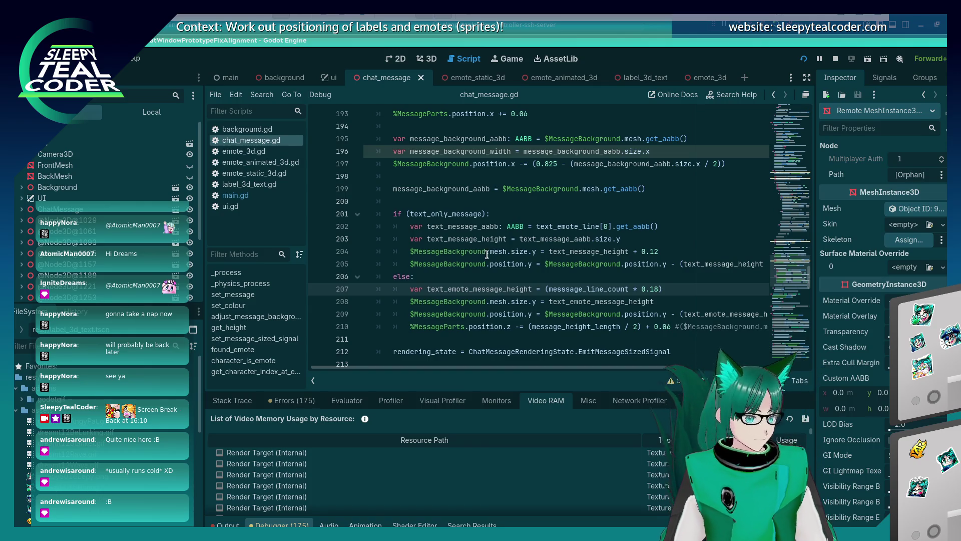
key("alt+Tab")
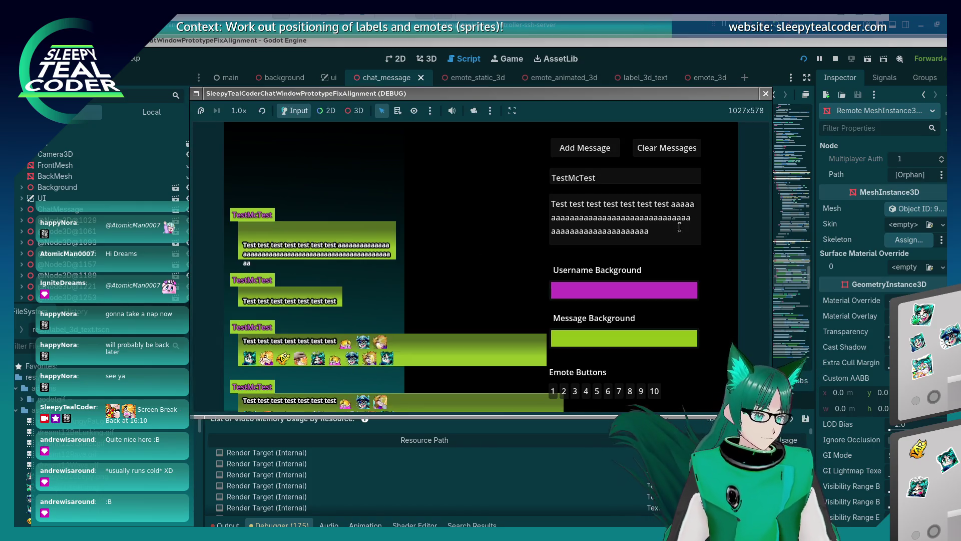
left_click_drag(675, 230, 457, 188)
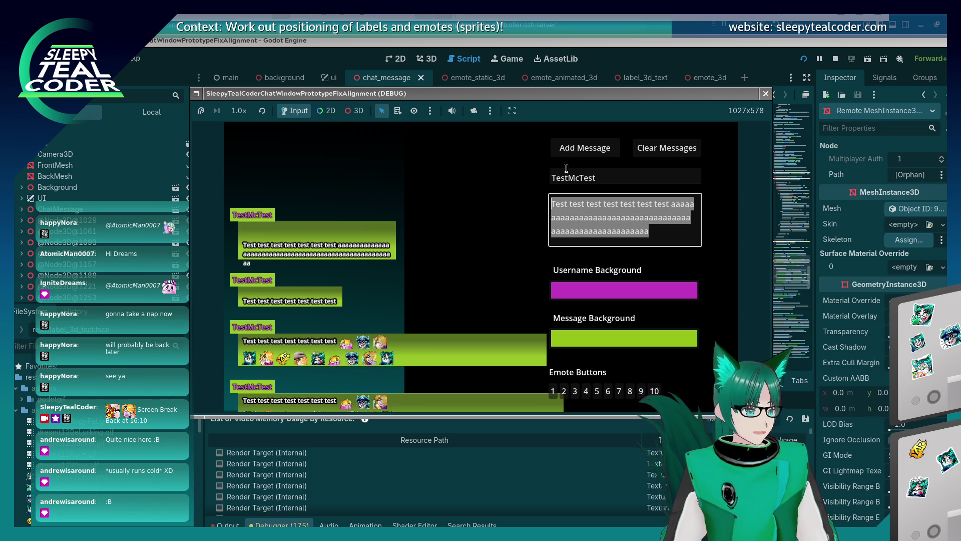
left_click(643, 56)
left_click(615, 78)
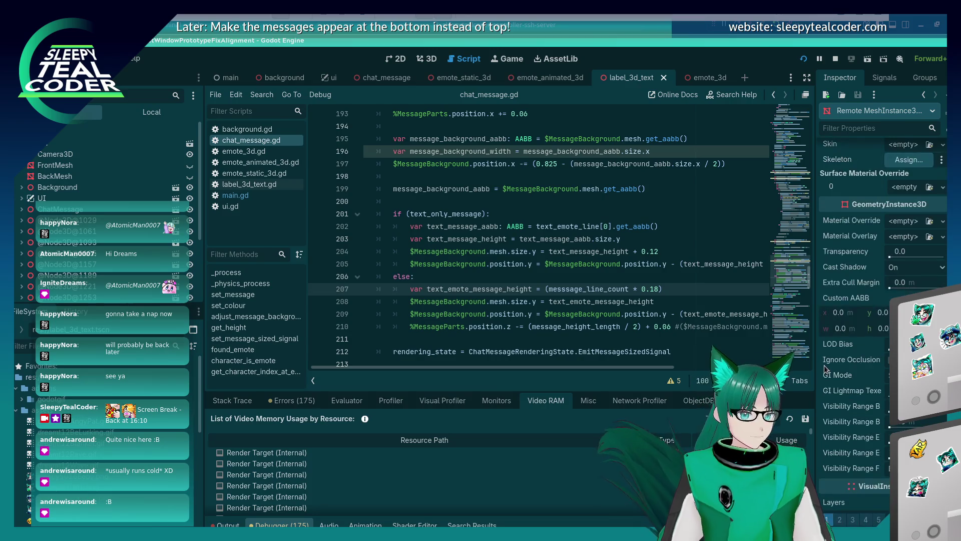
left_click(427, 58)
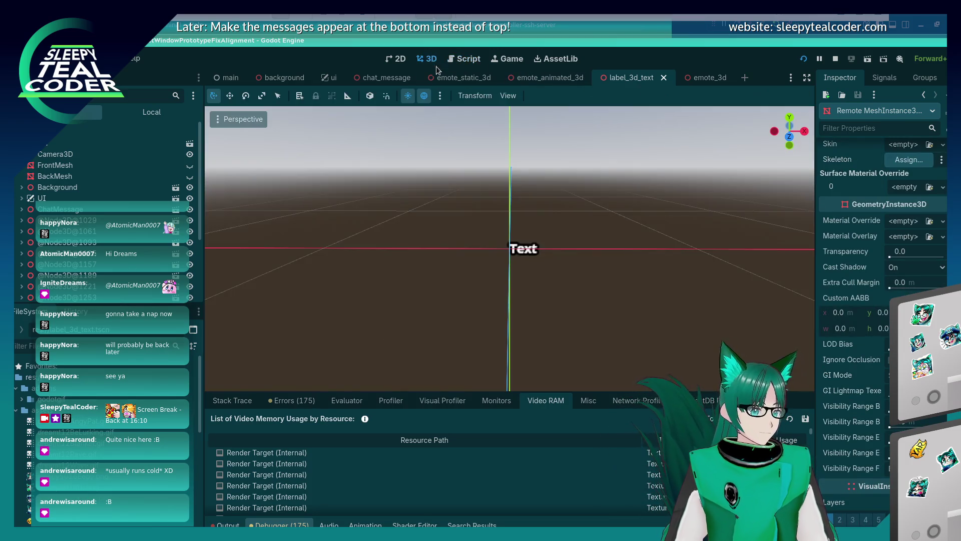
Step: Inspect the Text label in label_3d_text, then switch back to the running game
left_click(530, 258)
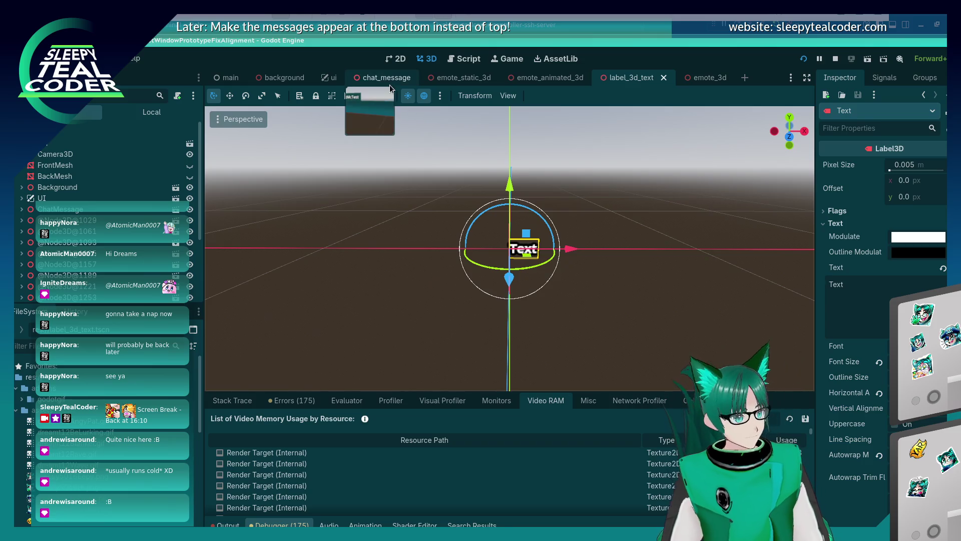
left_click(389, 80)
key("alt+Tab")
key("alt+Tab")
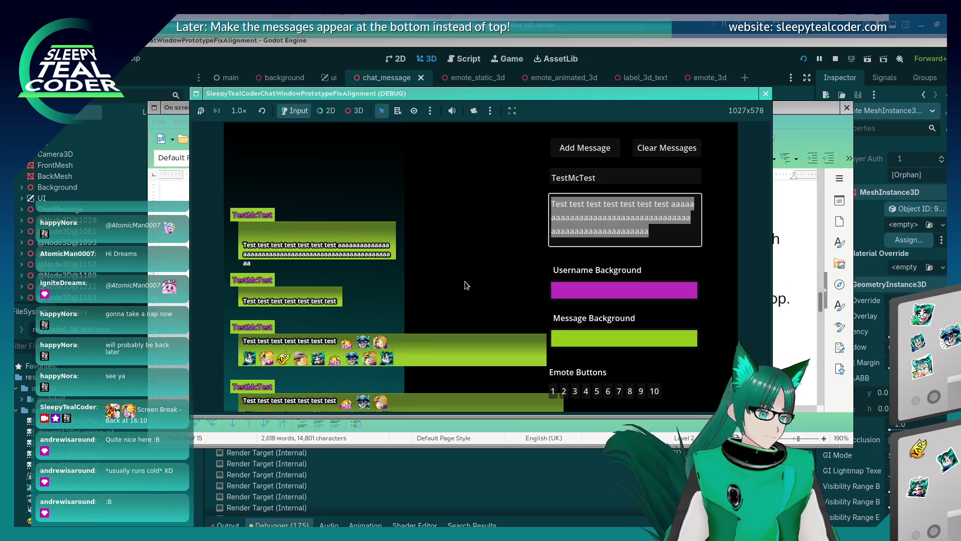
key("alt+Tab")
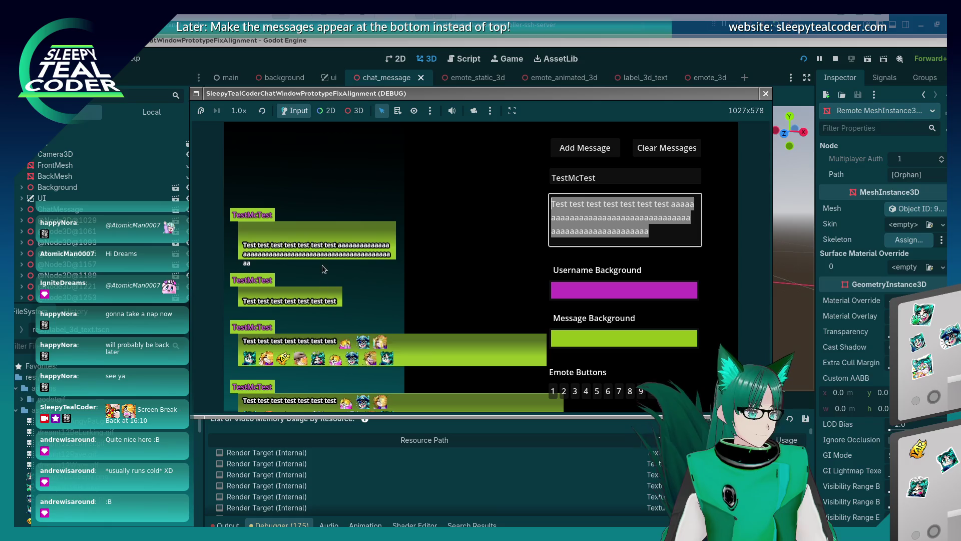
key("alt+Tab")
left_click(645, 78)
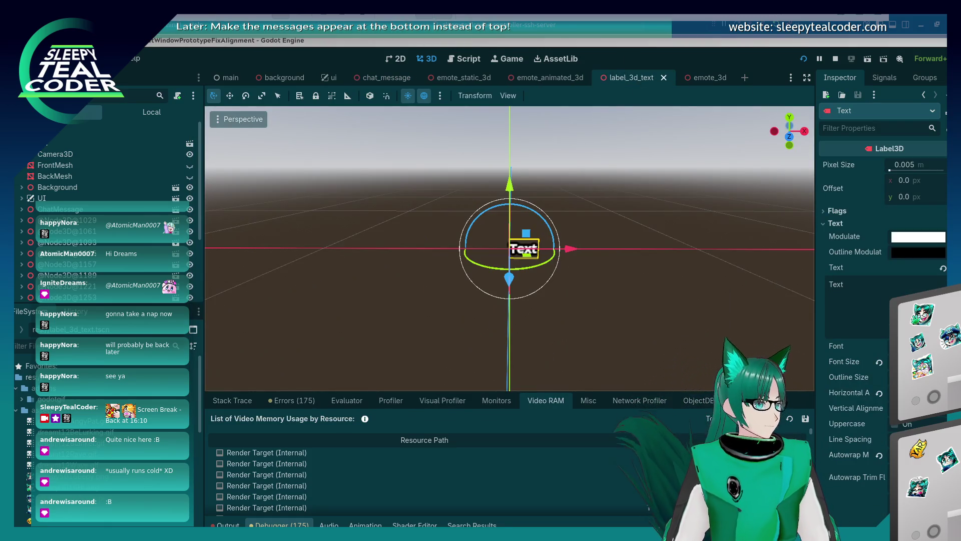
key("alt+Tab")
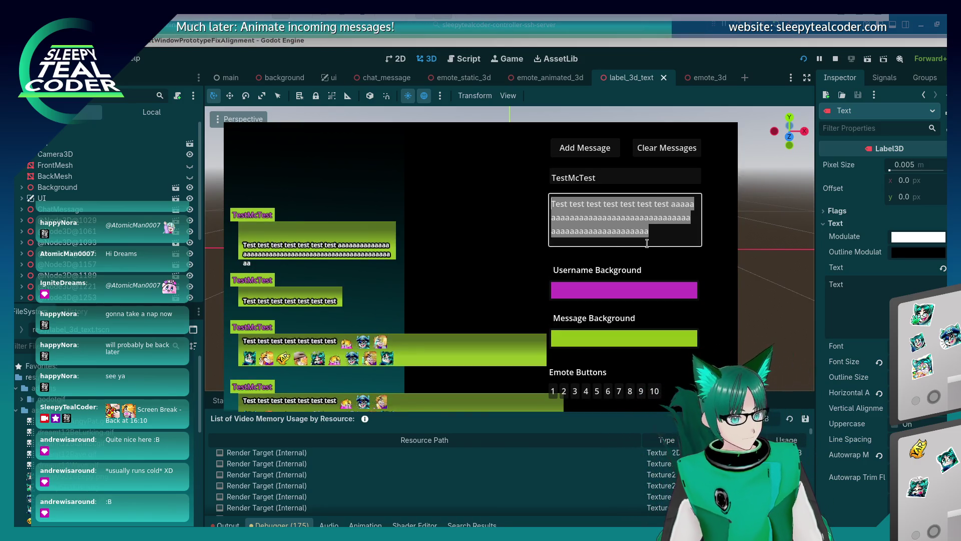
Step: Delete the trailing a's from the message and post the shortened message
left_click(657, 230)
left_click_drag(656, 231, 671, 204)
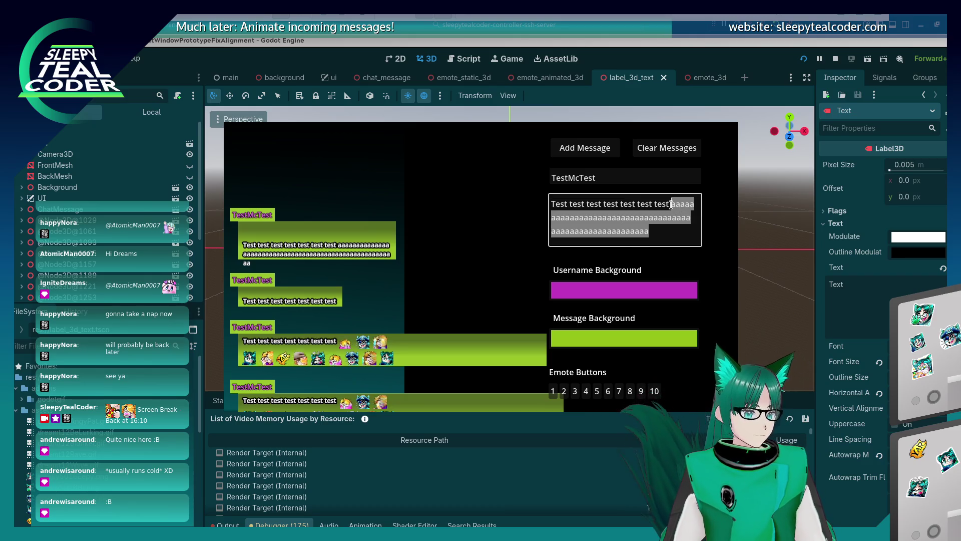
key("BackSpace")
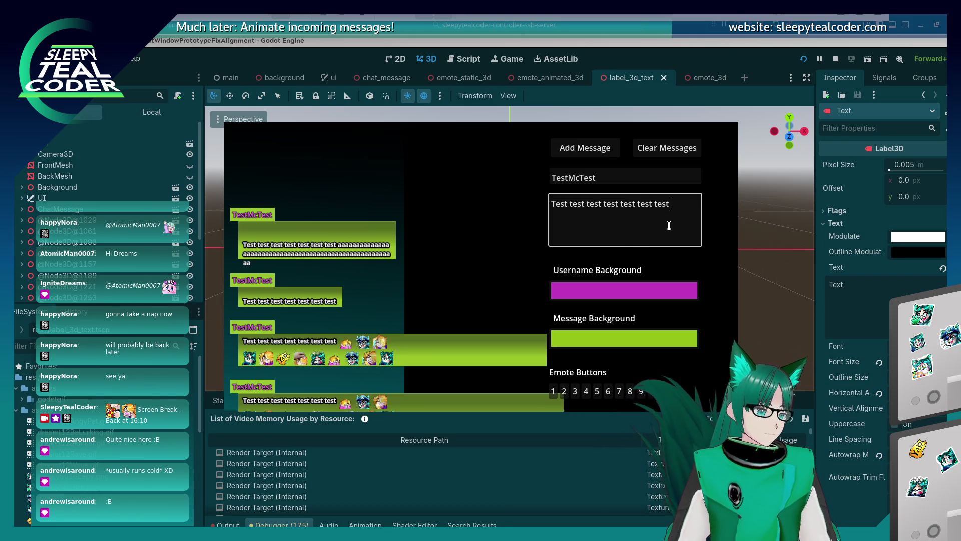
left_click(607, 156)
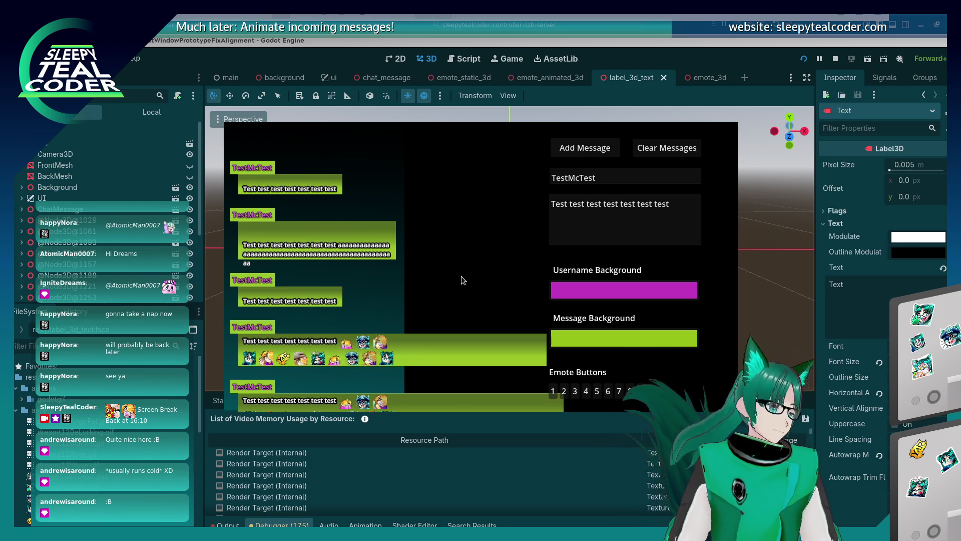
Step: Post the message with emotes, then paste in more emotes and post it again
left_click(669, 226)
type("aaaaaaaaaaaaaaaaaaaaaaaaaaaaaaaaaaaaaaaaaaaaaaaaaaaaaaaaa")
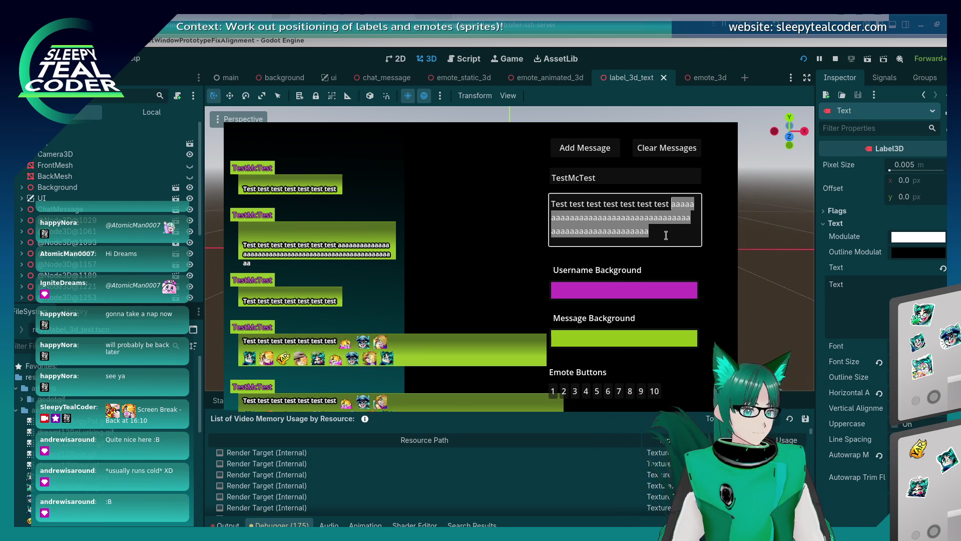
left_click(666, 235)
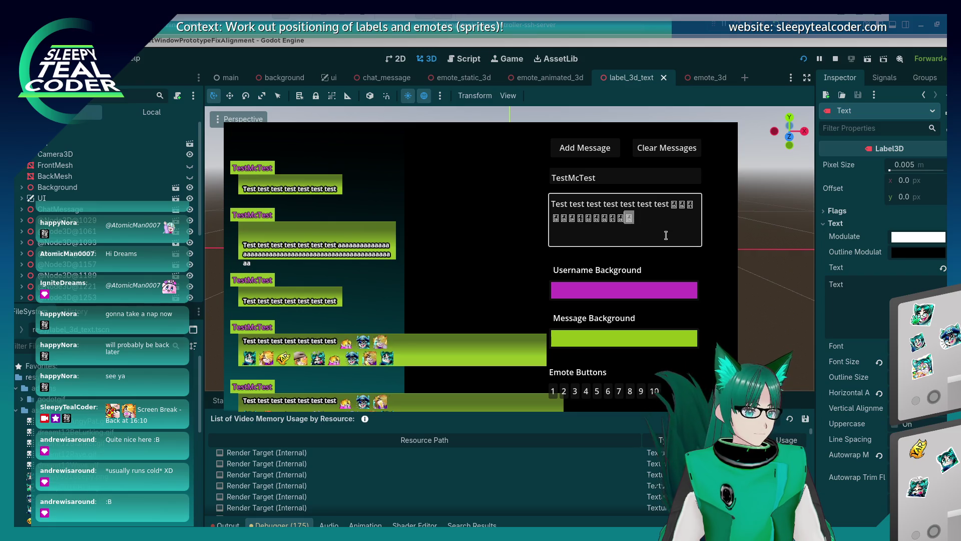
left_click(578, 146)
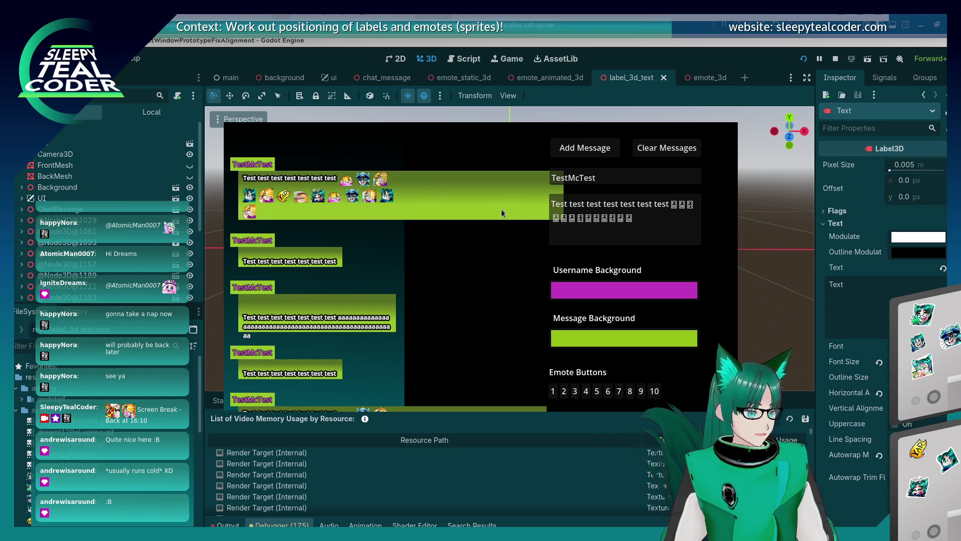
left_click(671, 226)
left_click(673, 224)
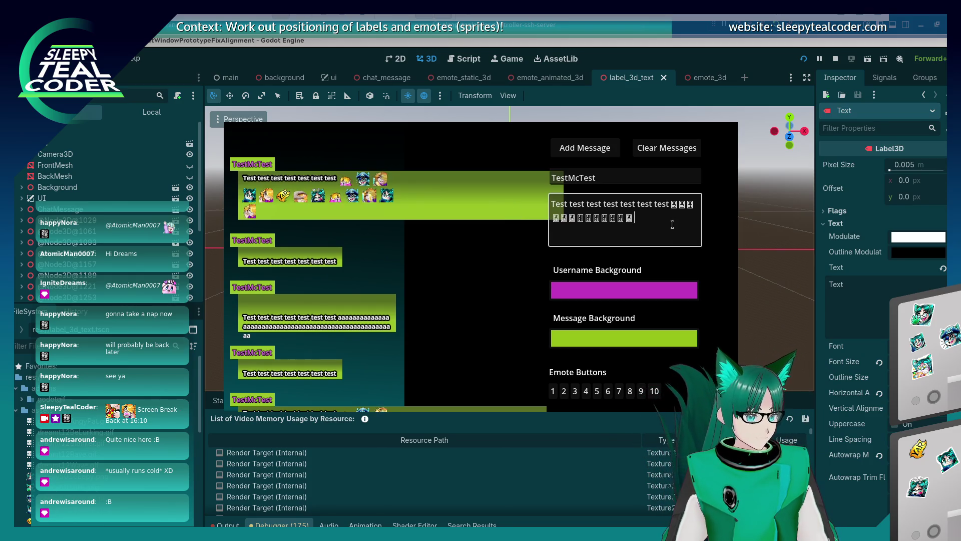
key("ctrl+v")
left_click(585, 148)
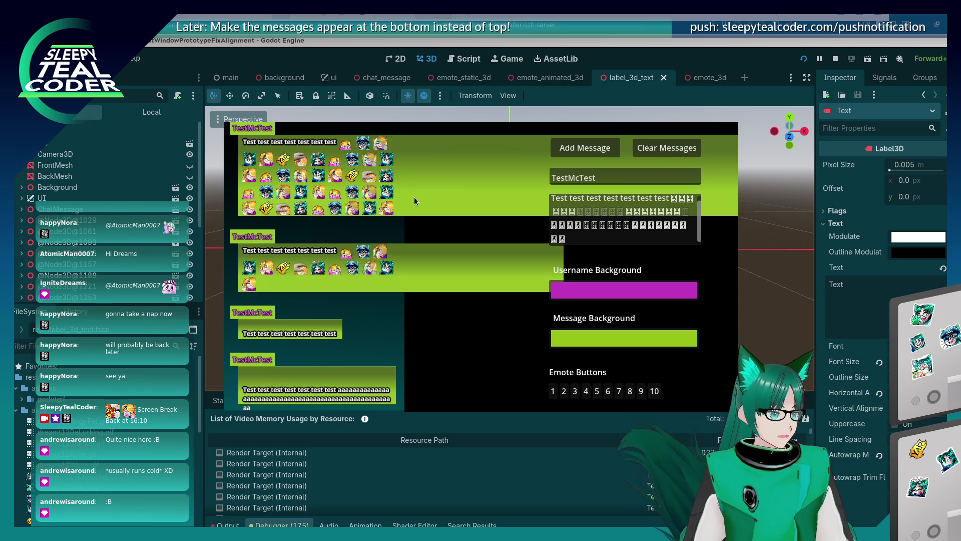
Step: Post two longer emote-heavy messages, replacing the tail with pasted emotes and trimming five extras
left_click(596, 241)
left_click_drag(597, 242, 606, 226)
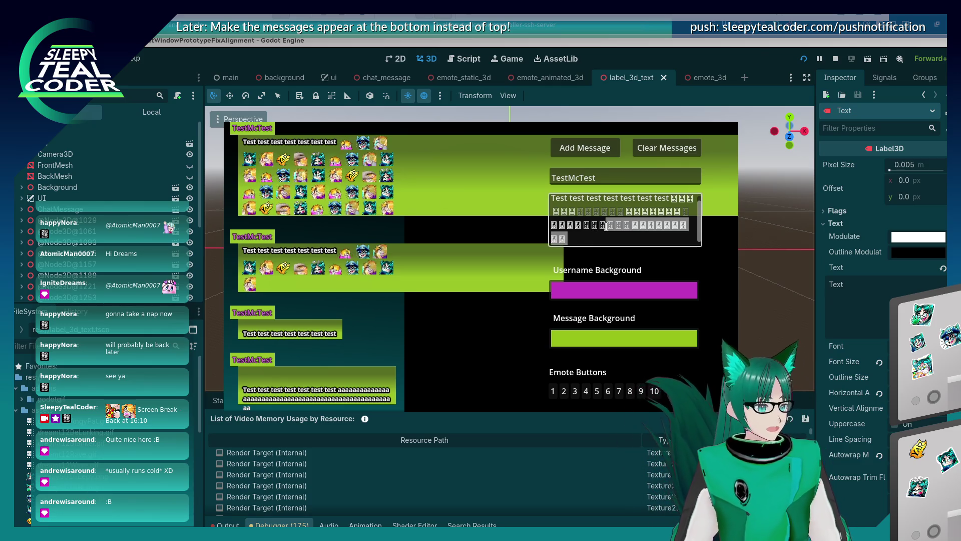
key("ctrl+v")
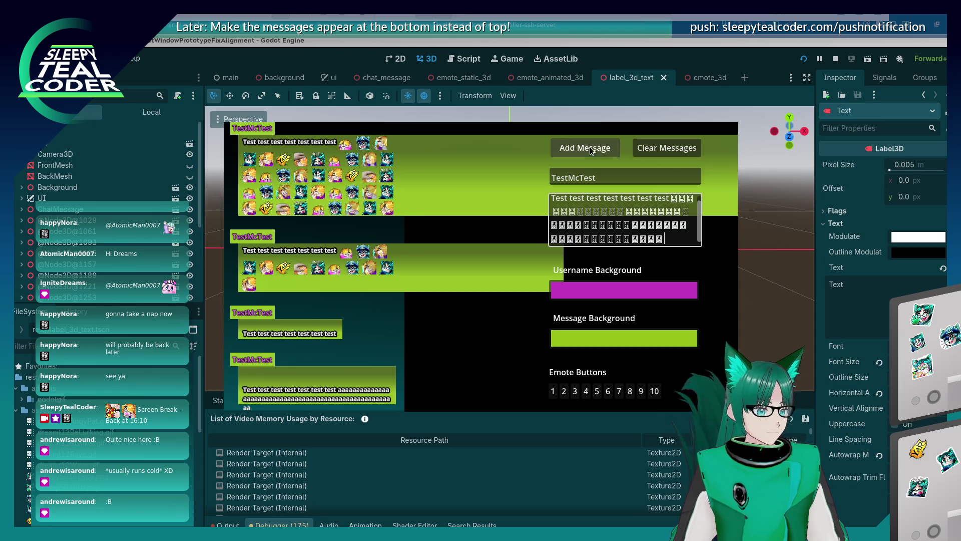
left_click(589, 146)
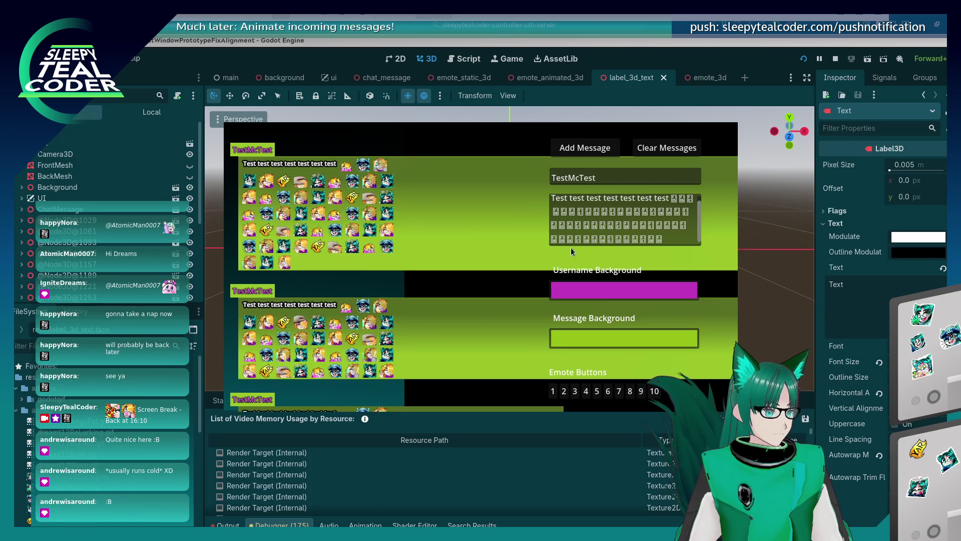
left_click(674, 236)
key("ctrl+v")
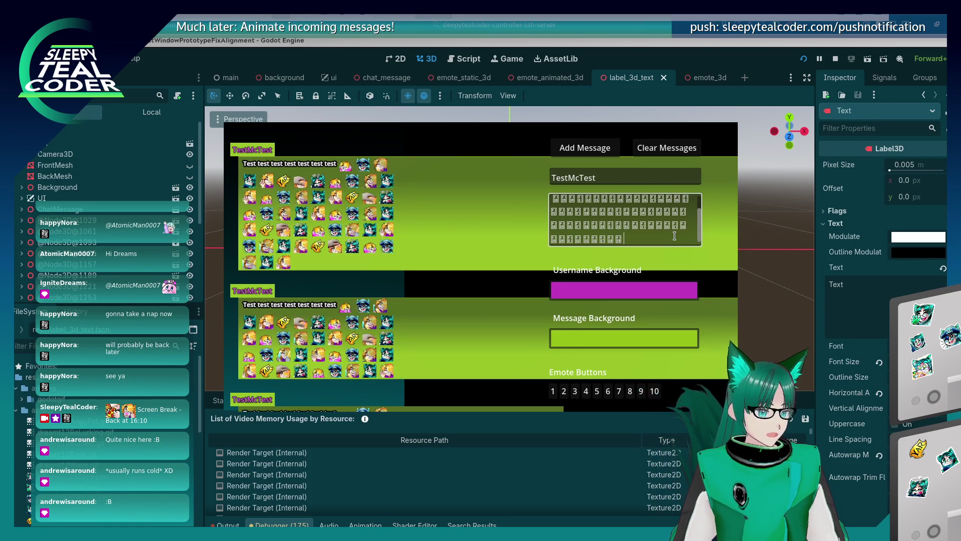
key("BackSpace")
key("BackSpace")
key("BackSpace")
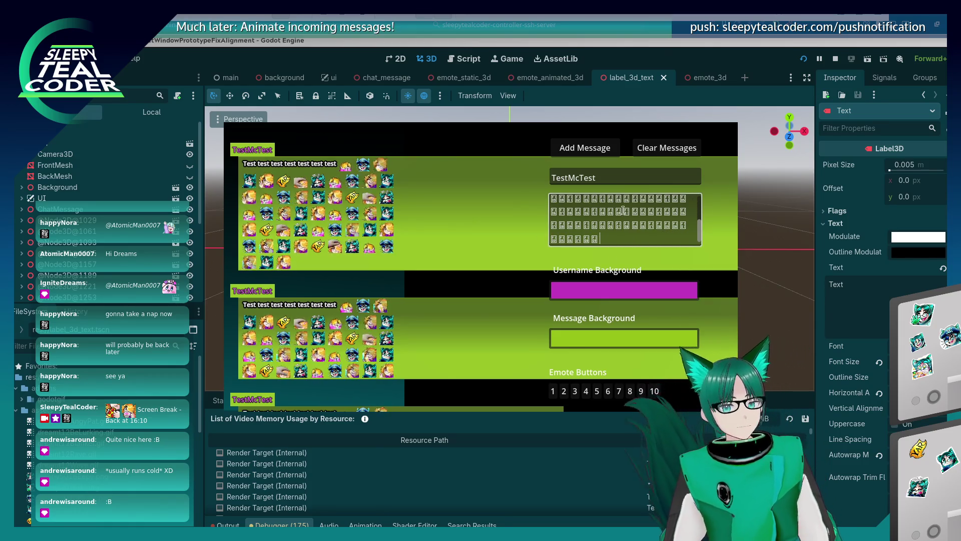
left_click(582, 142)
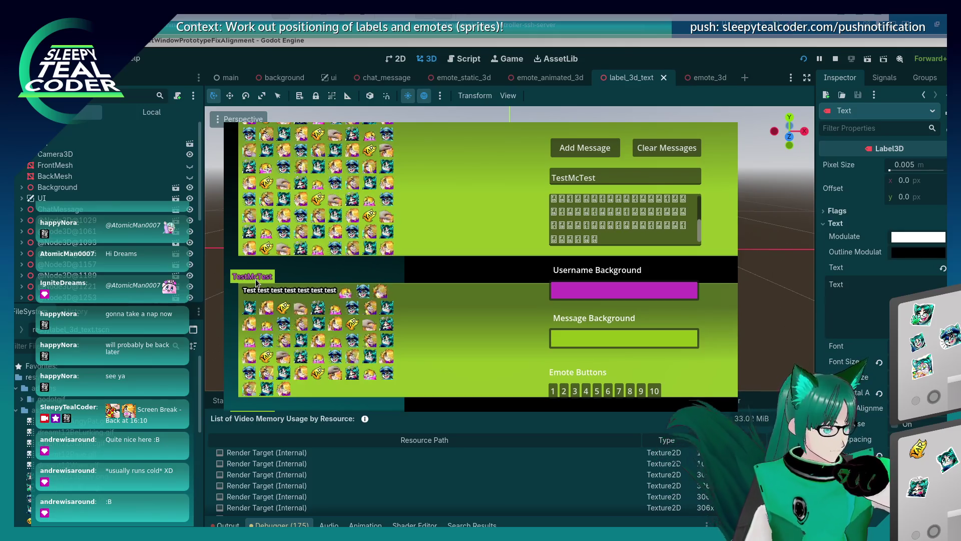
Step: Post one more copy of the message, scroll through the chat, then clear all messages
left_click(585, 148)
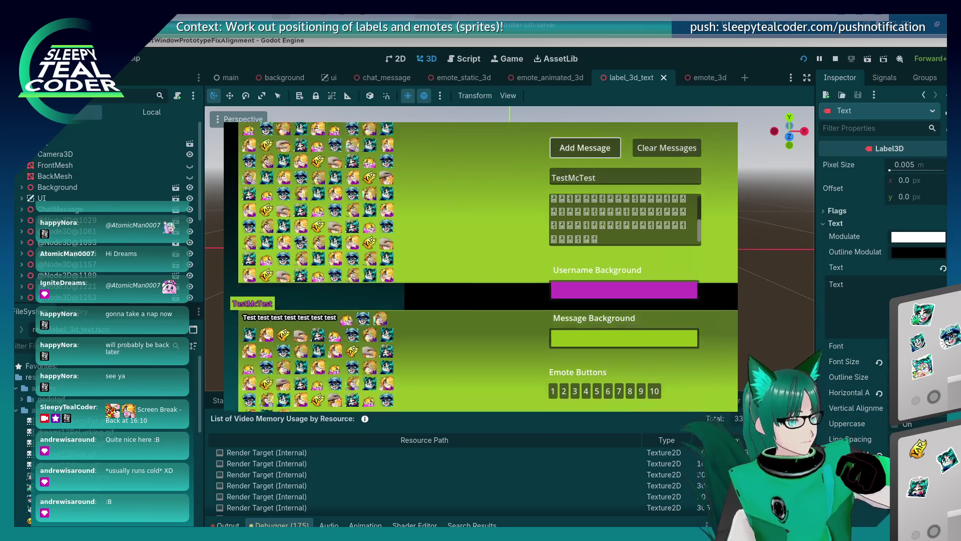
scroll(301, 239, "down", 3)
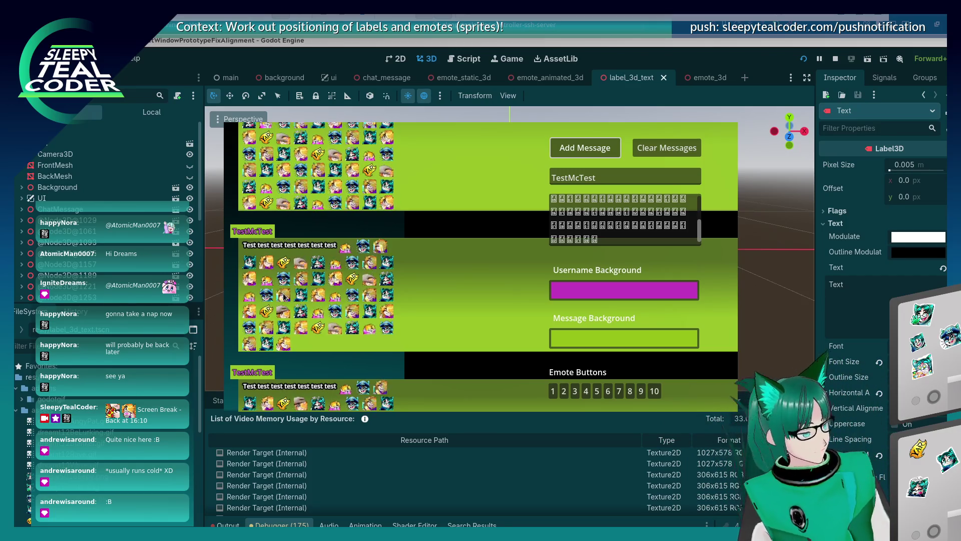
scroll(284, 295, "up", 1)
scroll(285, 294, "down", 1)
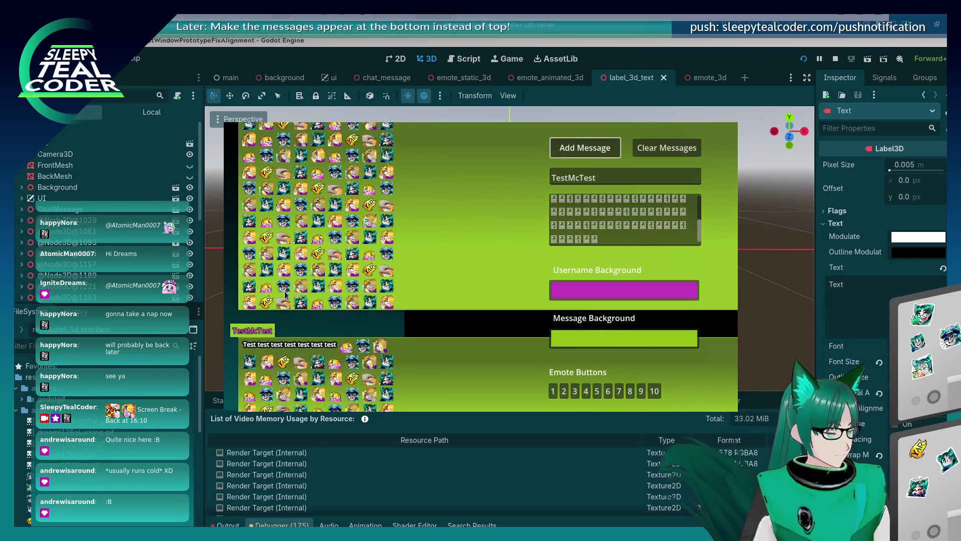
scroll(284, 295, "up", 1)
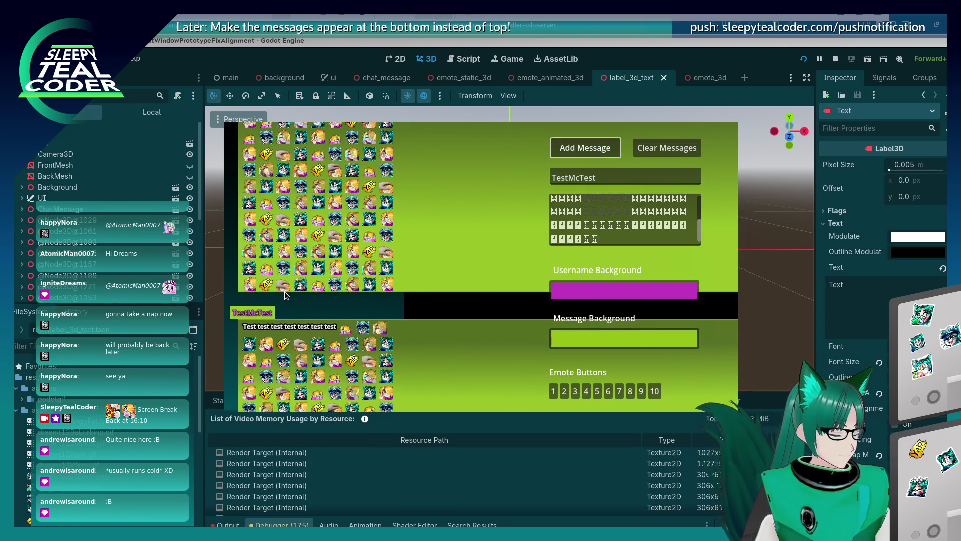
scroll(284, 294, "down", 3)
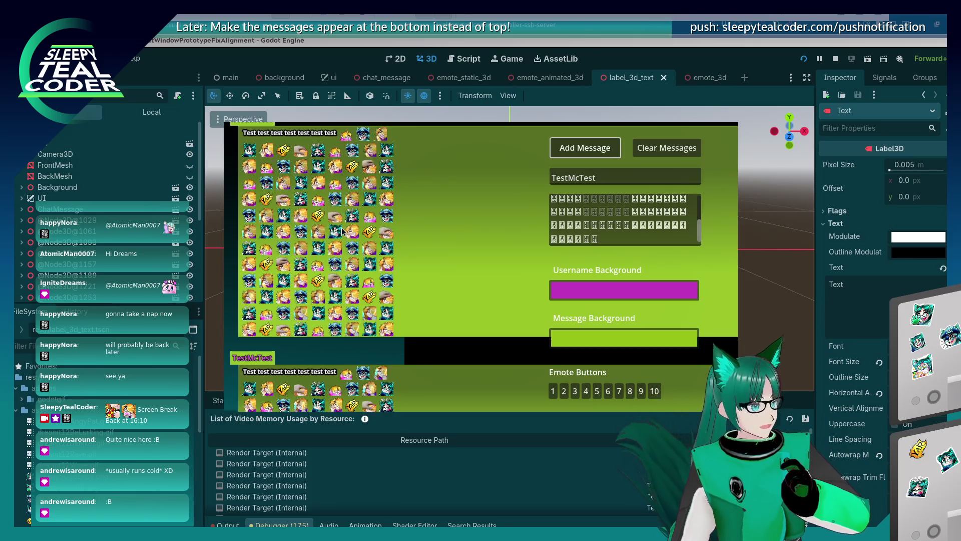
left_click(666, 148)
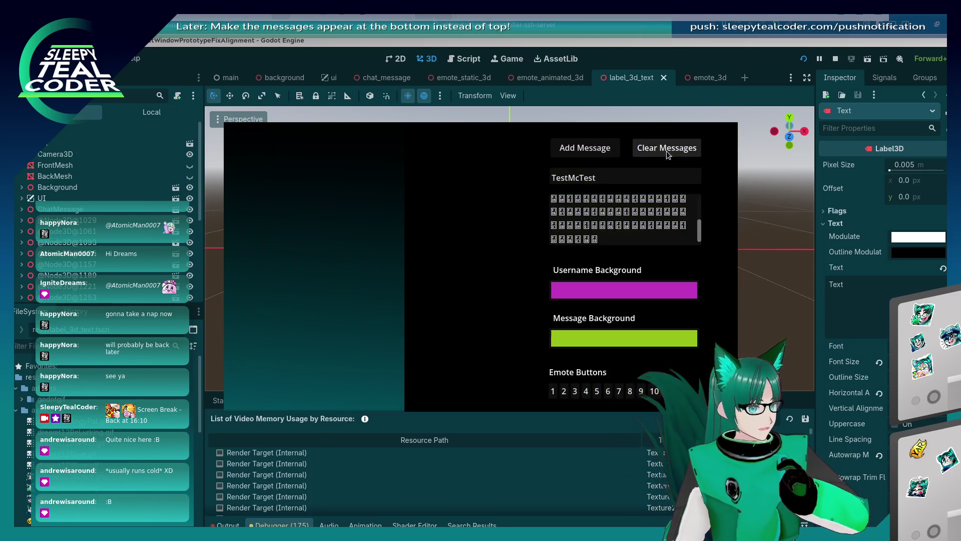
Step: Stop the running game with F8 and show the Output log in the bottom panel
key("F8")
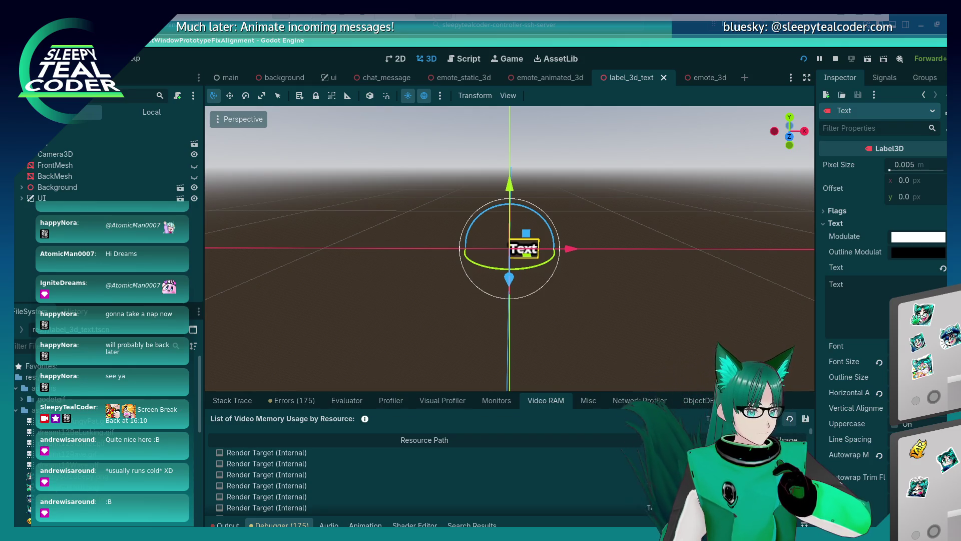
left_click(225, 404)
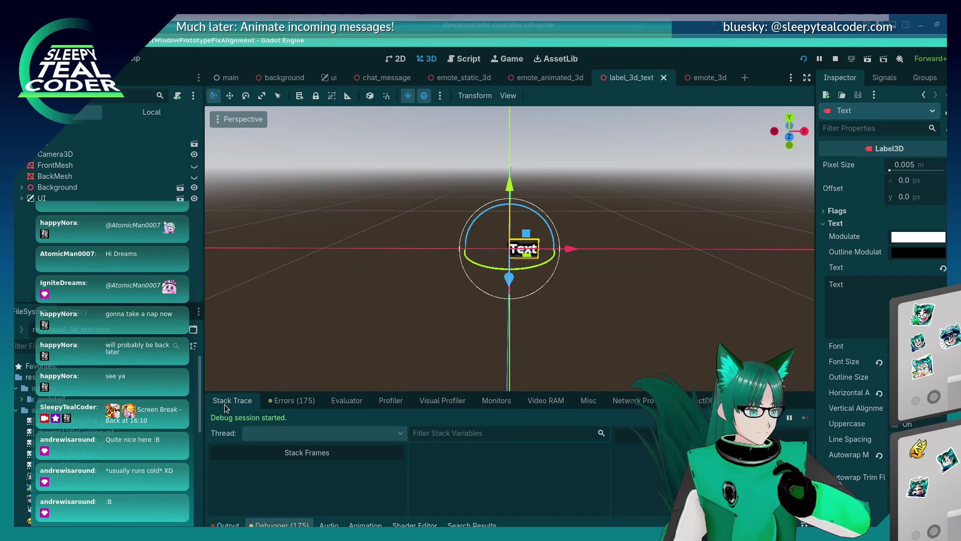
left_click(227, 524)
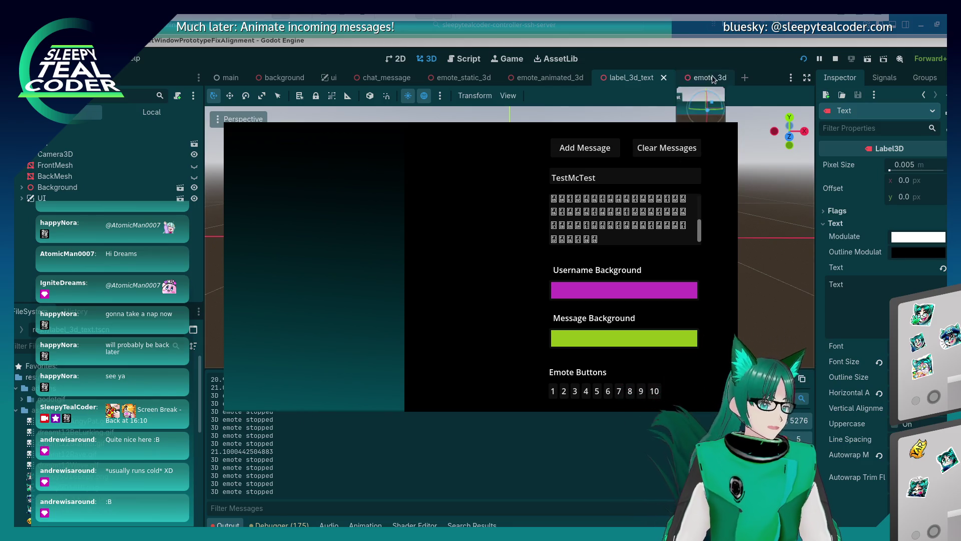
left_click(709, 50)
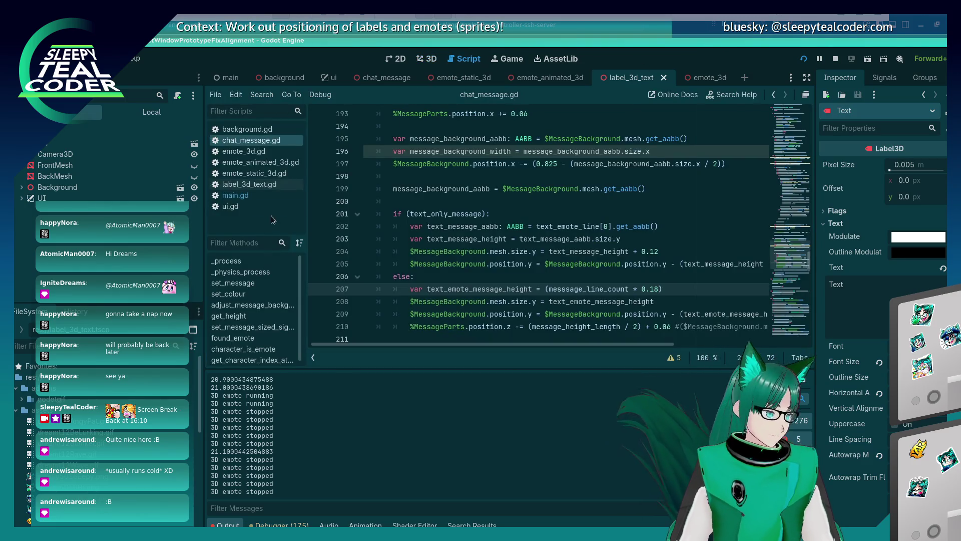
Step: In main.gd, add stored_chat_message.queue_free() after the remove_child call and save
left_click(265, 195)
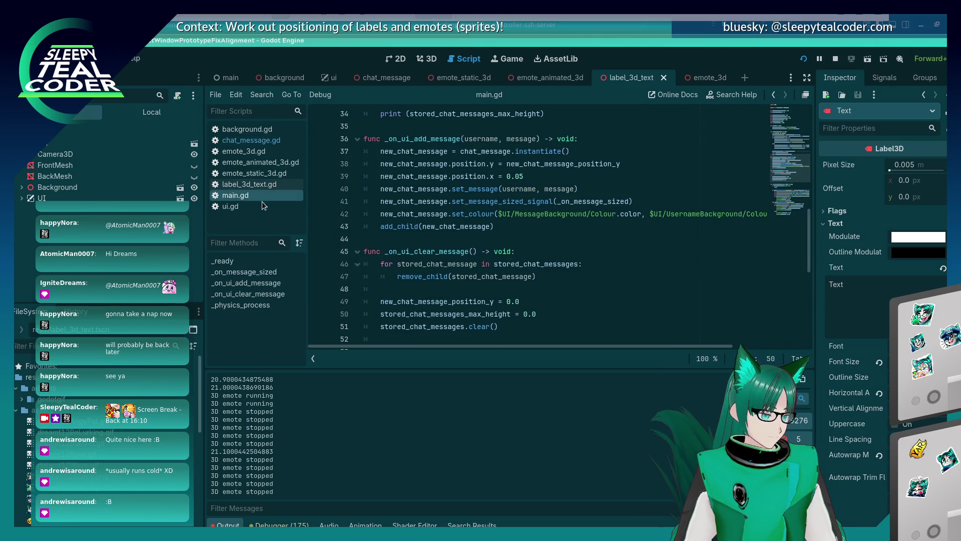
scroll(394, 303, "down", 8)
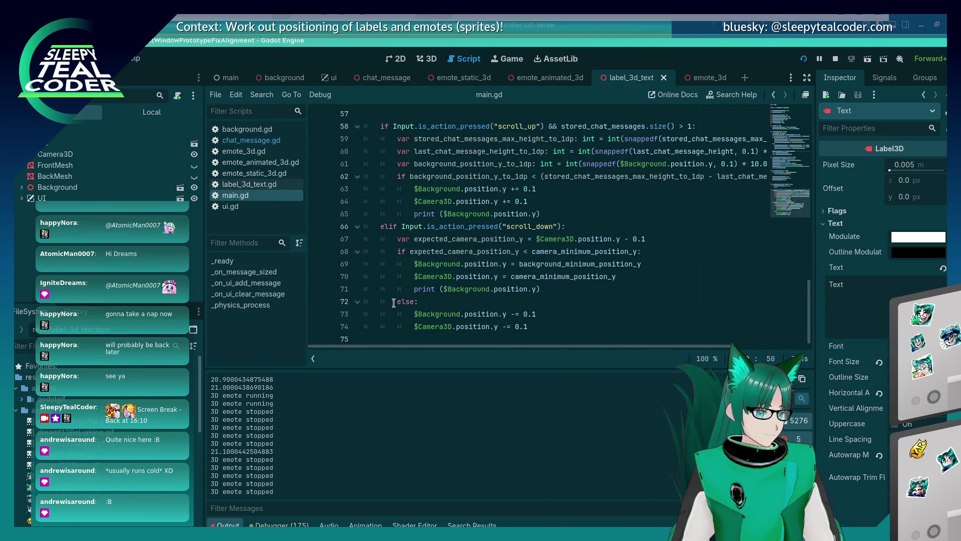
scroll(490, 258, "up", 5)
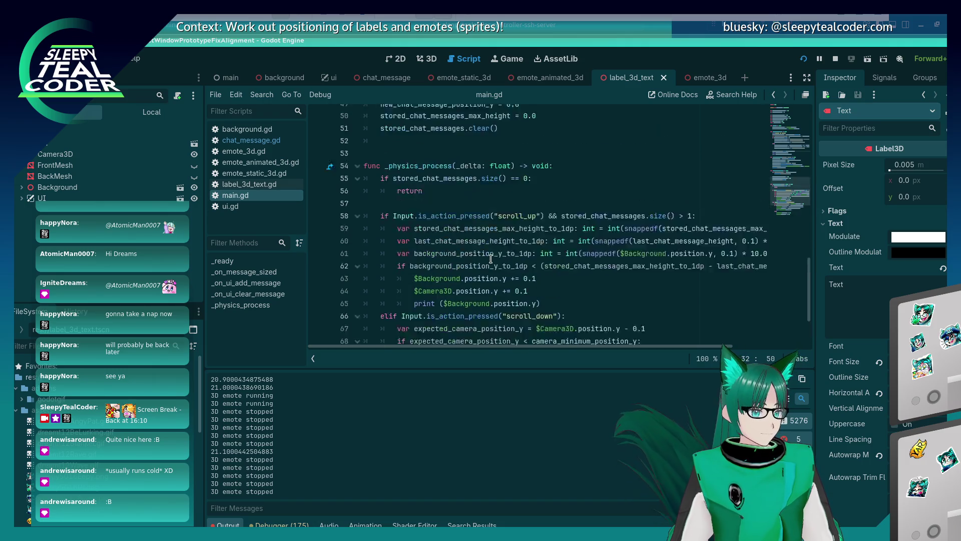
scroll(491, 258, "up", 1)
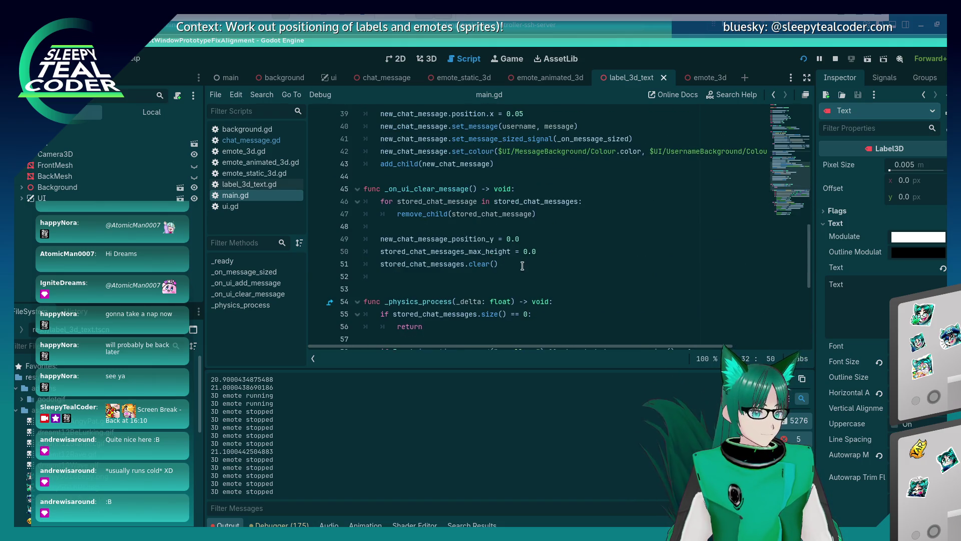
left_click(523, 263)
left_click(553, 251)
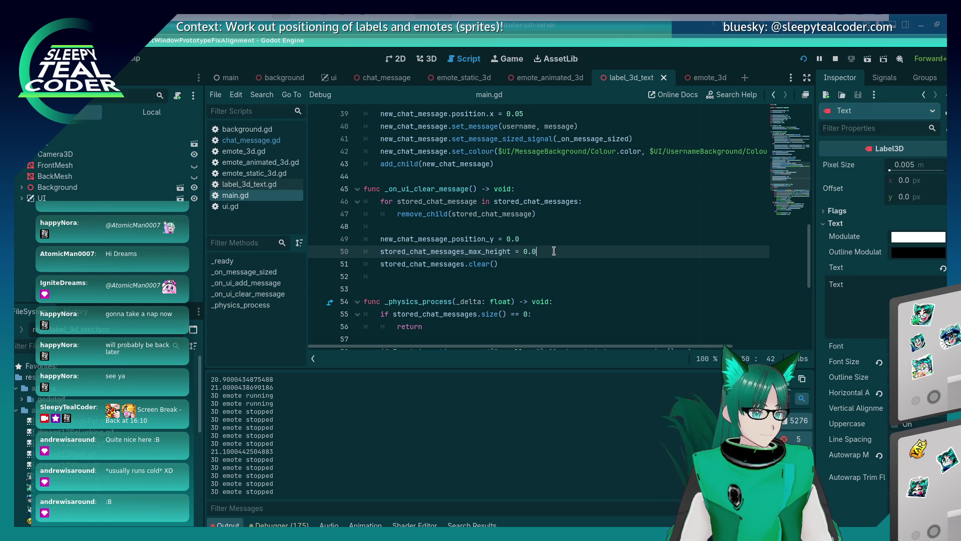
left_click(545, 214)
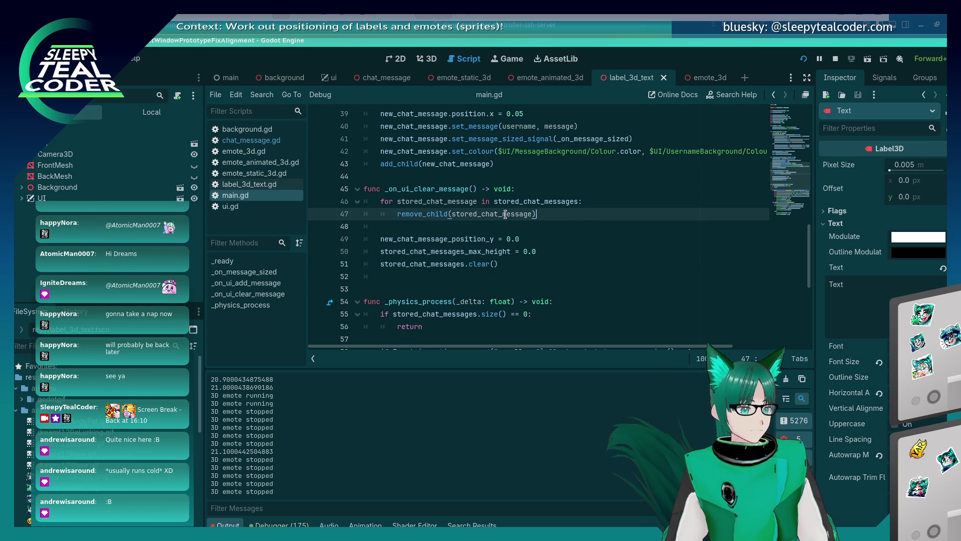
key("Return")
type("stored_")
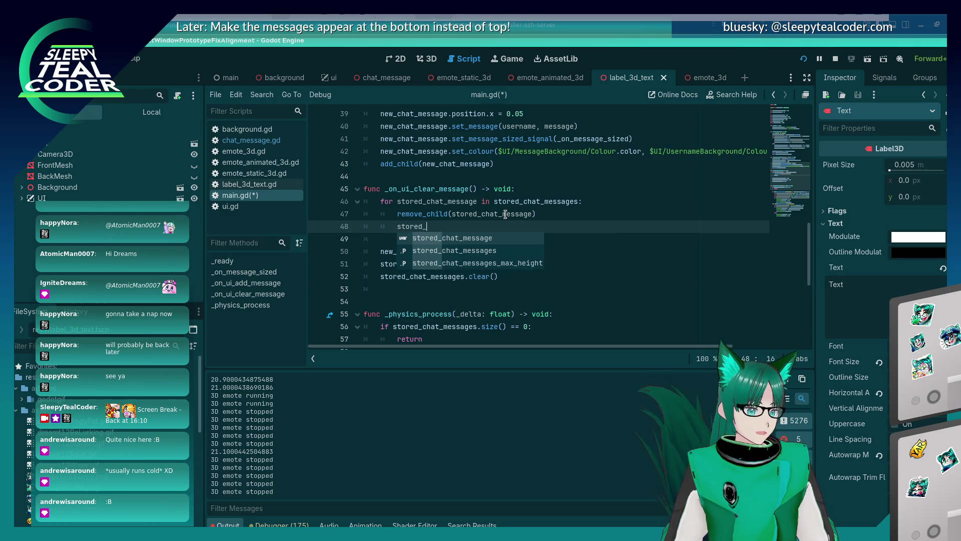
type("chat_message.queue")
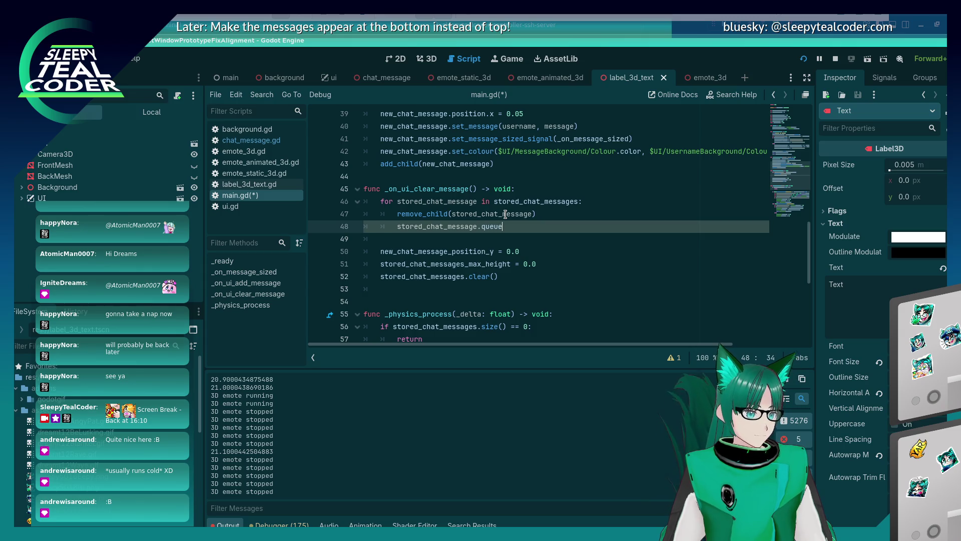
type("()")
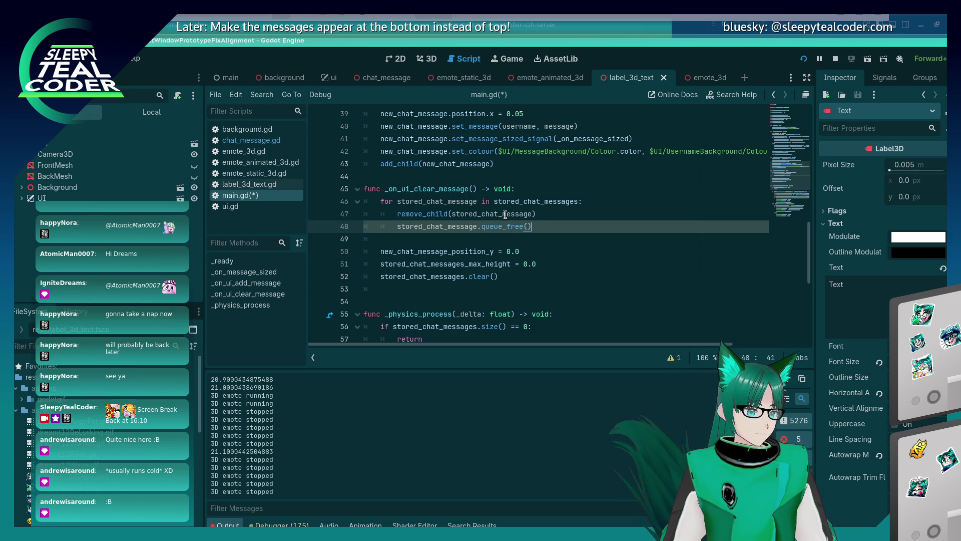
key("ctrl+s")
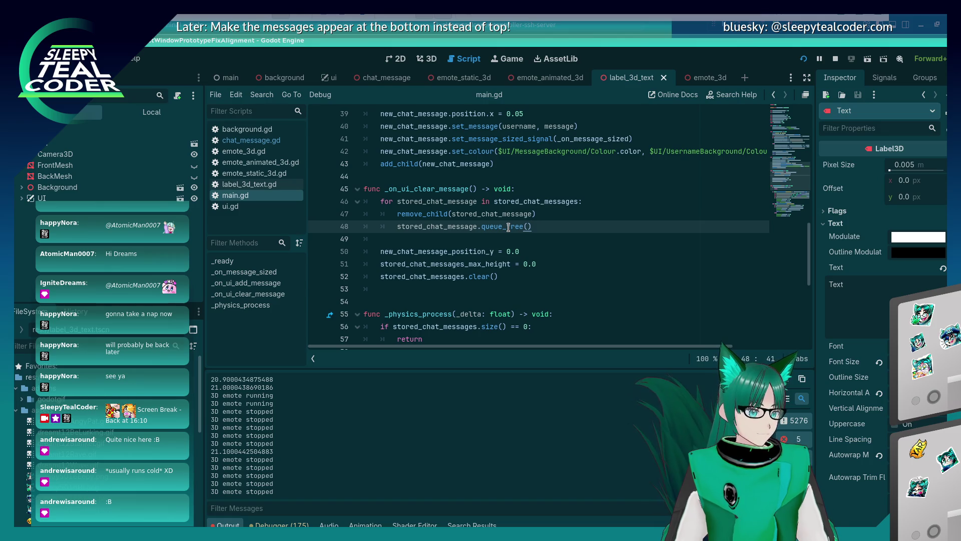
Step: Glance at the JSON in VS Code, then switch over to Firefox
key("alt+Tab")
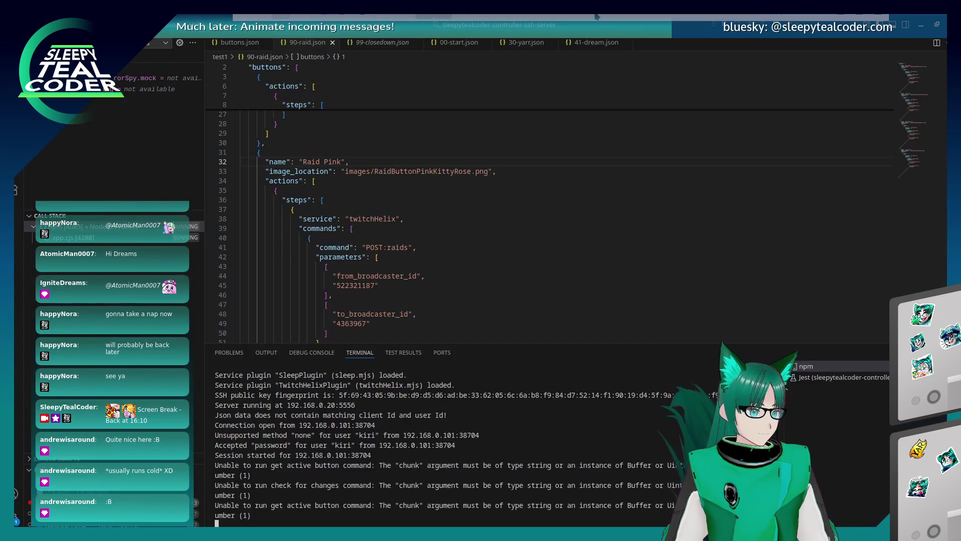
left_click(411, 133)
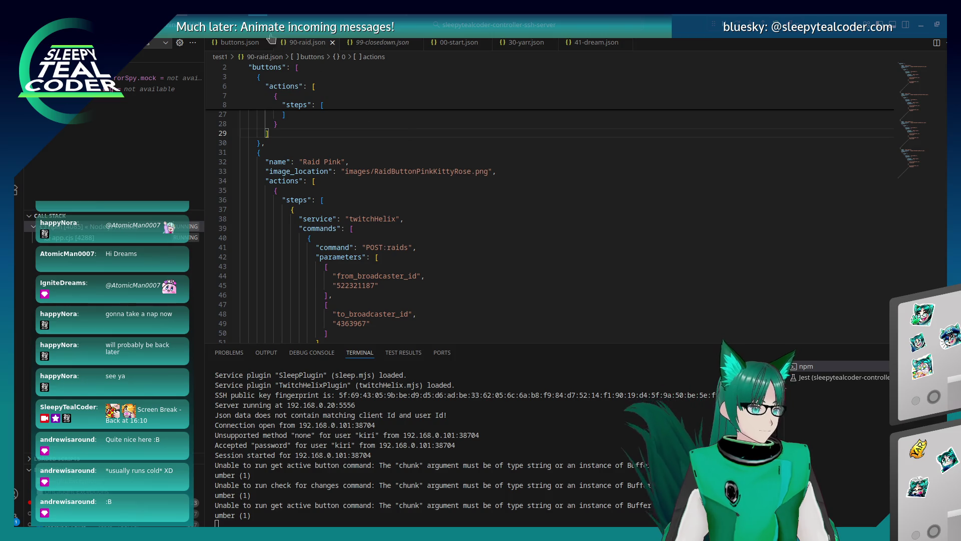
key("alt+Tab")
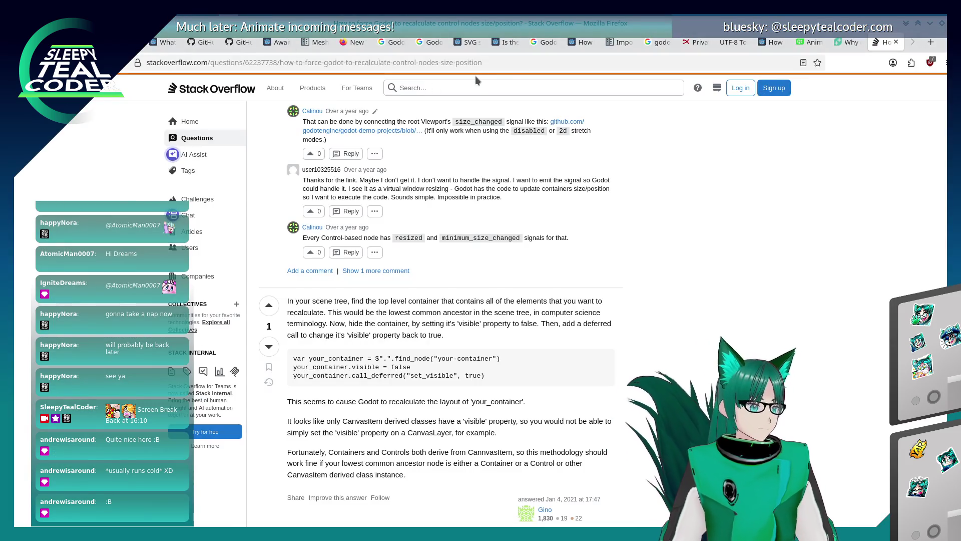
Step: Load google.com and start a search for 'Godot, qu'
key("ctrl+l")
type("google.com")
key("Return")
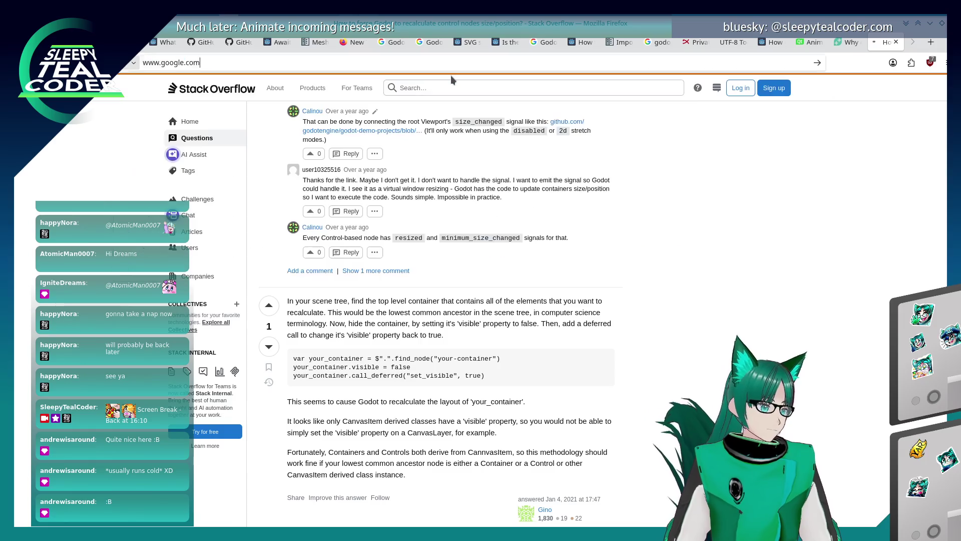
left_click(383, 275)
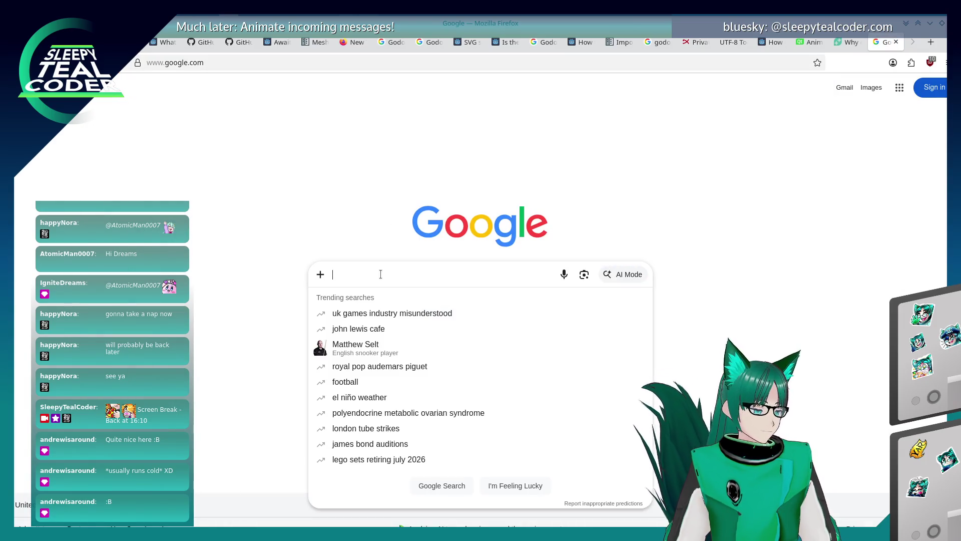
type("Godot, qu")
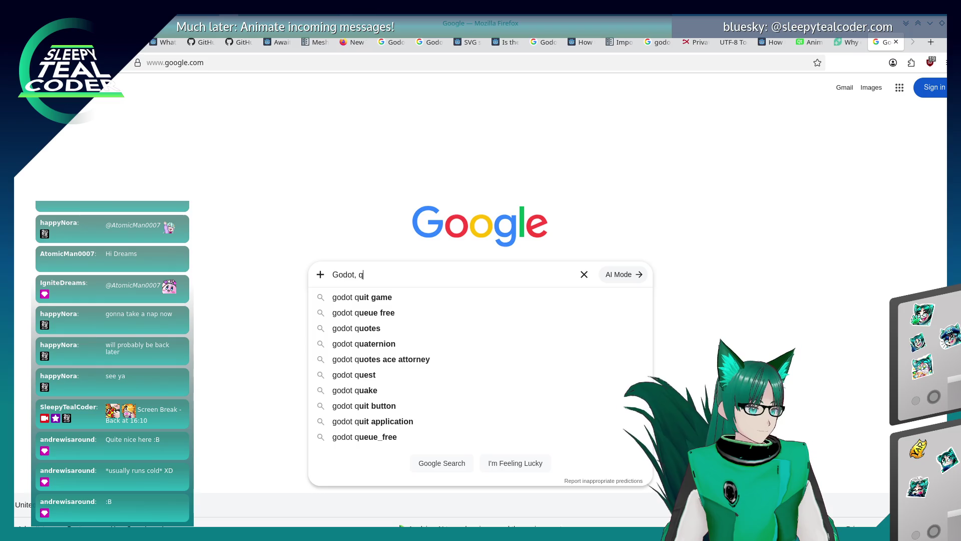